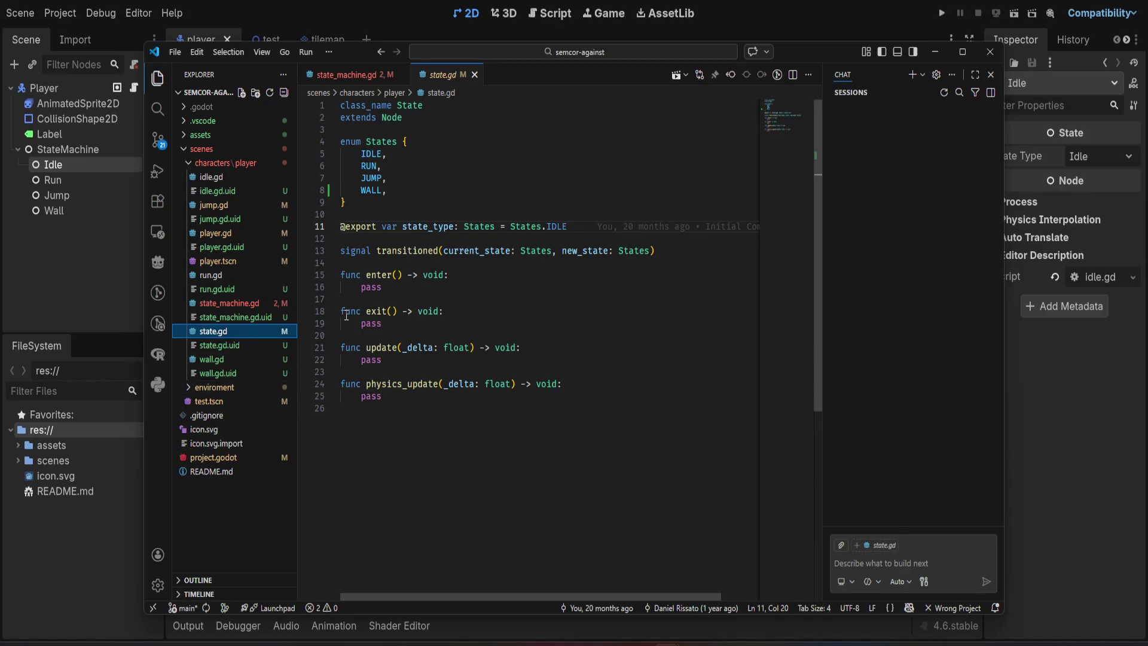
Step: Read the old project's state_machine.gd, then bring Godot's player.tscn scene to the front
left_click(347, 75)
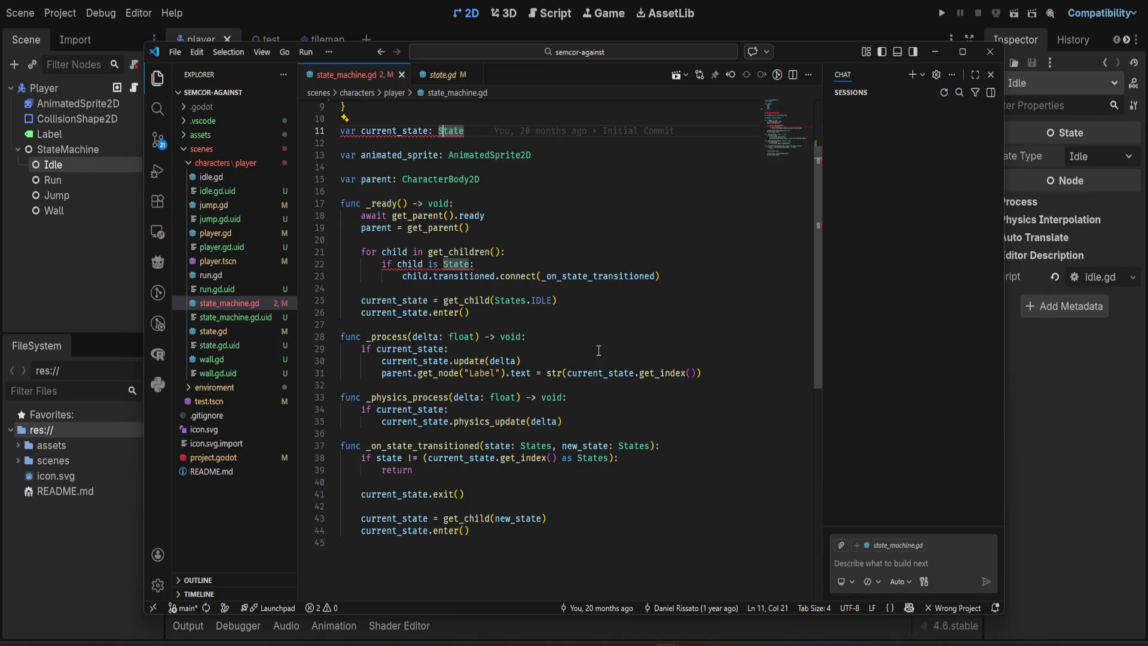
mouse_move(469, 229)
mouse_move(640, 644)
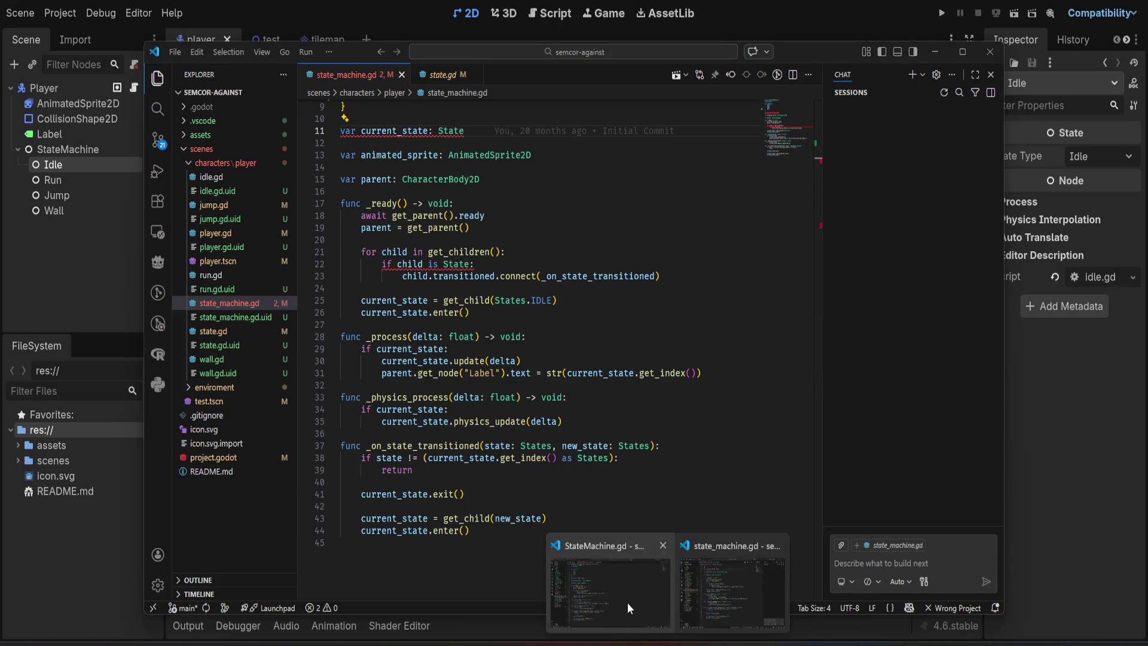
left_click(666, 586)
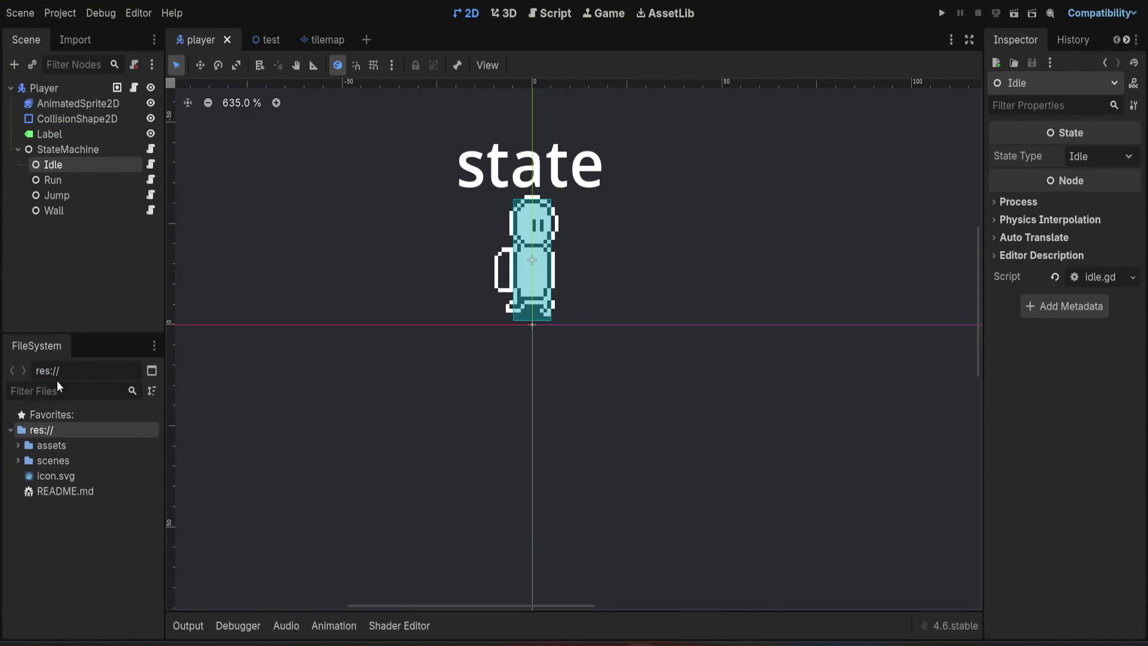
Step: Check the State Type of the Run, Jump and Wall nodes, then return to StateMachine.gd
left_click(63, 181)
left_click(71, 196)
left_click(72, 210)
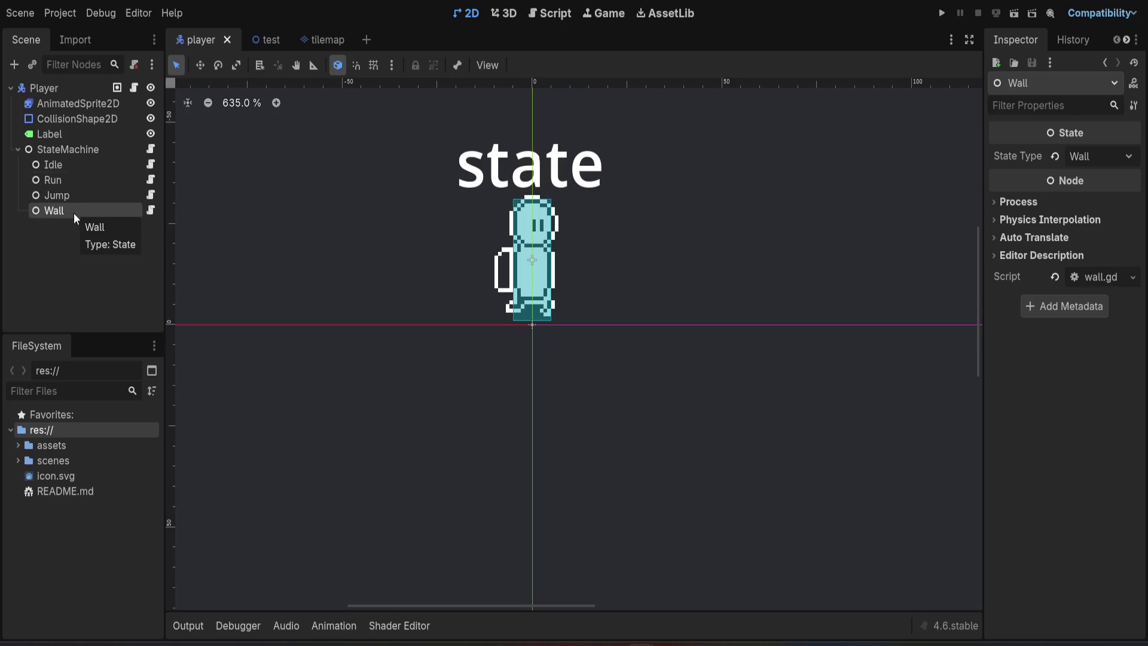
left_click(65, 193)
left_click(58, 178)
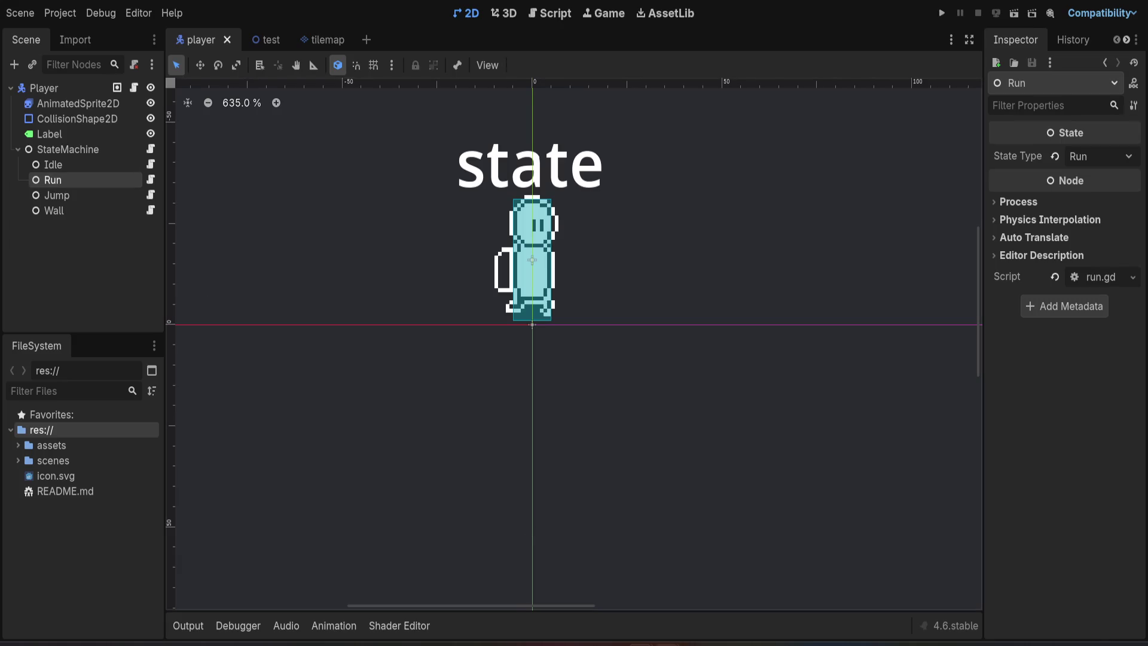
mouse_move(667, 643)
left_click(632, 591)
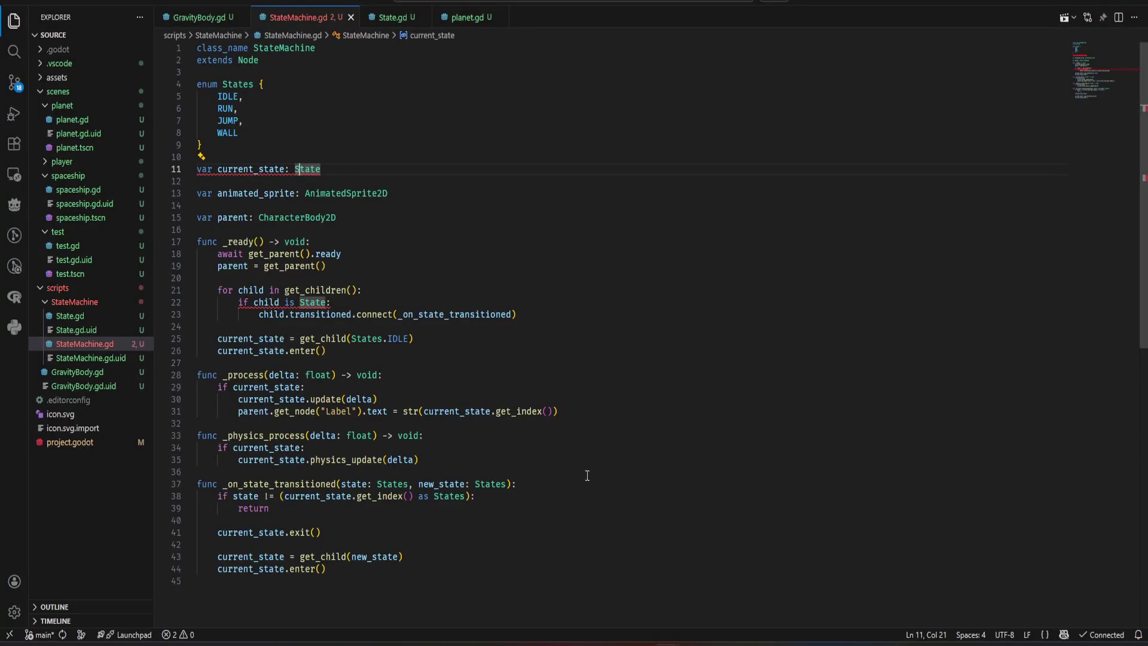
Step: View the new State.gd script, then switch to the old project's VS Code window with Alt+Tab
left_click(392, 18)
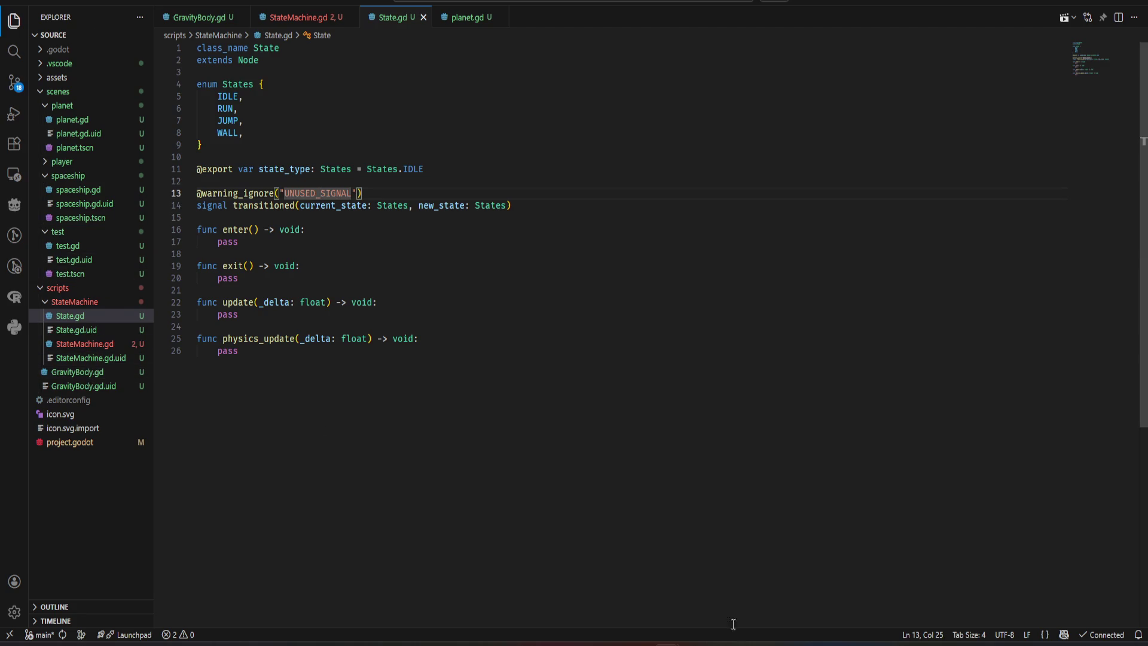
key("alt+Tab")
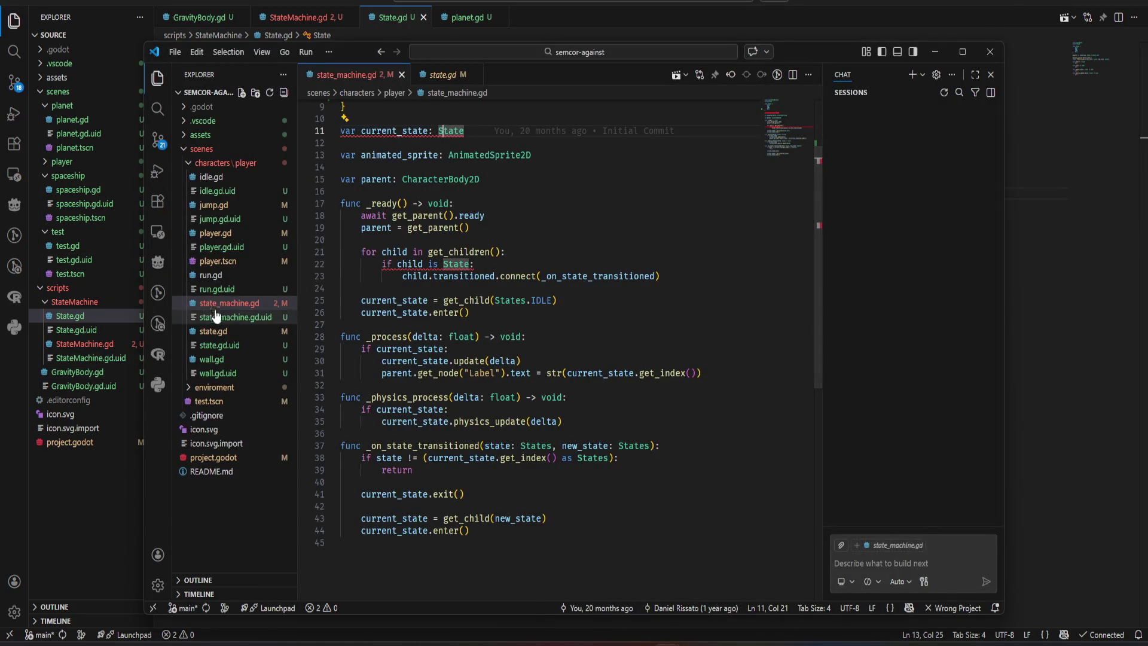
Step: Open the old idle.gd and jump.gd scripts and search the project for 'state_type'
left_click(211, 177)
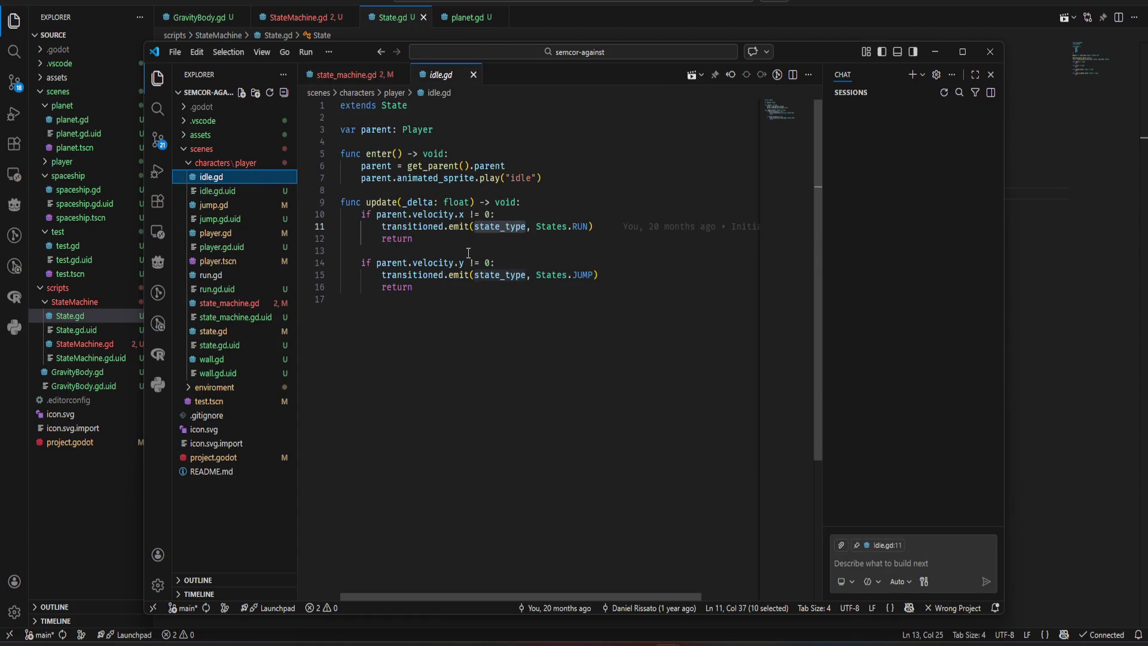
left_click(214, 205)
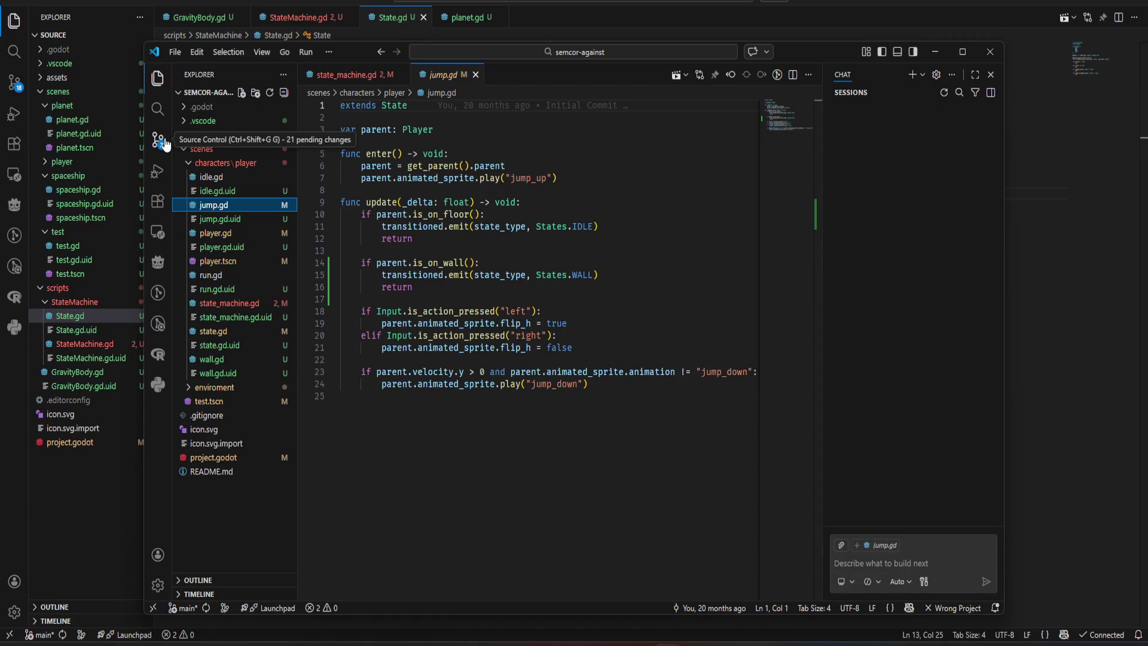
key("ctrl+shift+f")
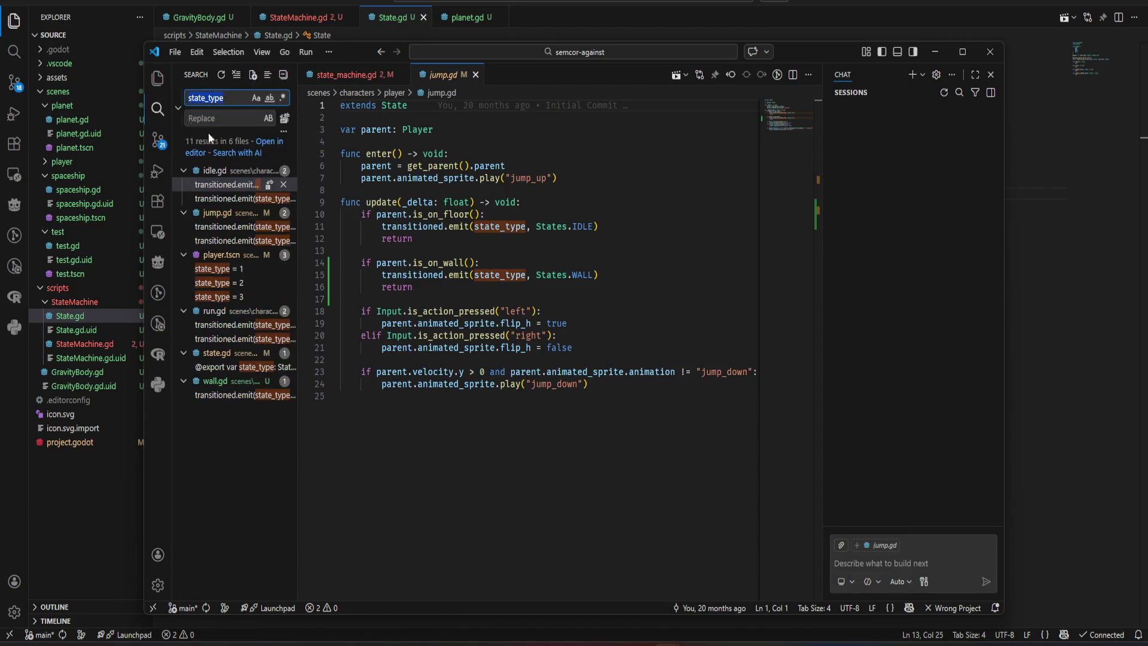
Step: Review each state_type match in idle.gd, jump.gd, run.gd, wall.gd and state.gd, then return to the new window
left_click(215, 185)
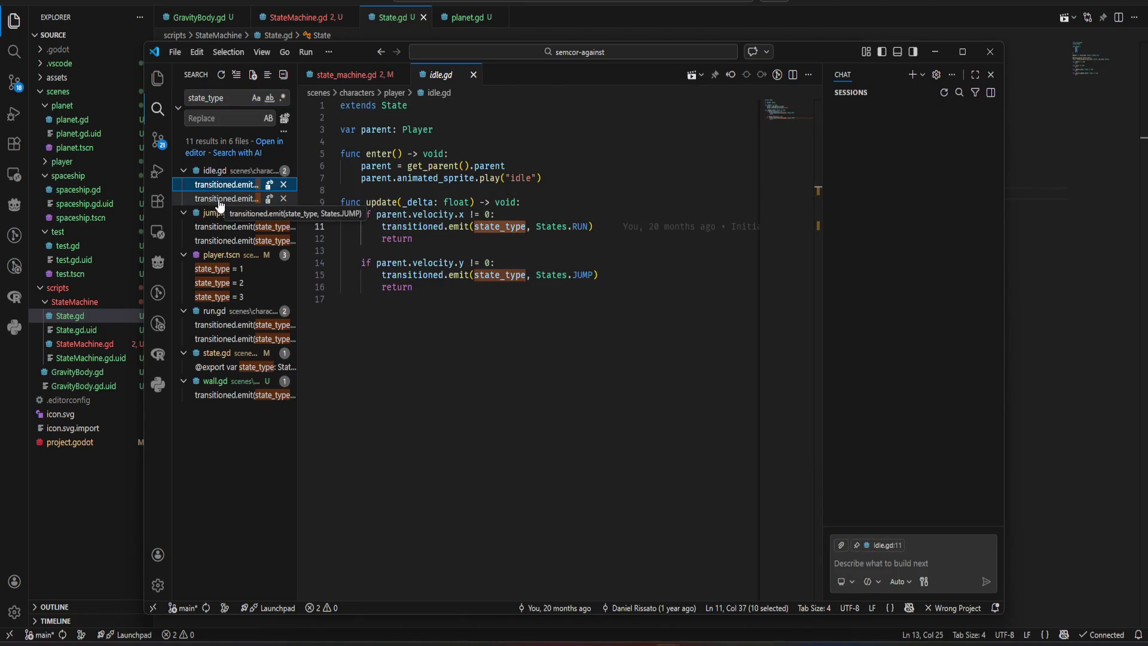
left_click(219, 202)
left_click(225, 240)
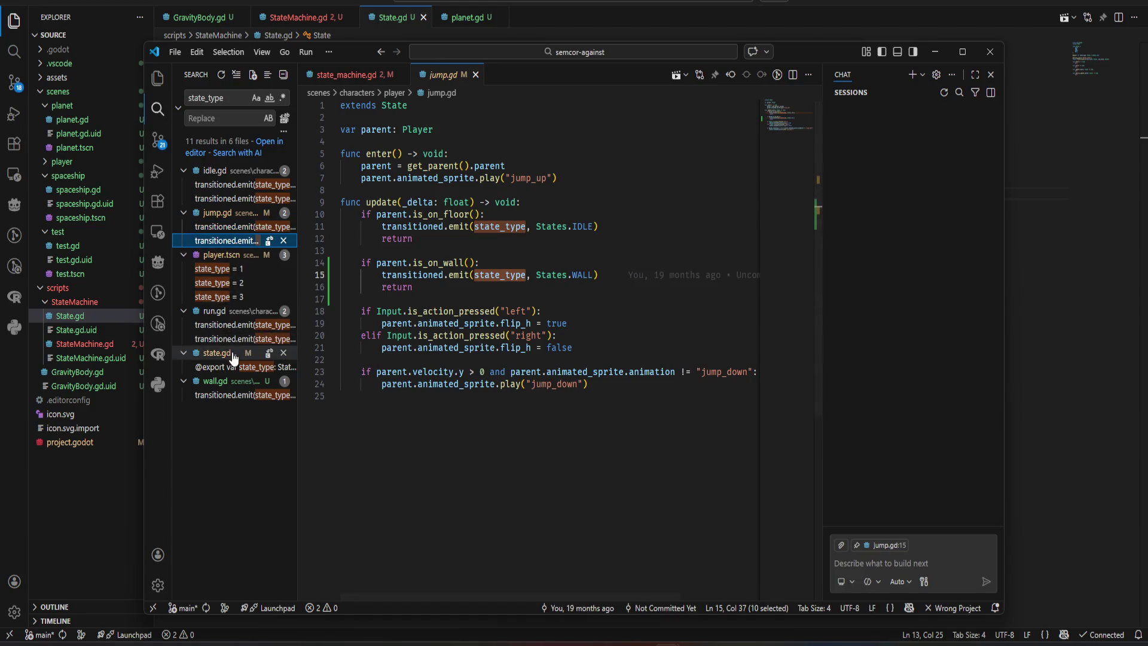
left_click(213, 326)
left_click(215, 338)
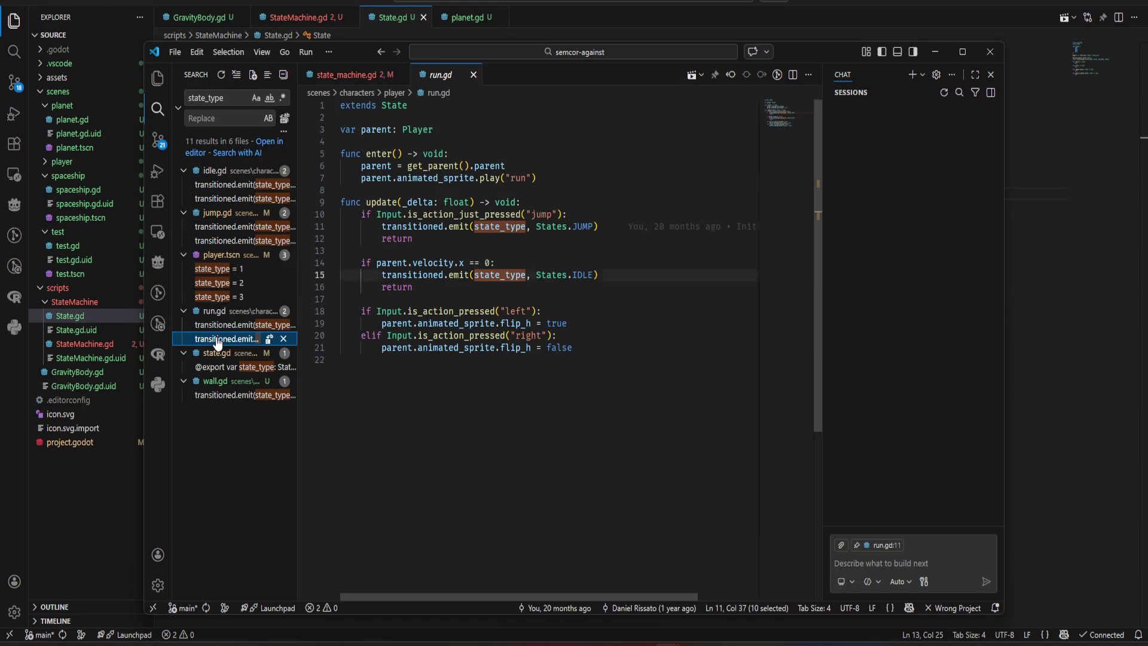
left_click(216, 393)
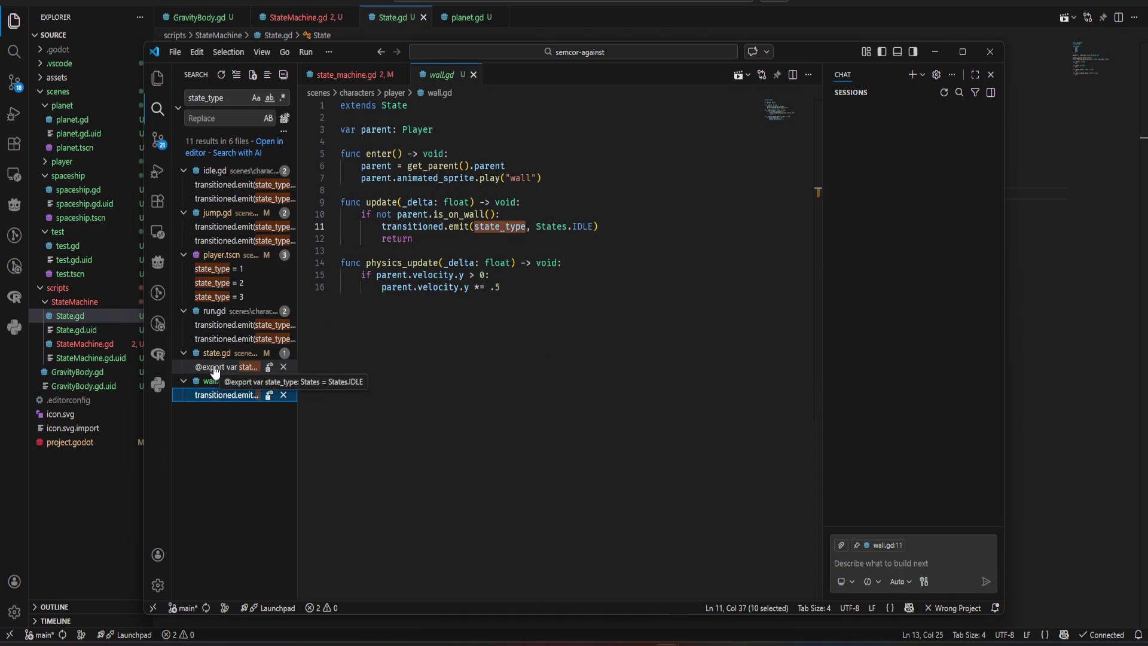
left_click(215, 369)
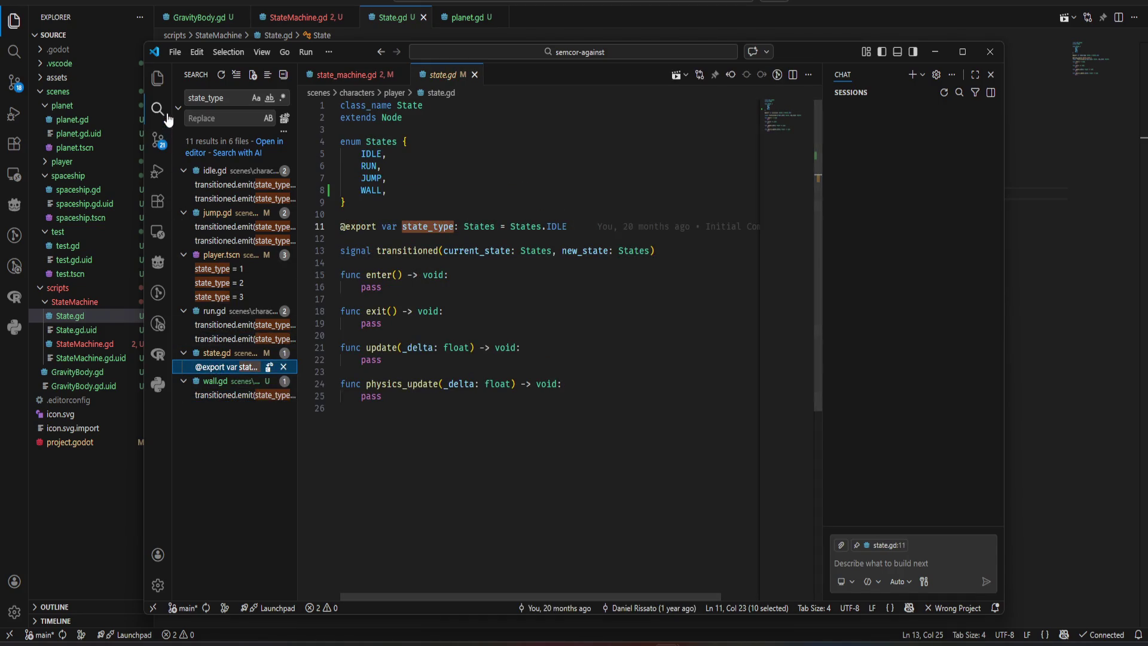
left_click(654, 21)
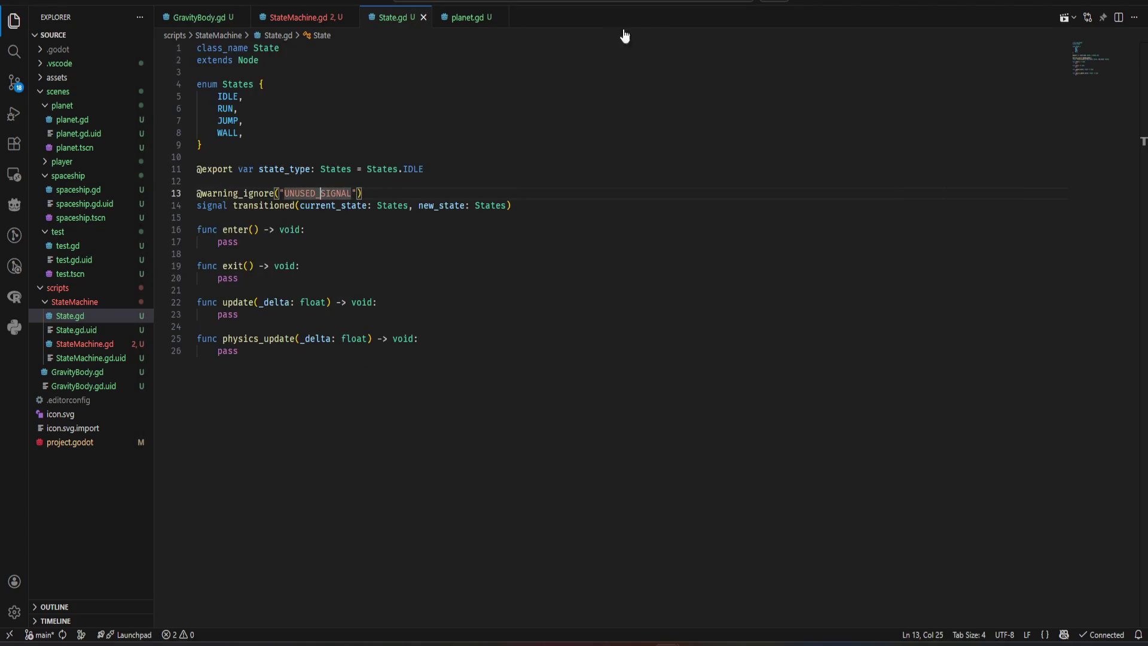
double_click(412, 169)
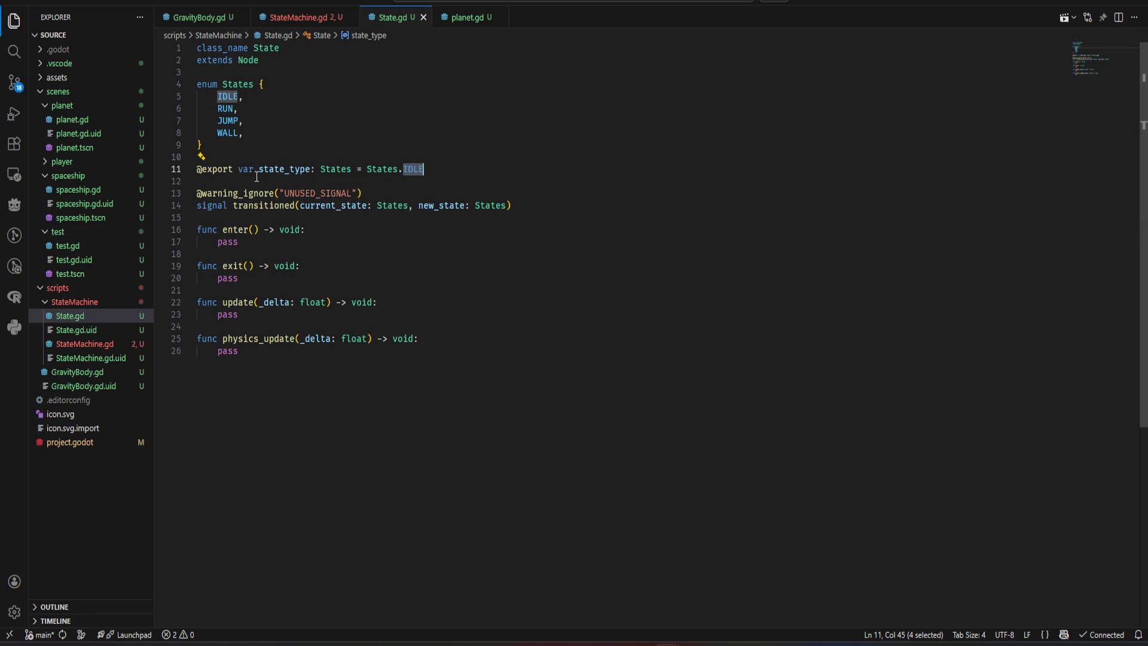
left_click_drag(238, 169, 197, 170)
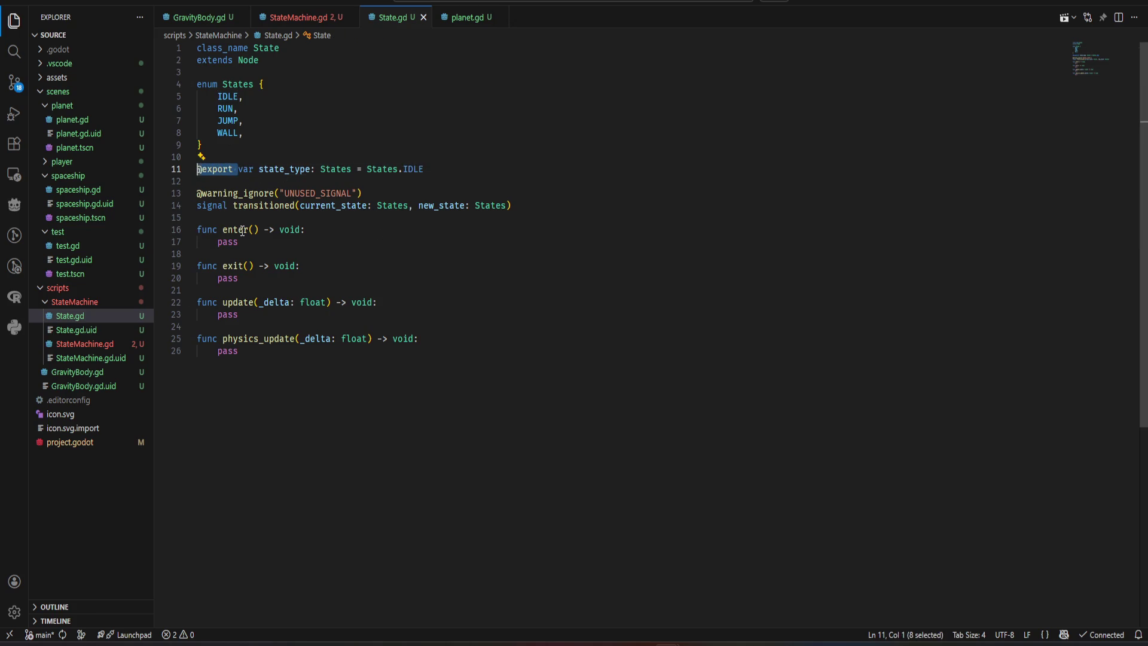
key("BackSpace")
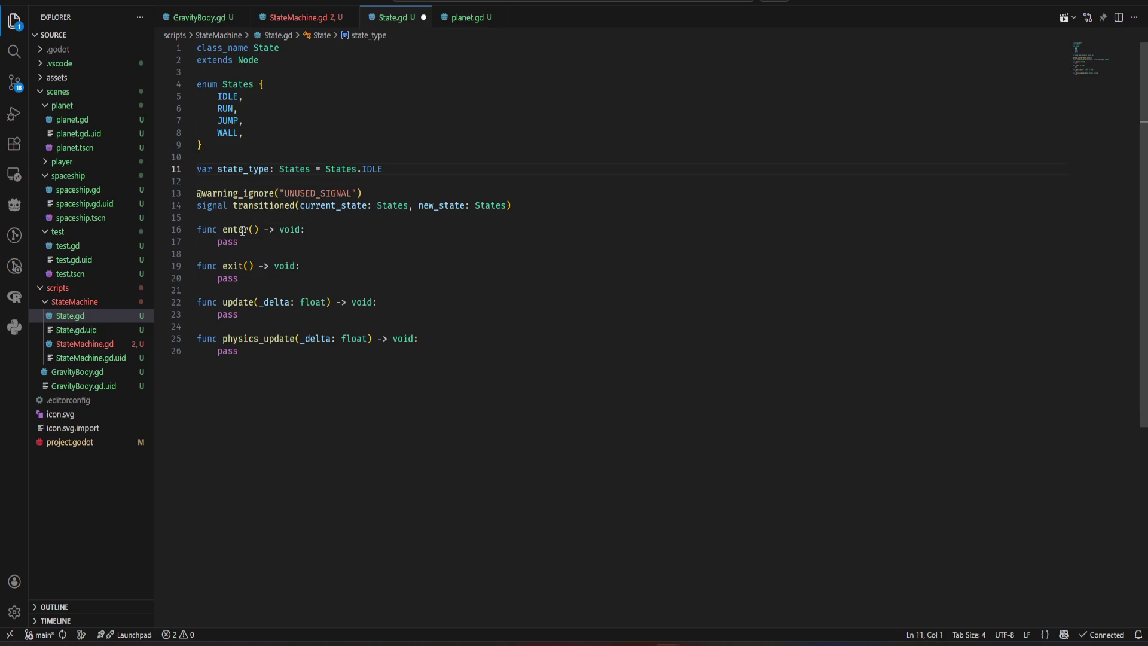
key("ctrl+s")
Step: Remove the '= States.IDLE' default from state_type, then switch windows from the taskbar
left_click_drag(388, 170, 314, 170)
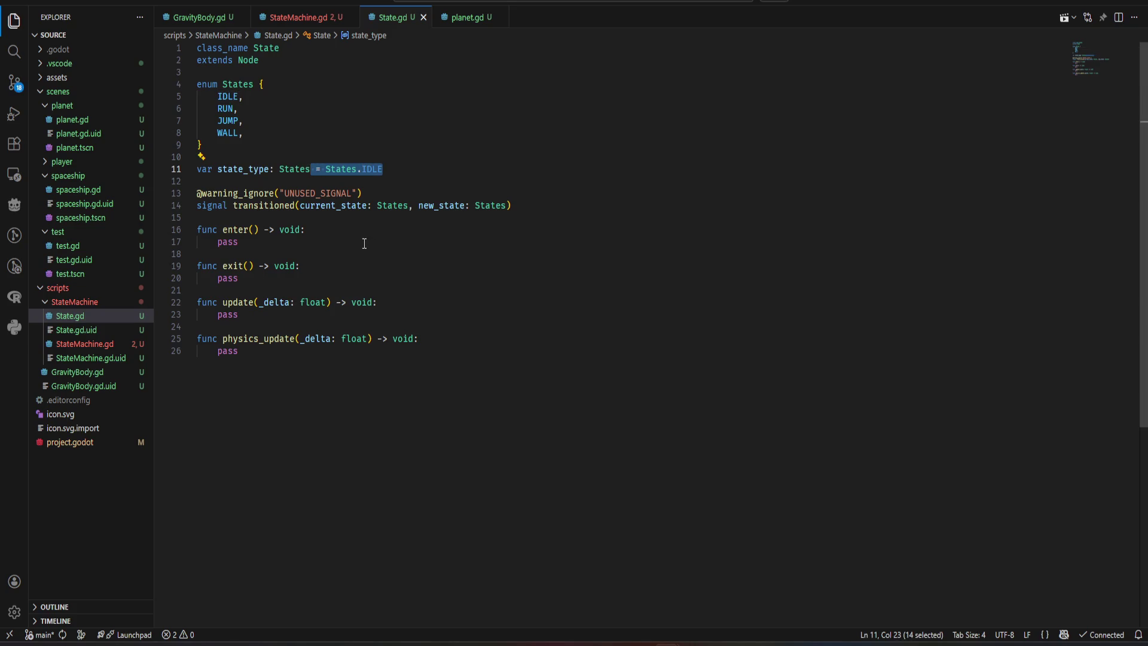
key("BackSpace")
key("BackSpace")
left_click(461, 111)
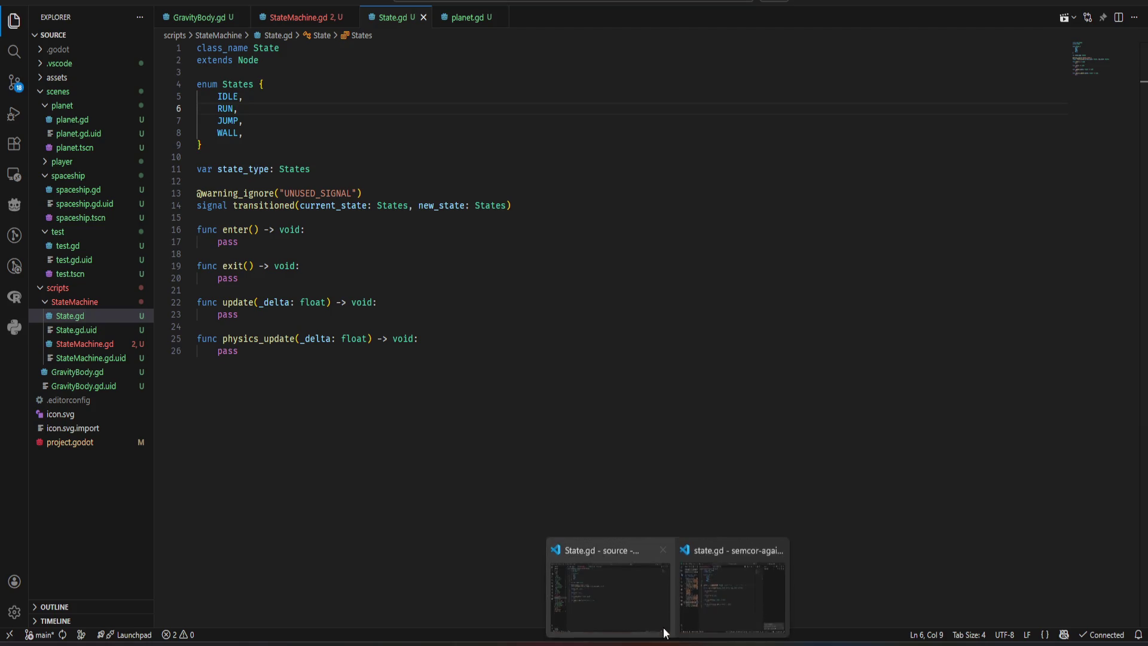
mouse_move(661, 642)
left_click(770, 592)
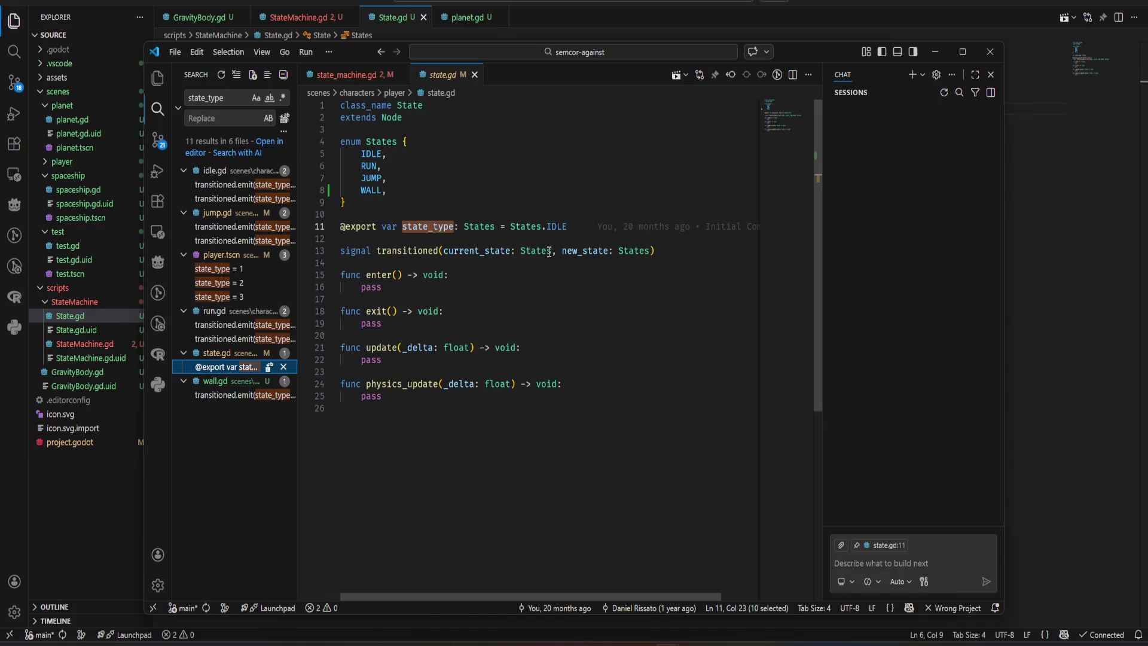
mouse_move(549, 252)
Step: Turn on repeat for The Saberlight Chronicles in Spotify, then return to Godot's player scene
mouse_move(616, 639)
left_click(639, 610)
left_click(632, 607)
scroll(580, 432, "down", 5)
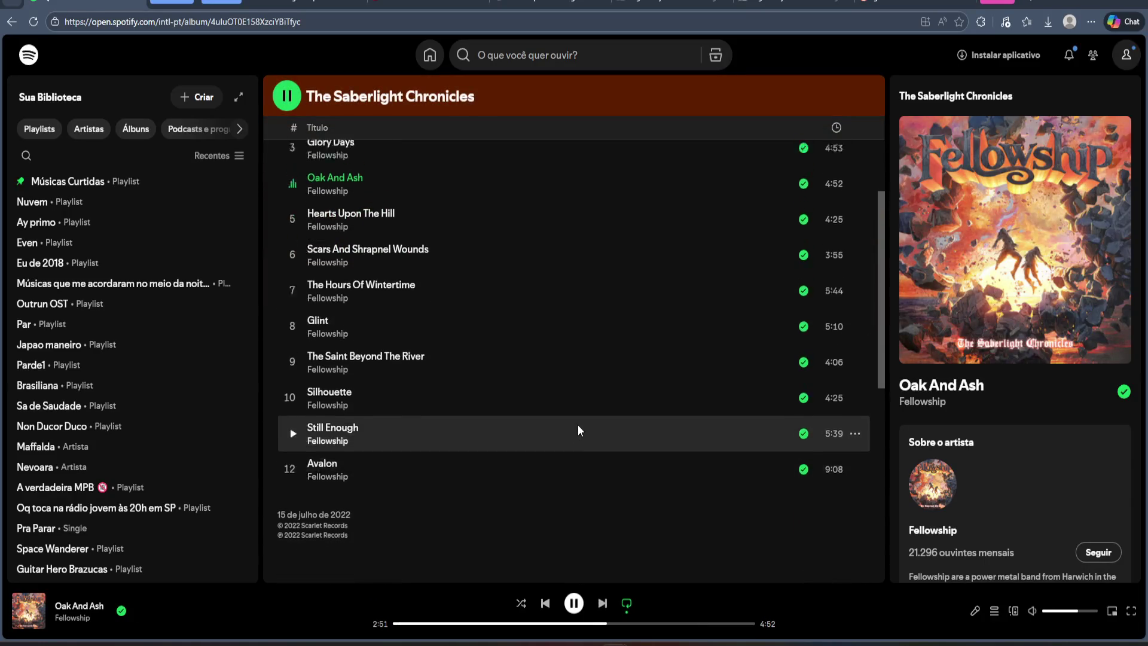
scroll(579, 426, "up", 5)
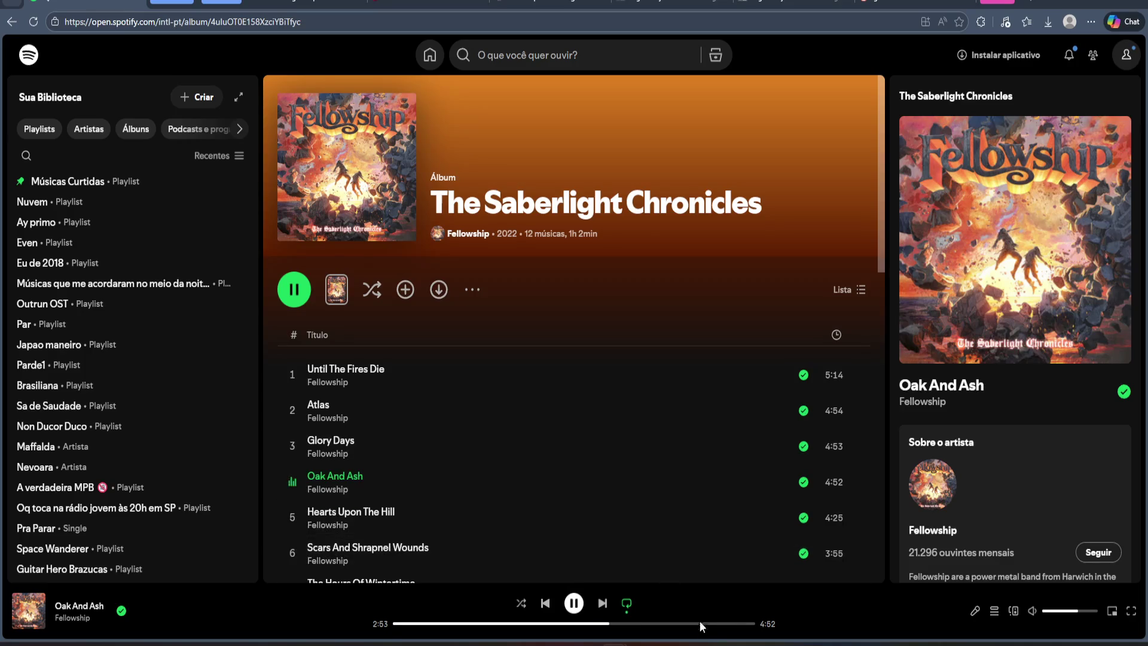
mouse_move(642, 643)
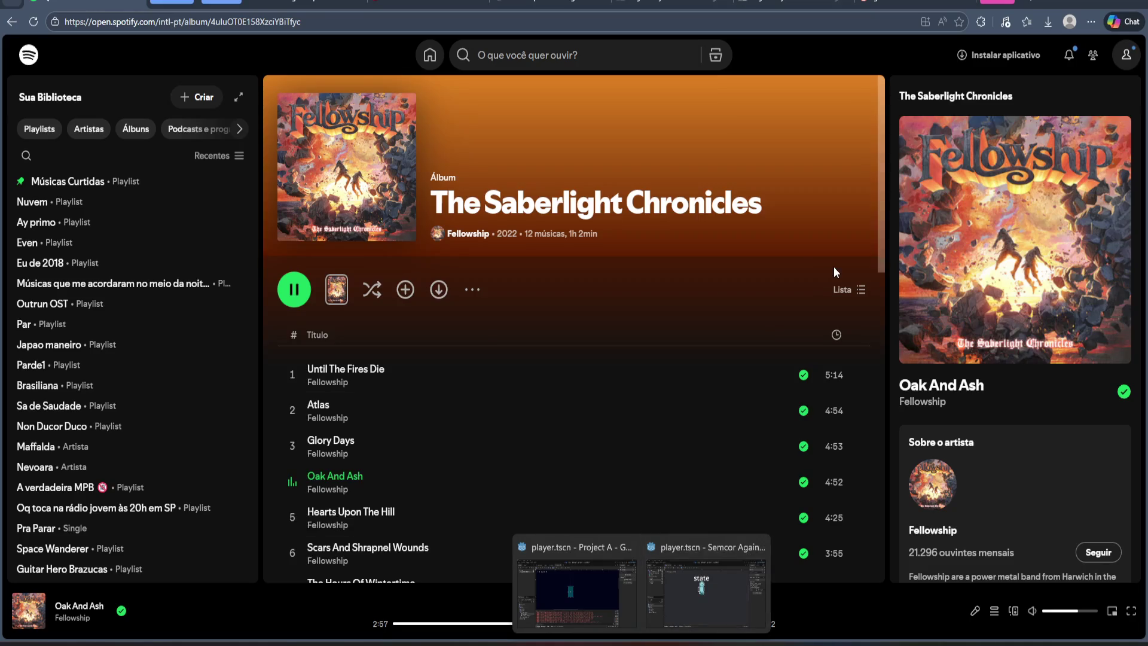
left_click(679, 589)
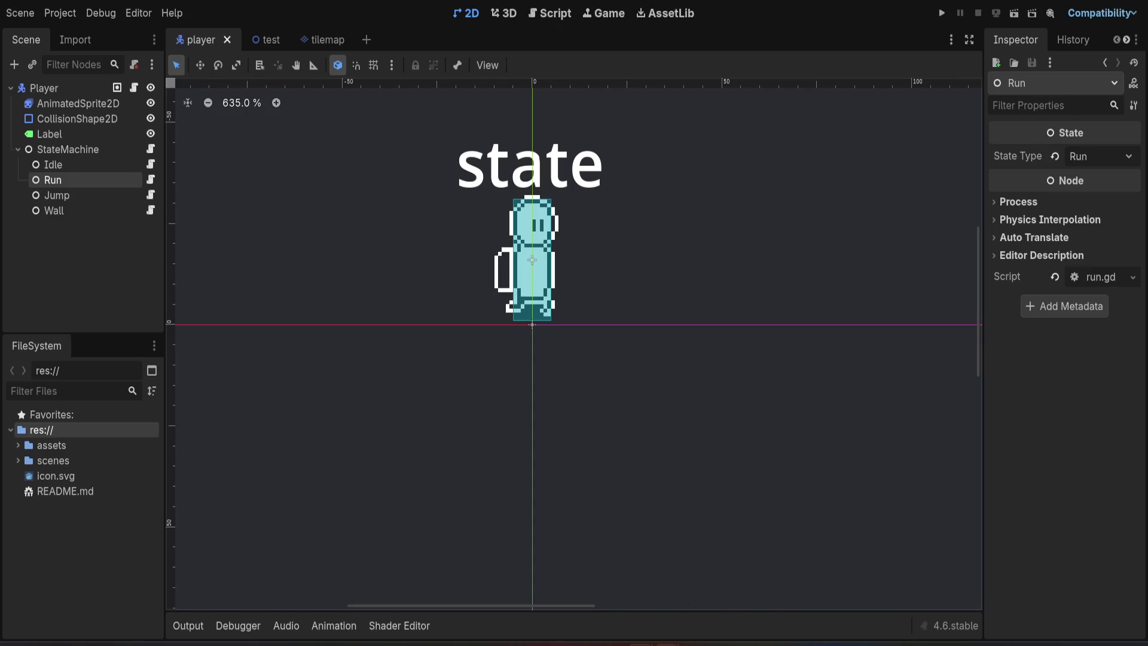
mouse_move(694, 644)
mouse_move(643, 644)
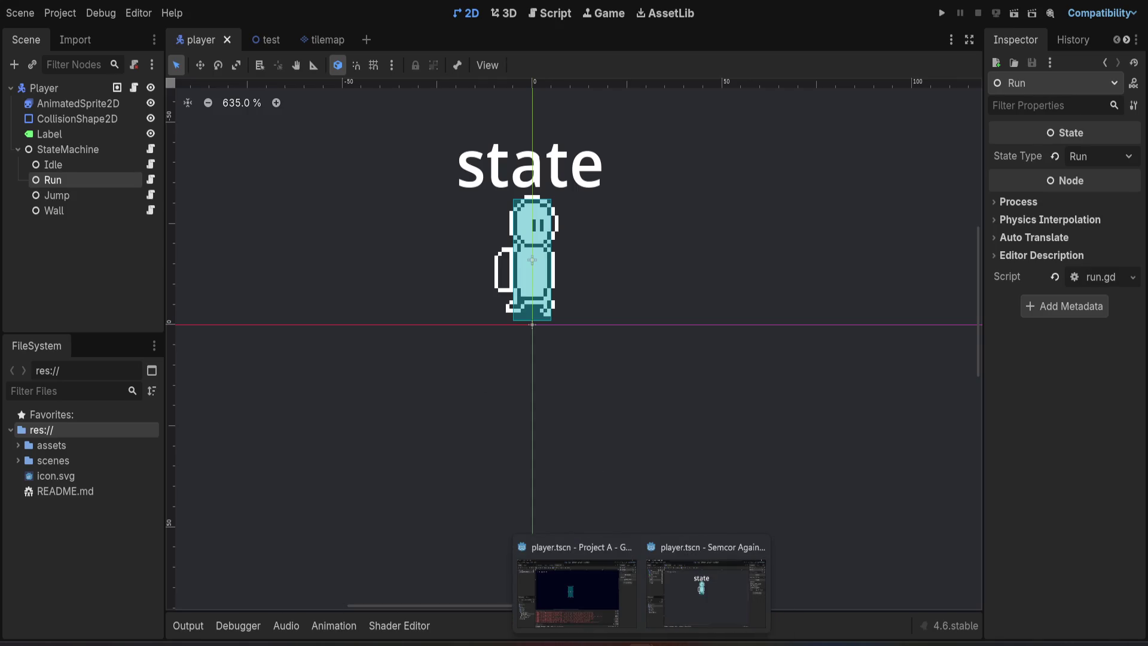
left_click(584, 600)
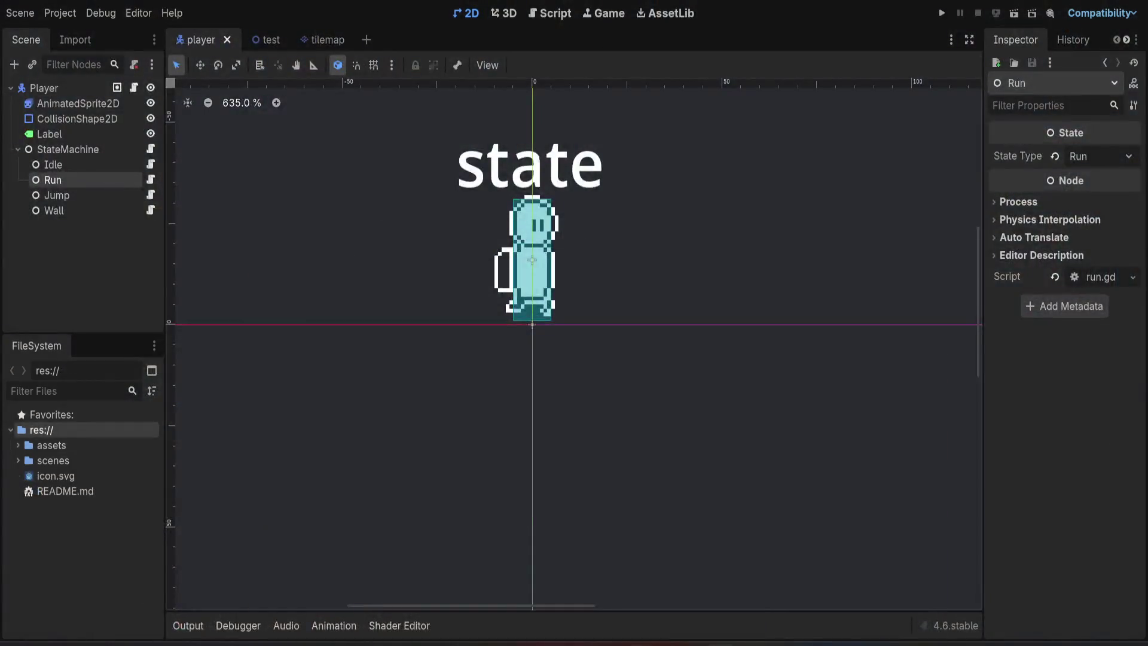
left_click(688, 645)
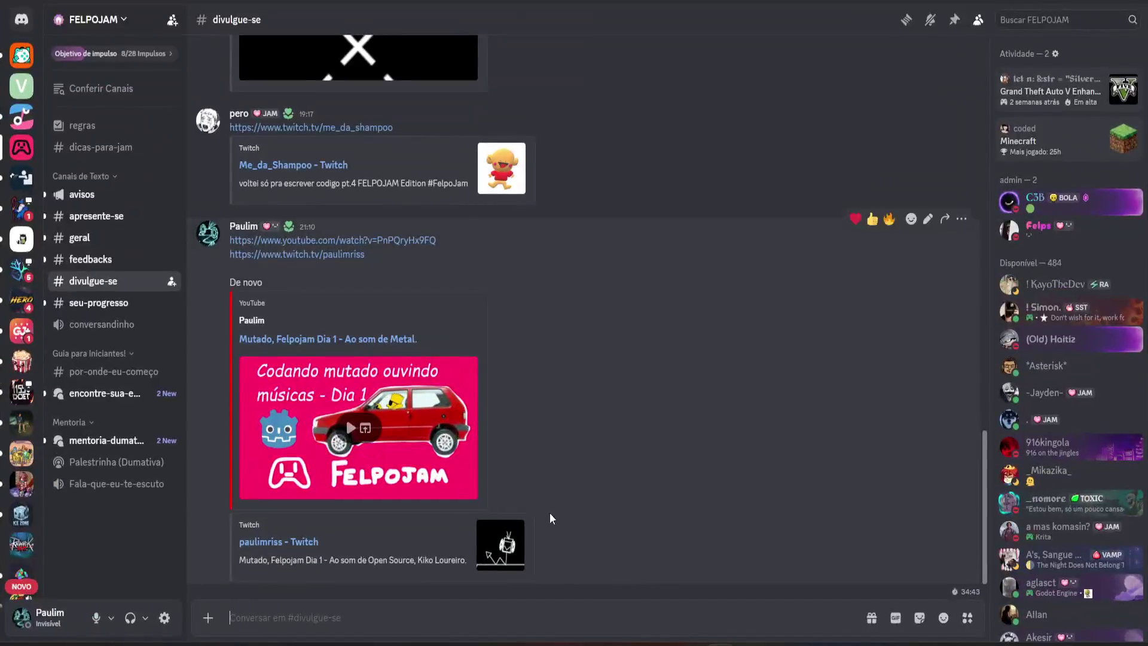
left_click(688, 644)
mouse_move(665, 644)
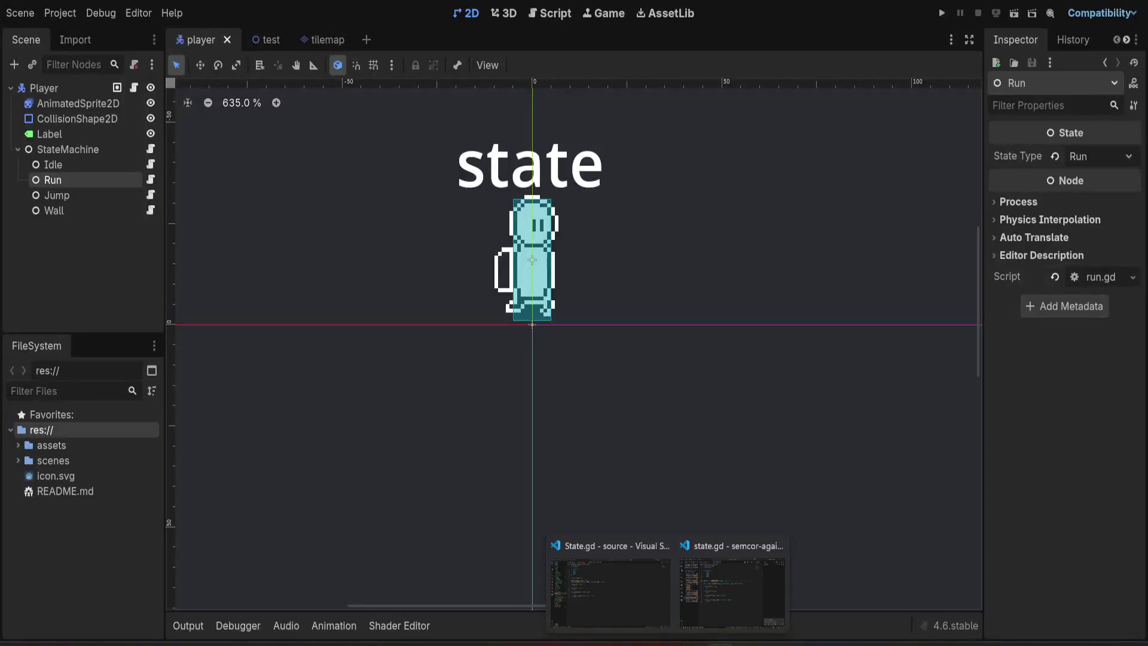
left_click(687, 644)
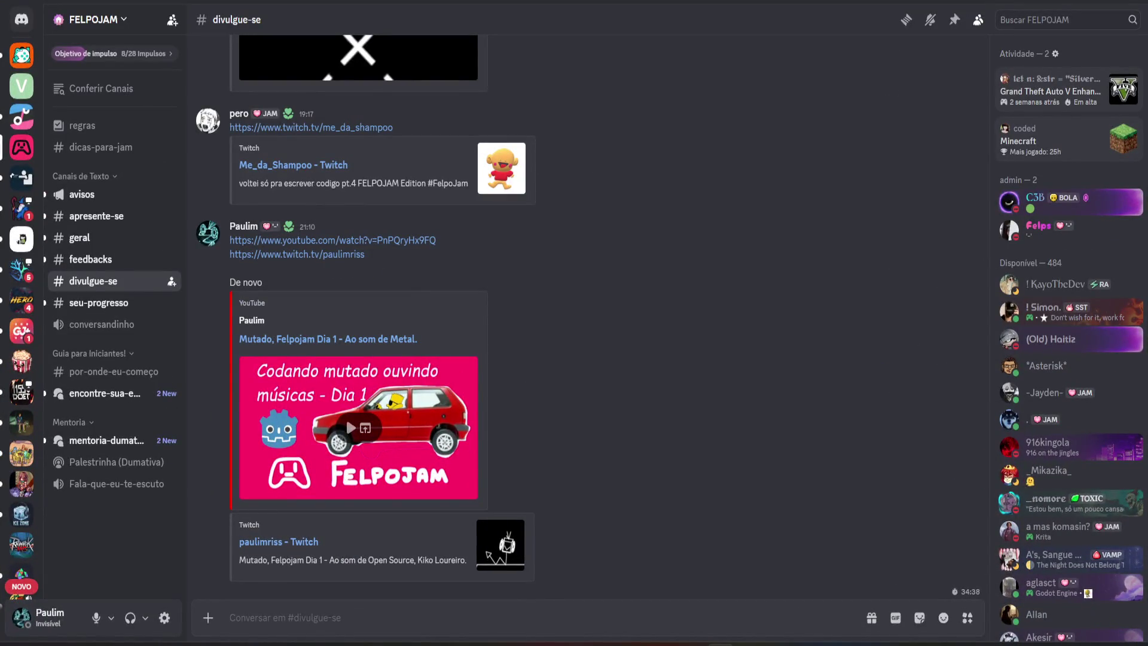
left_click(688, 644)
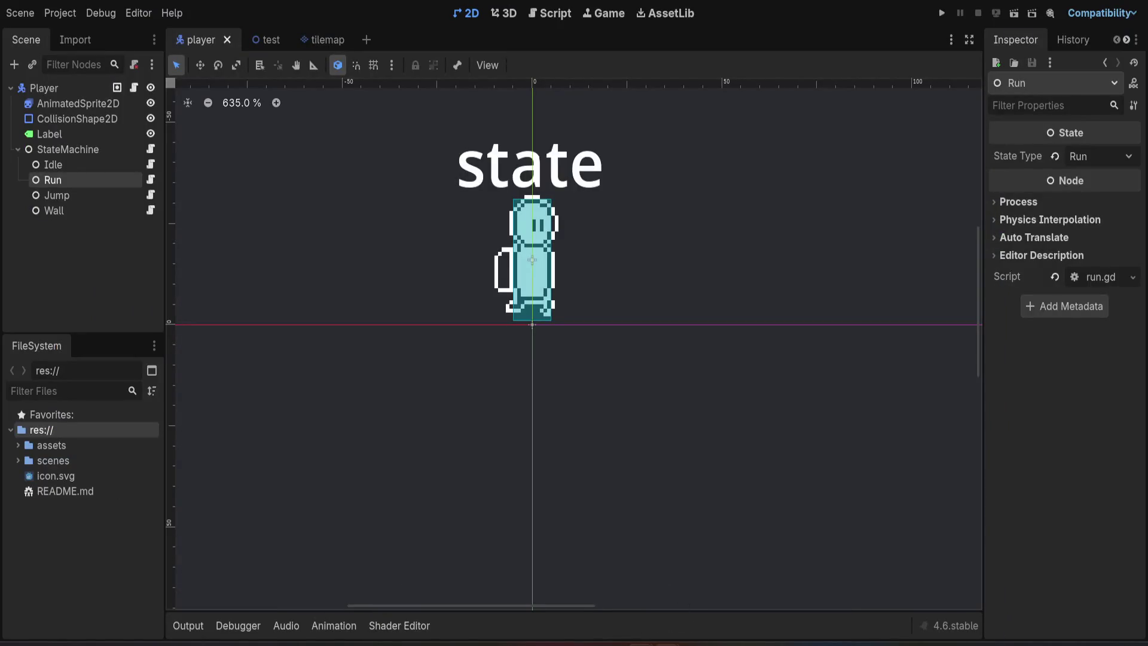
mouse_move(665, 644)
mouse_move(647, 605)
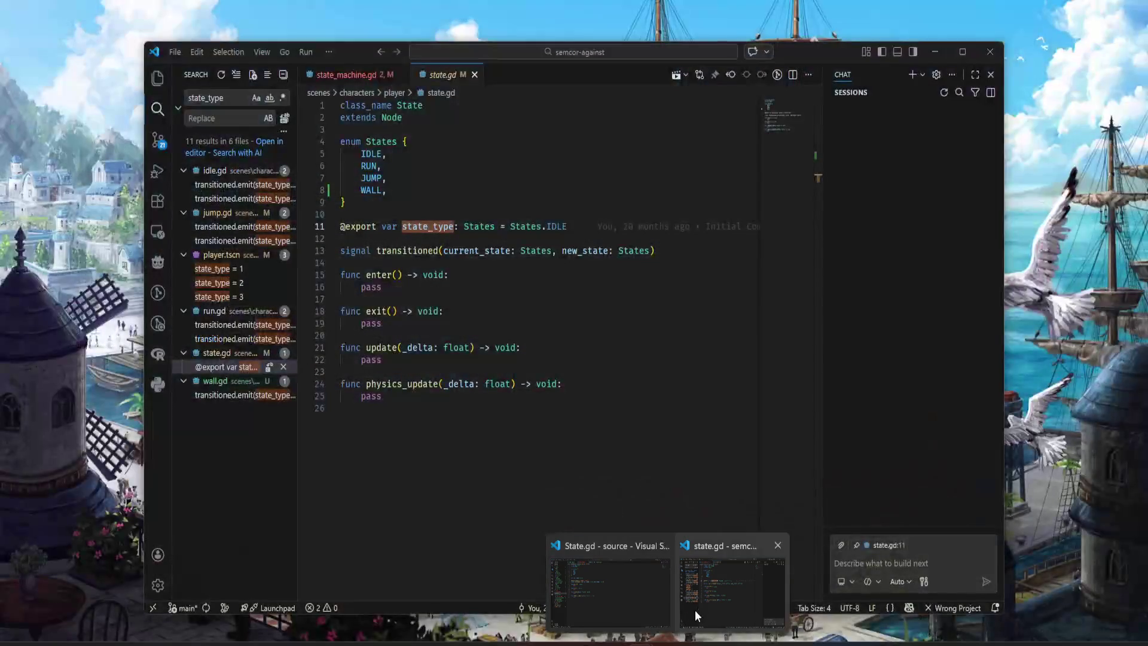
Step: In the old project's search results, collapse and re-expand idle.gd and open its first transitioned.emit match
left_click(695, 610)
scroll(444, 298, "down", 3)
scroll(505, 328, "up", 3)
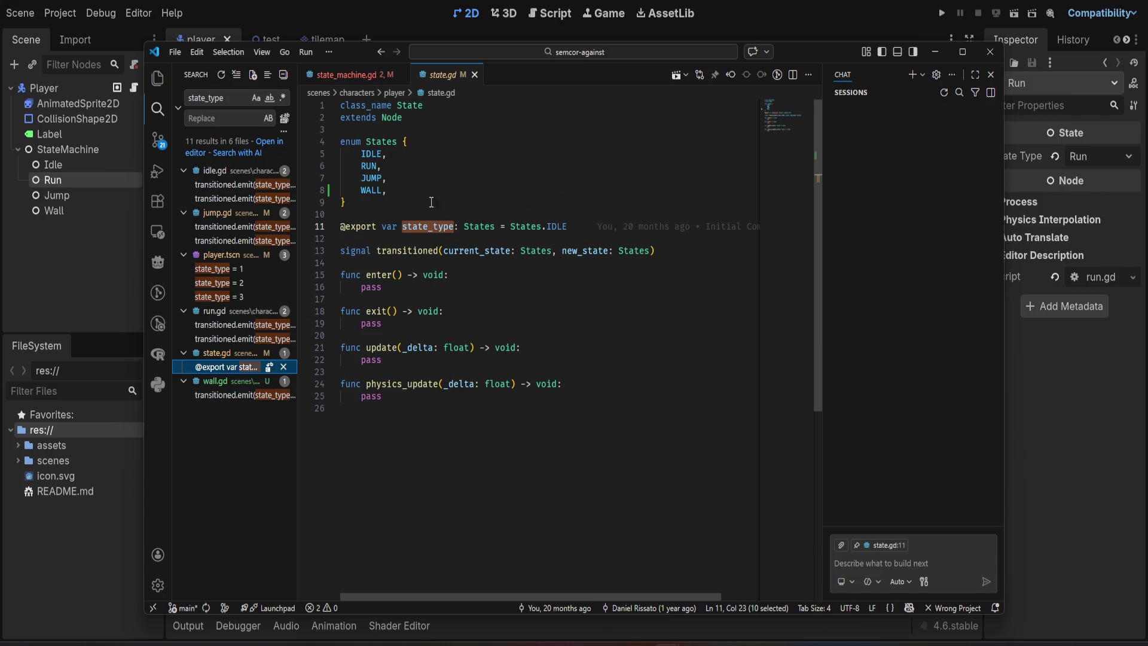
left_click(223, 171)
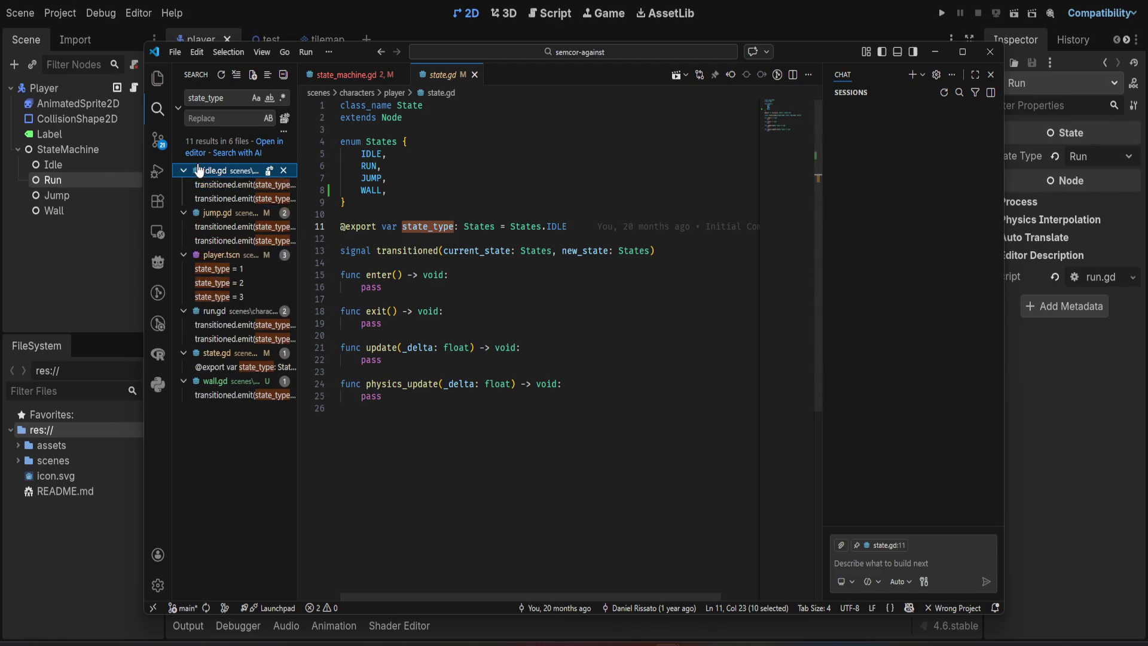
left_click(216, 171)
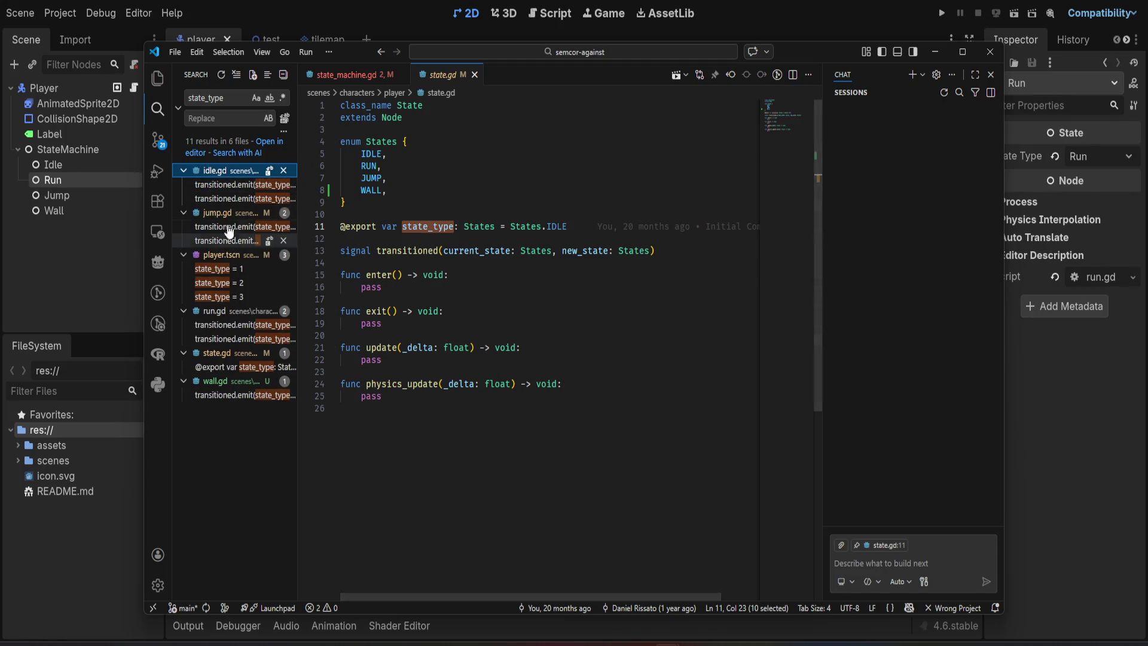
left_click(215, 186)
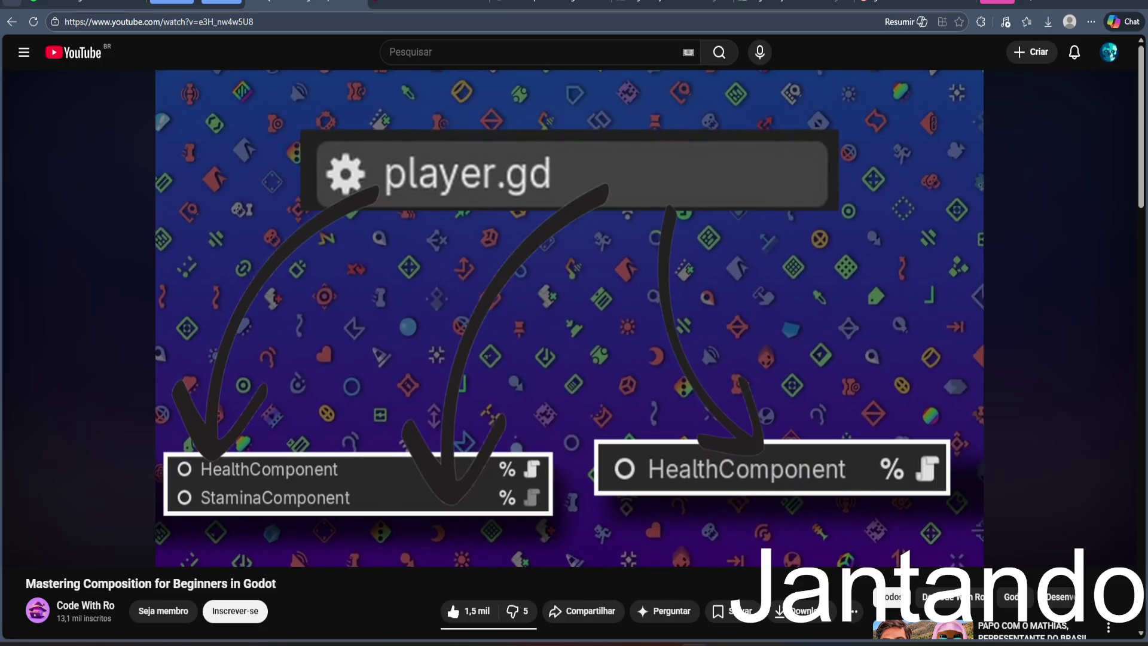
mouse_move(971, 301)
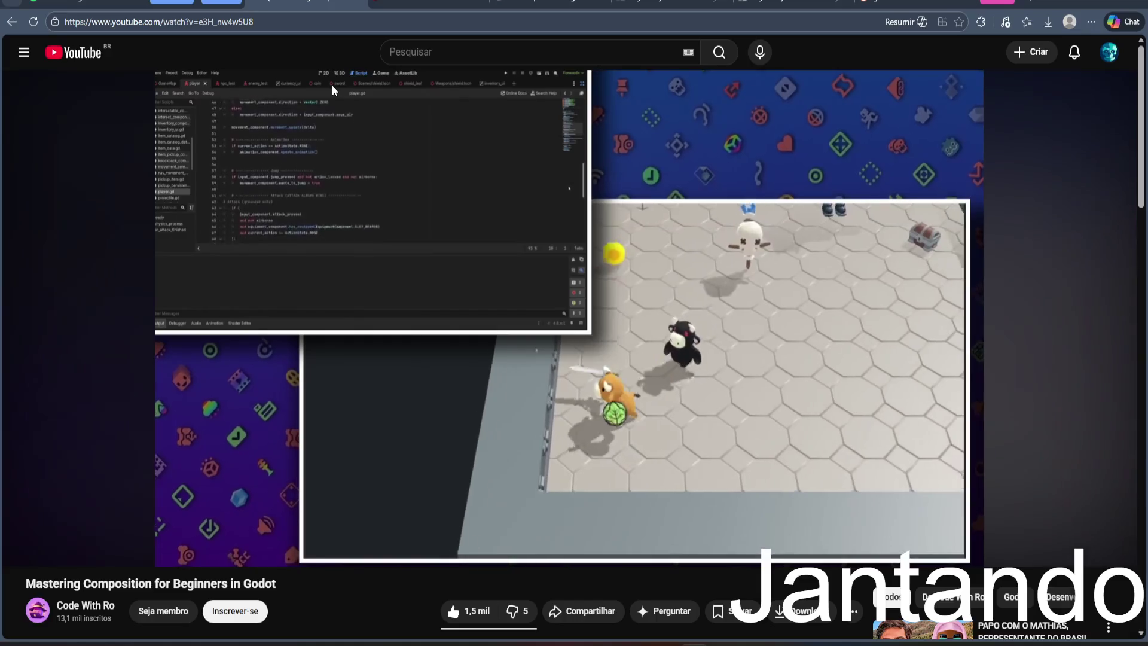
Step: Search YouTube for 'acerola' and open the Acerola channel's Vídeos tab
left_click(414, 52)
type("acero")
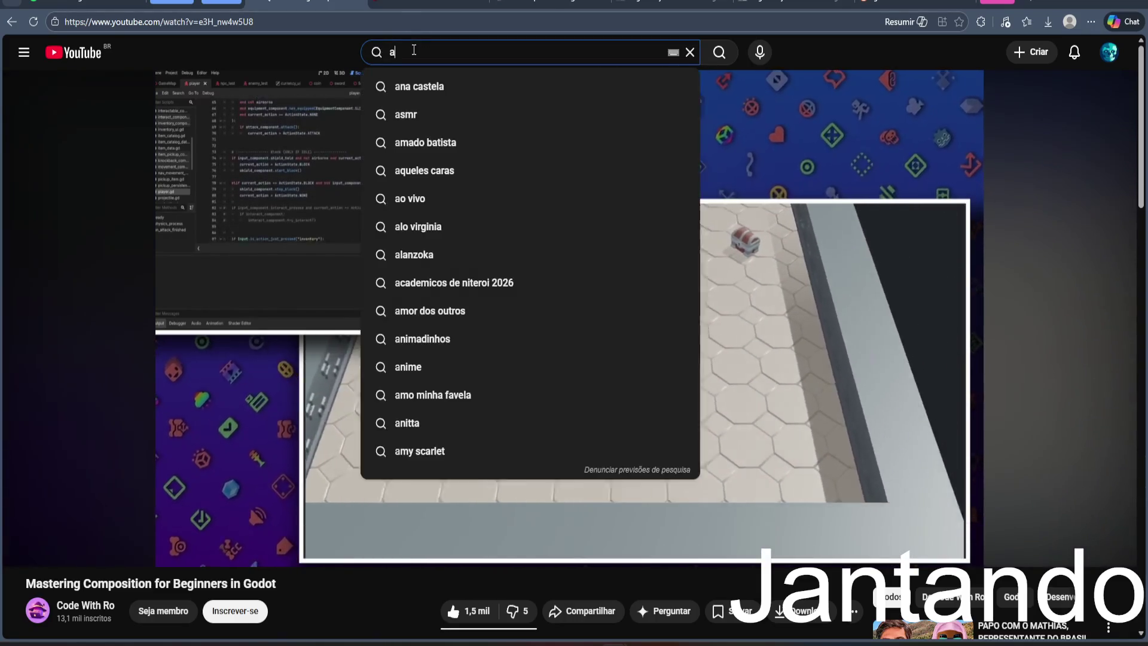
type("la")
key("Return")
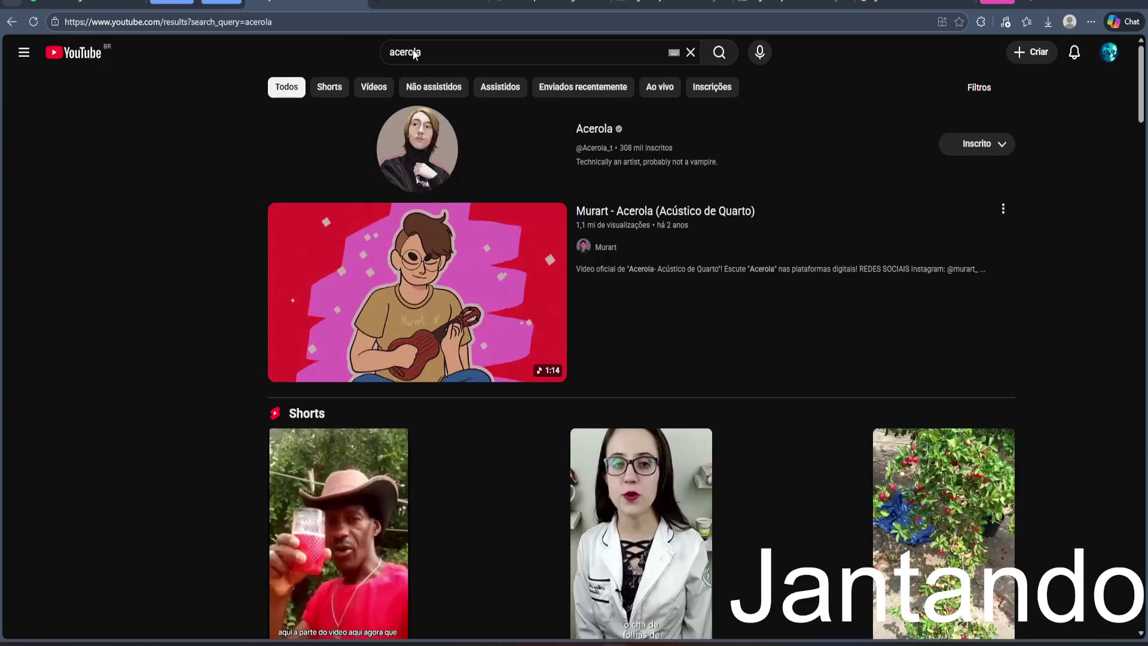
left_click(598, 128)
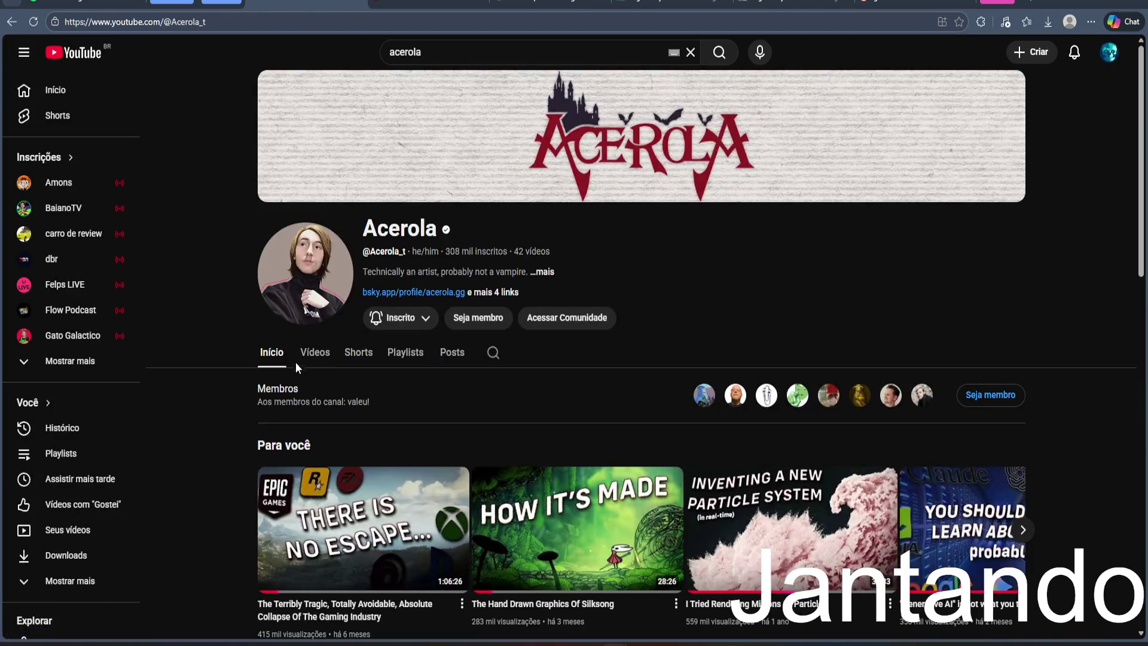
left_click(315, 356)
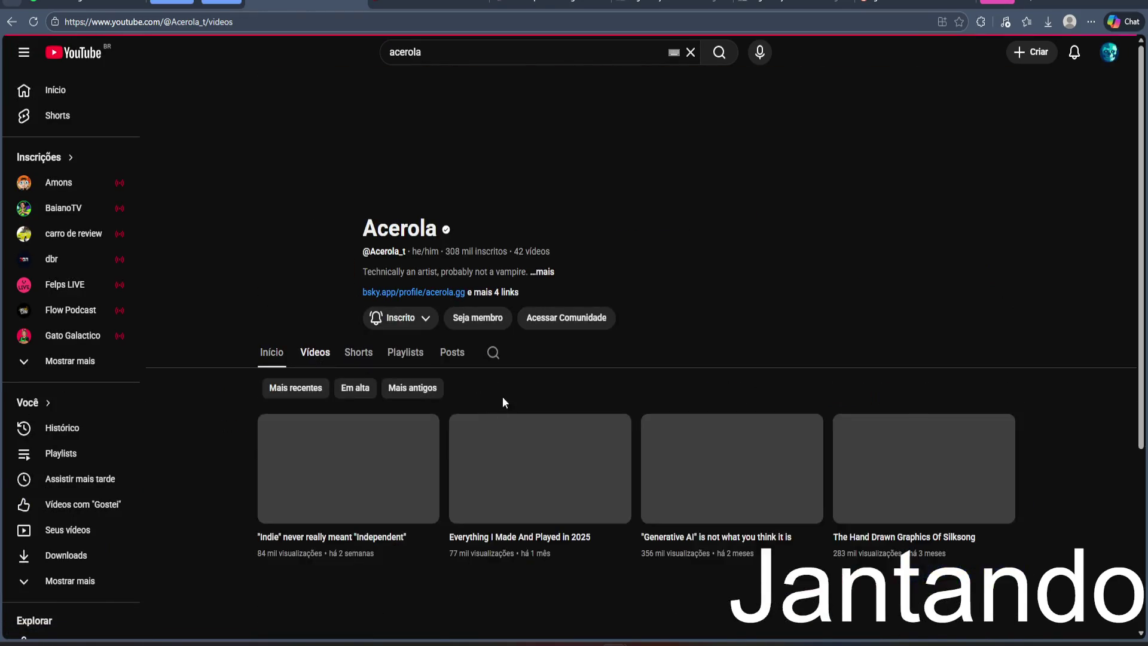
Step: Go back to the home feed and play 'Não comece a criar jogos em 2026 sem ver isso'
left_click(82, 57)
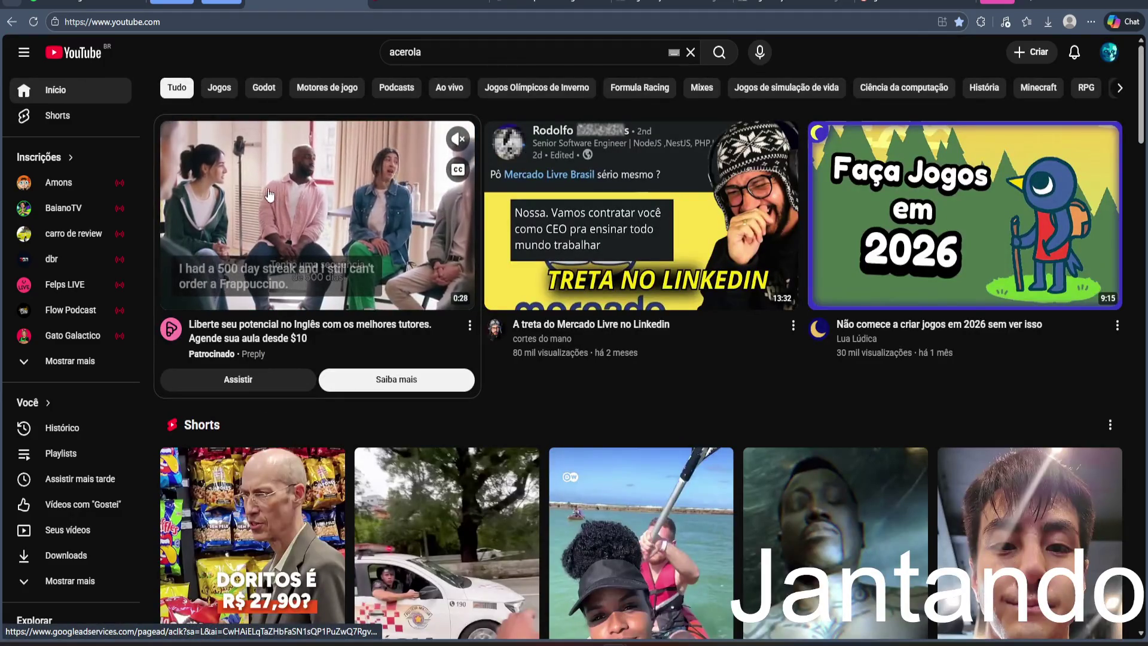
scroll(598, 251, "down", 2)
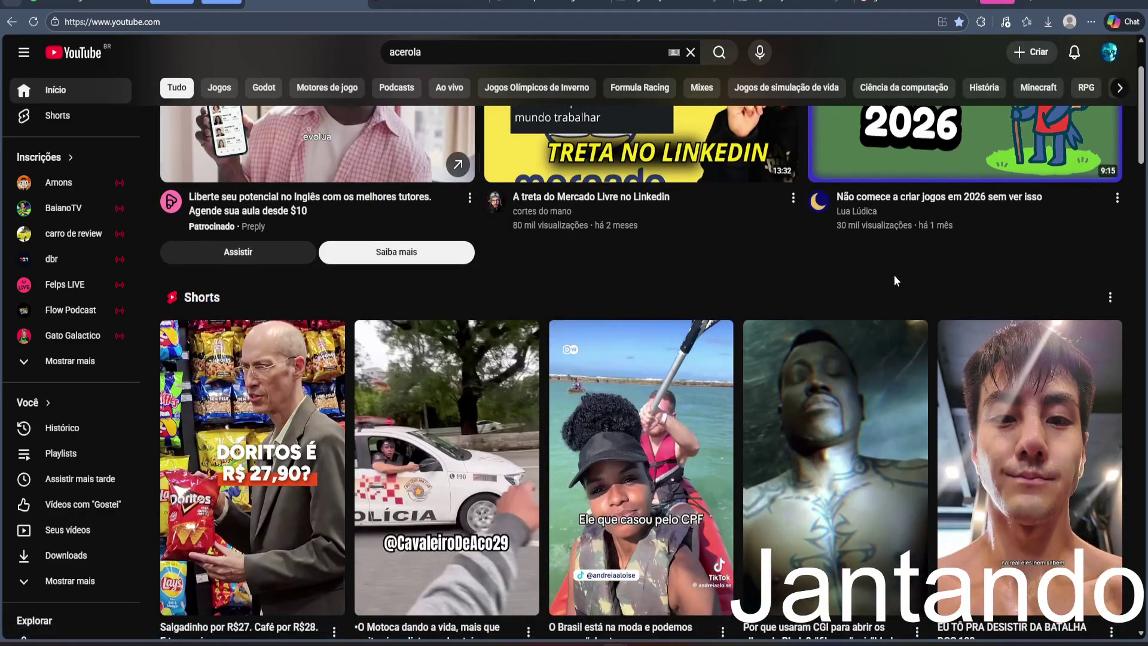
scroll(909, 276, "down", 6)
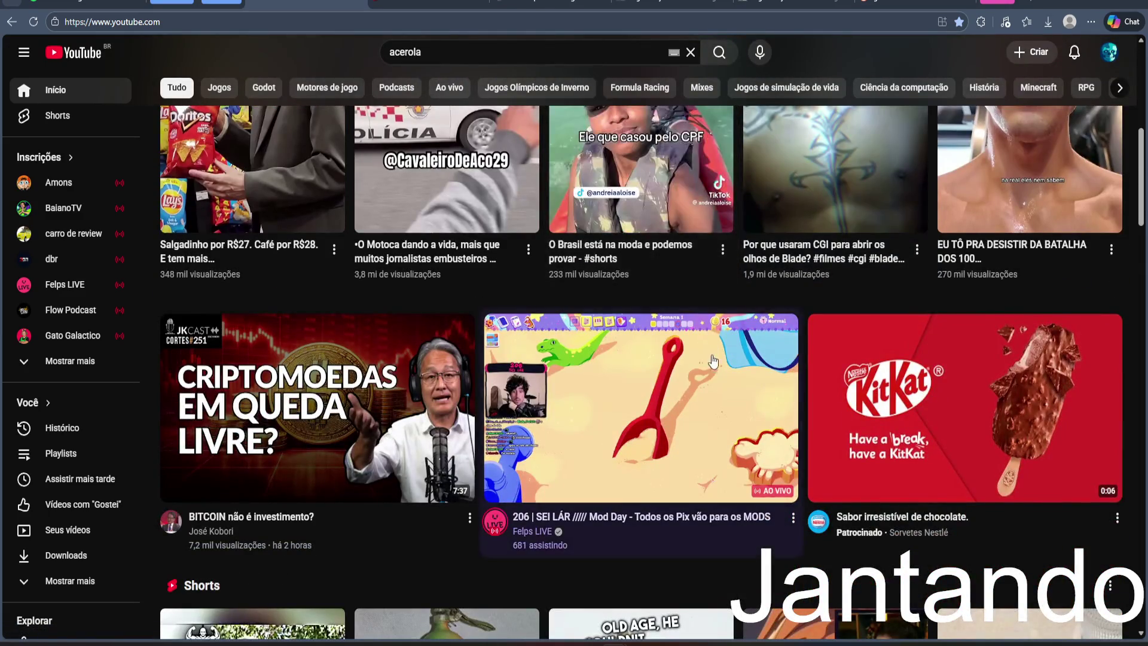
mouse_move(718, 424)
scroll(285, 201, "down", 4)
mouse_move(284, 201)
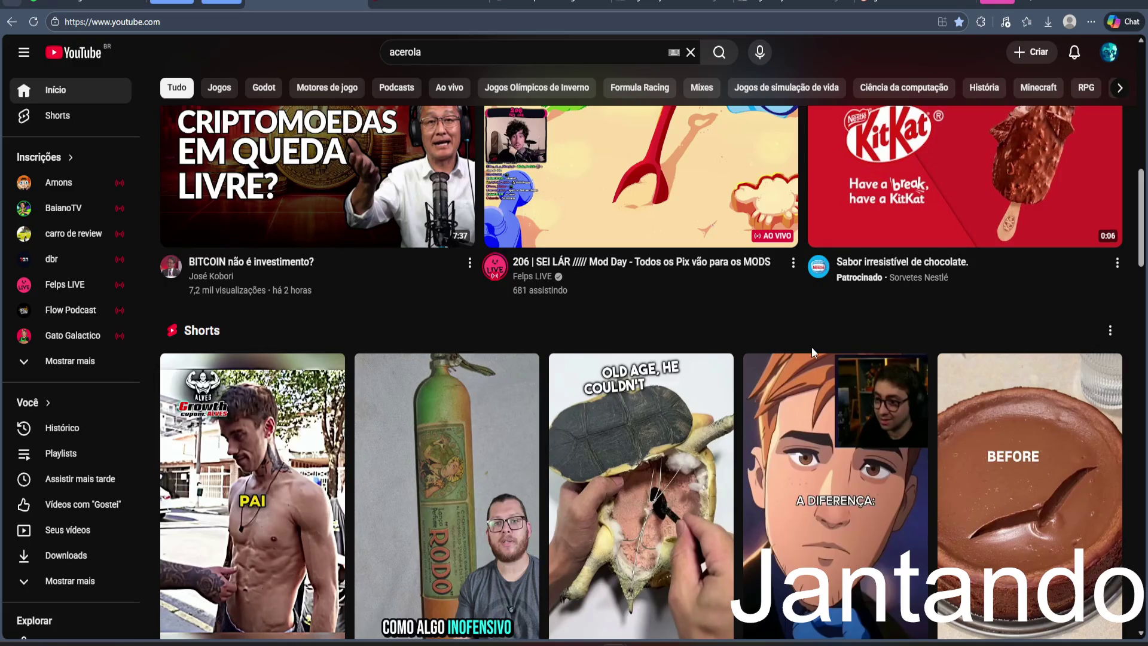
scroll(812, 347, "down", 5)
mouse_move(728, 292)
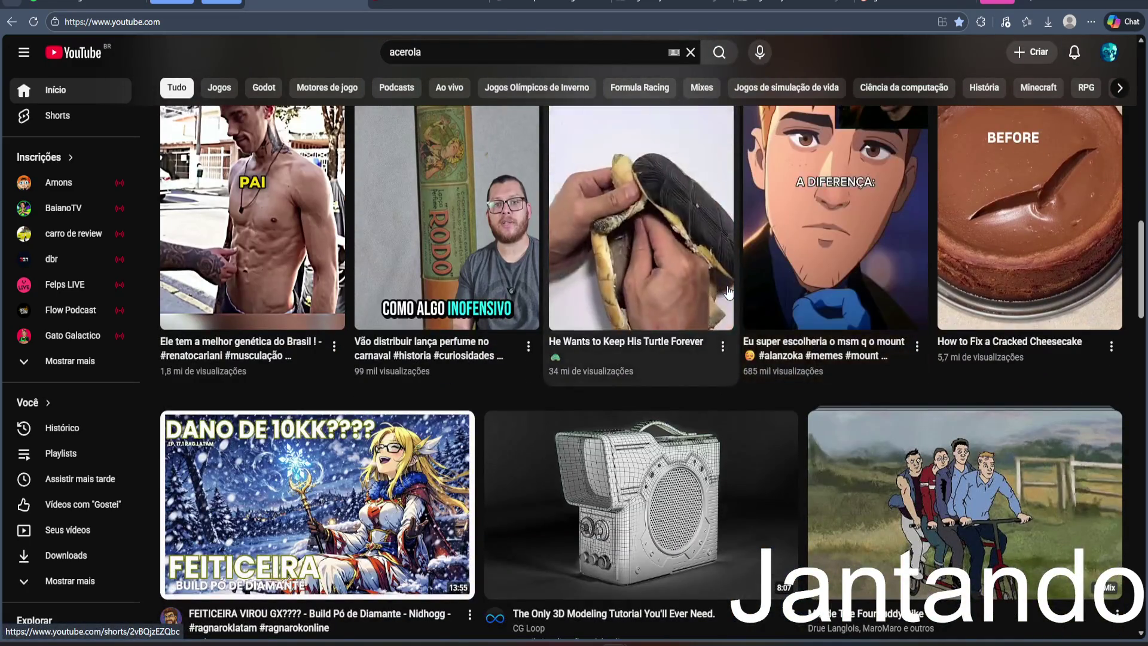
scroll(728, 292, "up", 5)
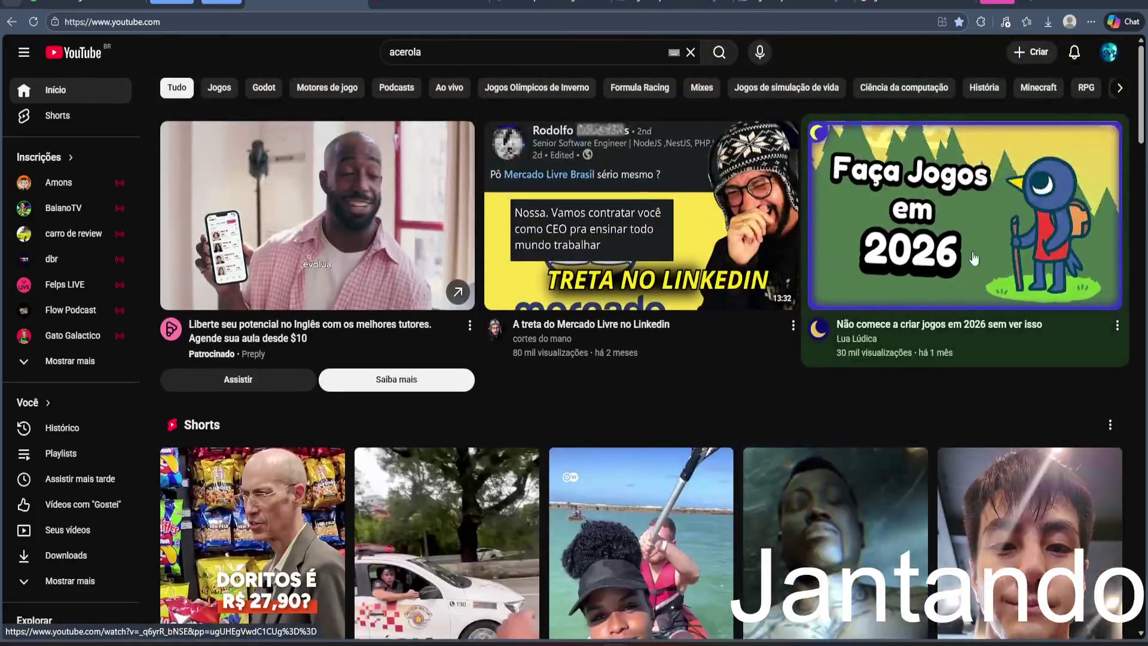
left_click(976, 221)
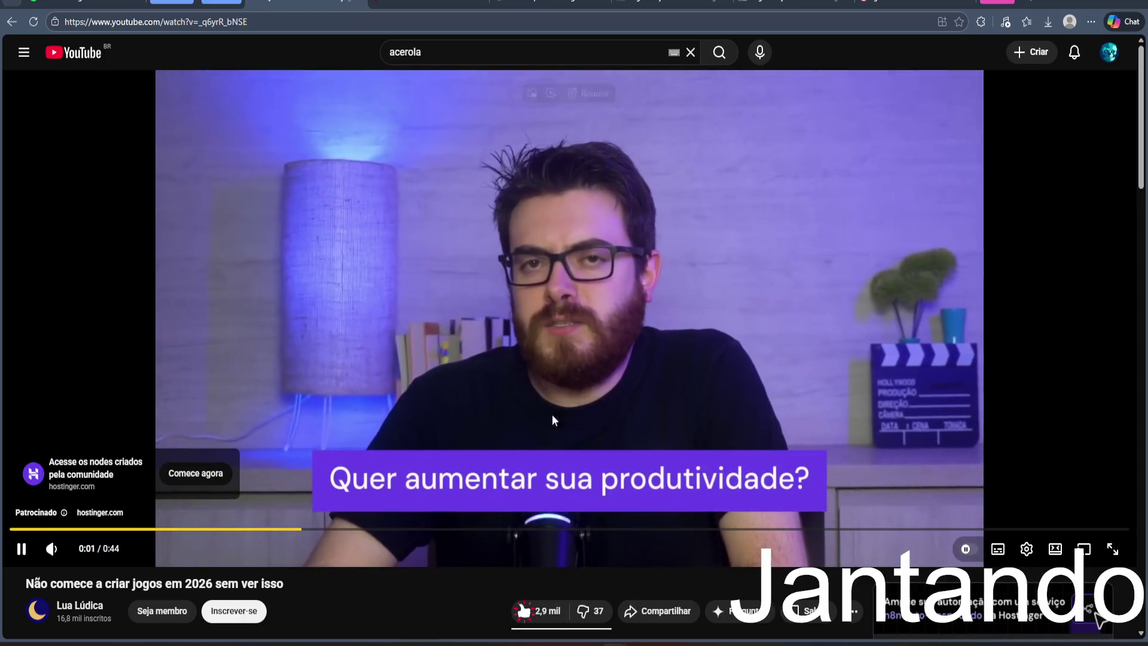
Step: Pause the ad and replace the 'acerola' query with a search for 'jogos brasileiros famoso'
left_click(424, 155)
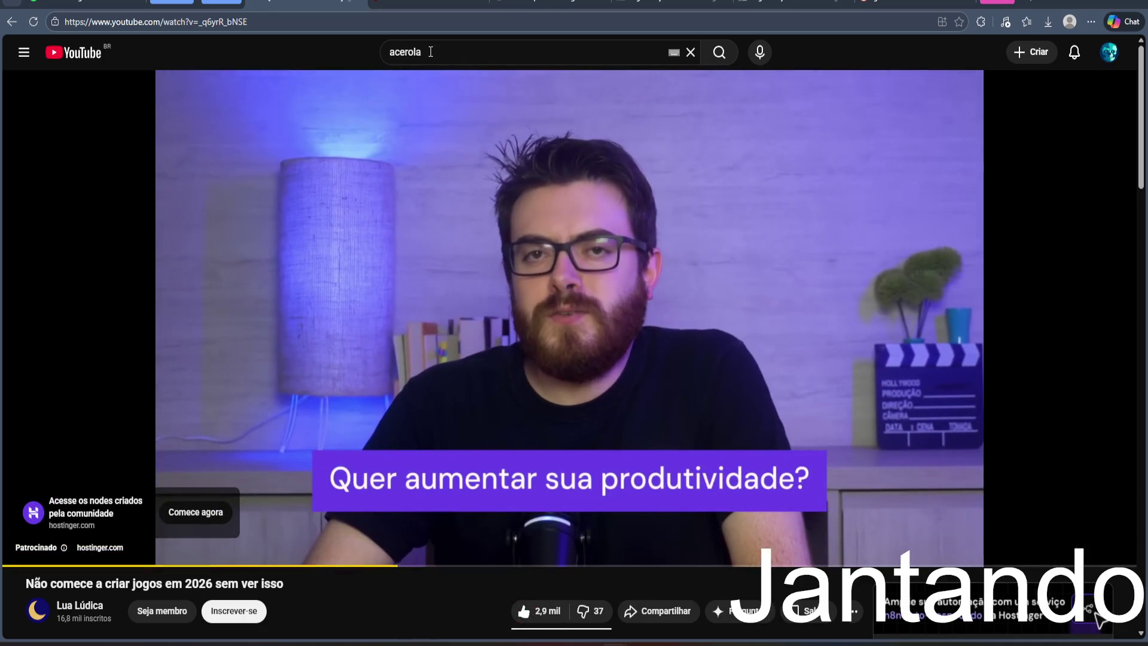
key("slash")
key("BackSpace")
key("Escape")
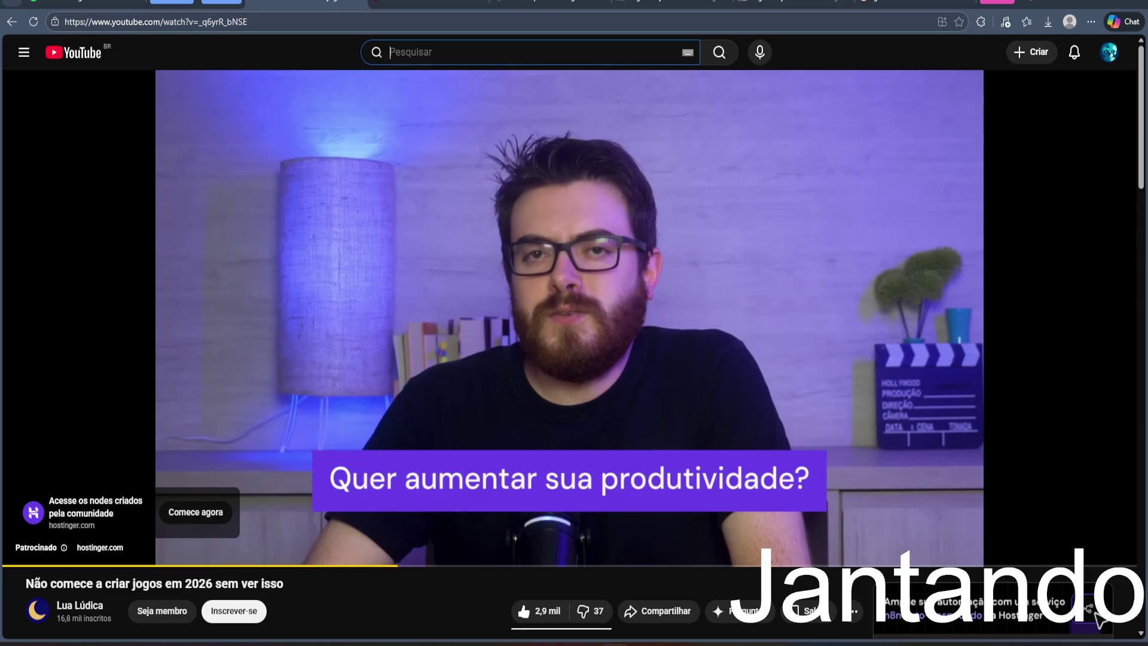
type("sant 11")
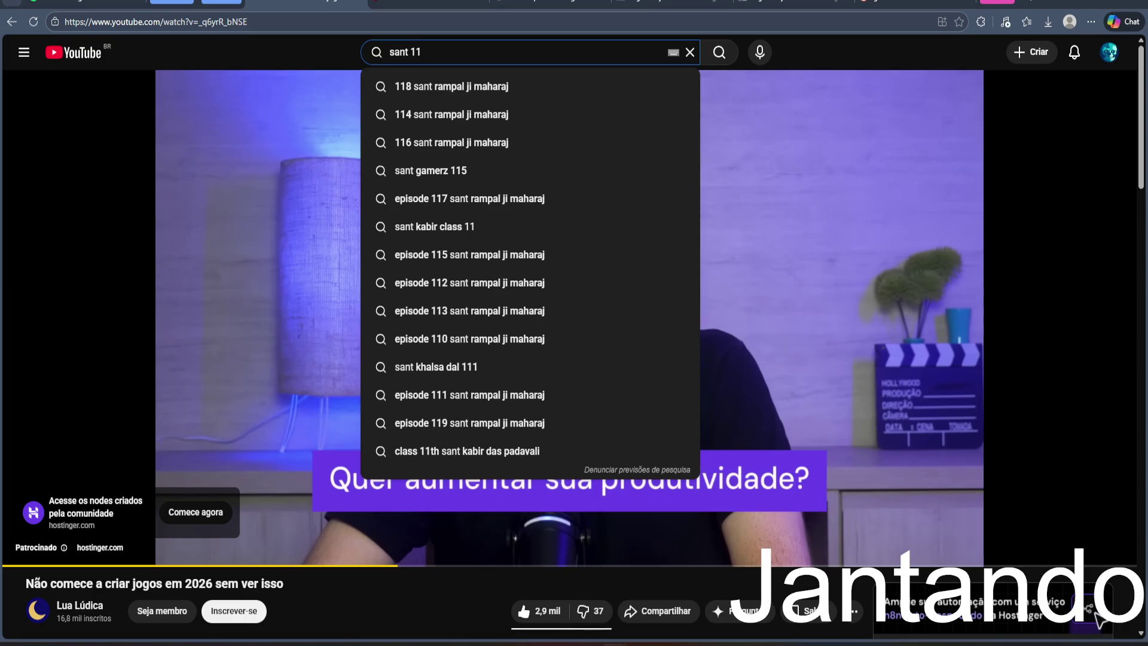
key("BackSpace")
key("BackSpace")
key("BackSpace")
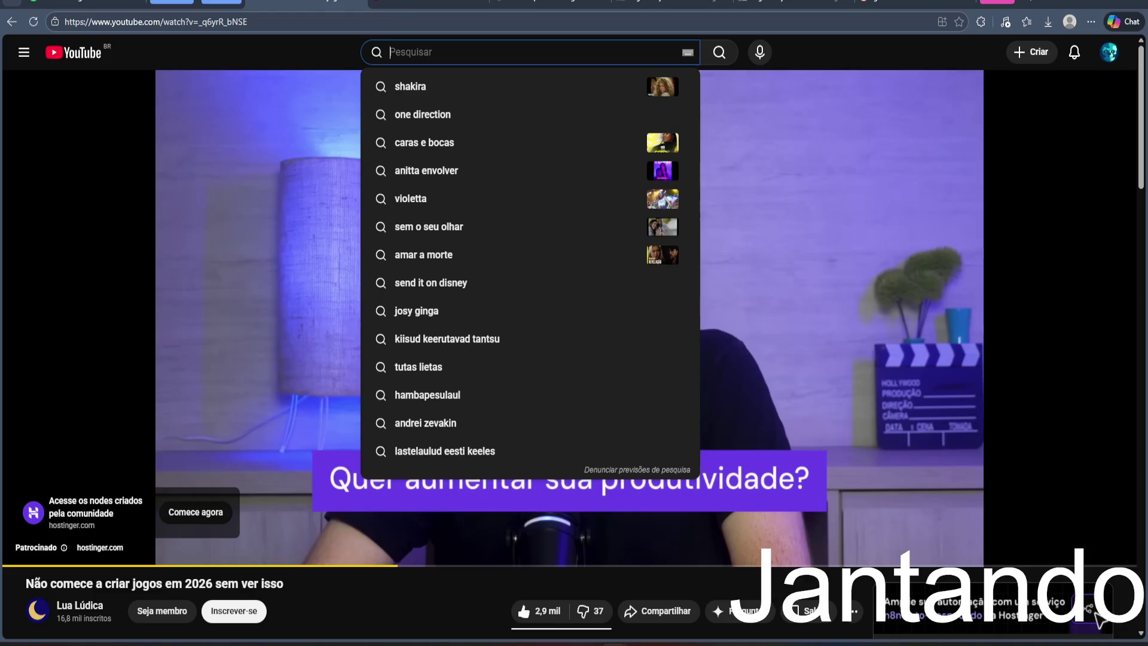
type("jogos brasile")
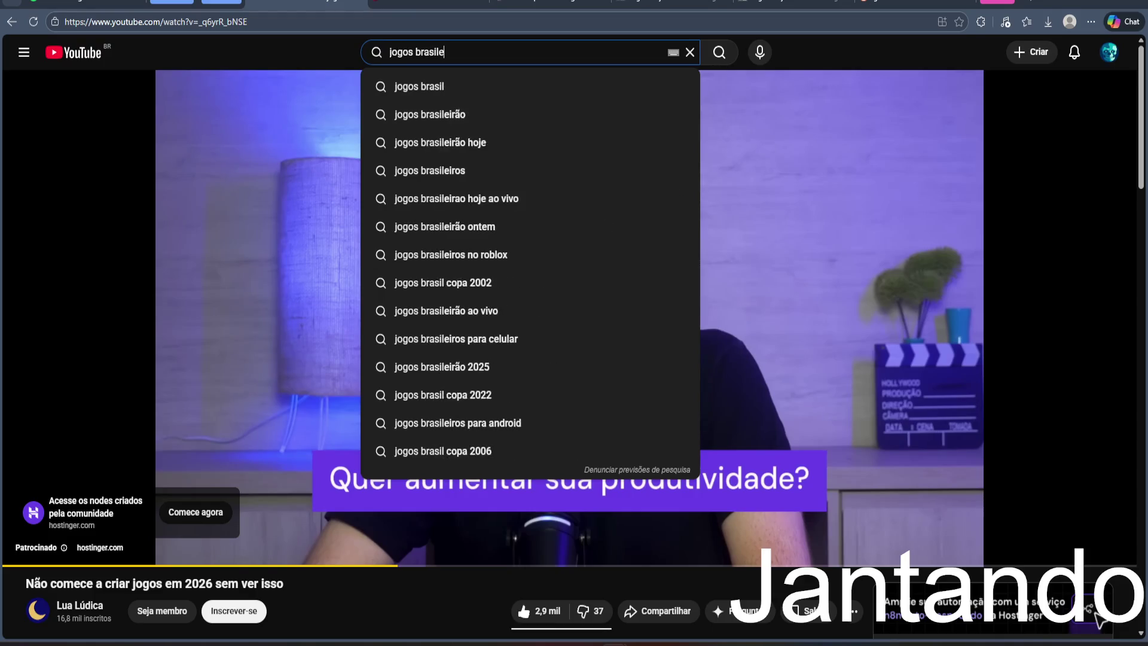
type("iros")
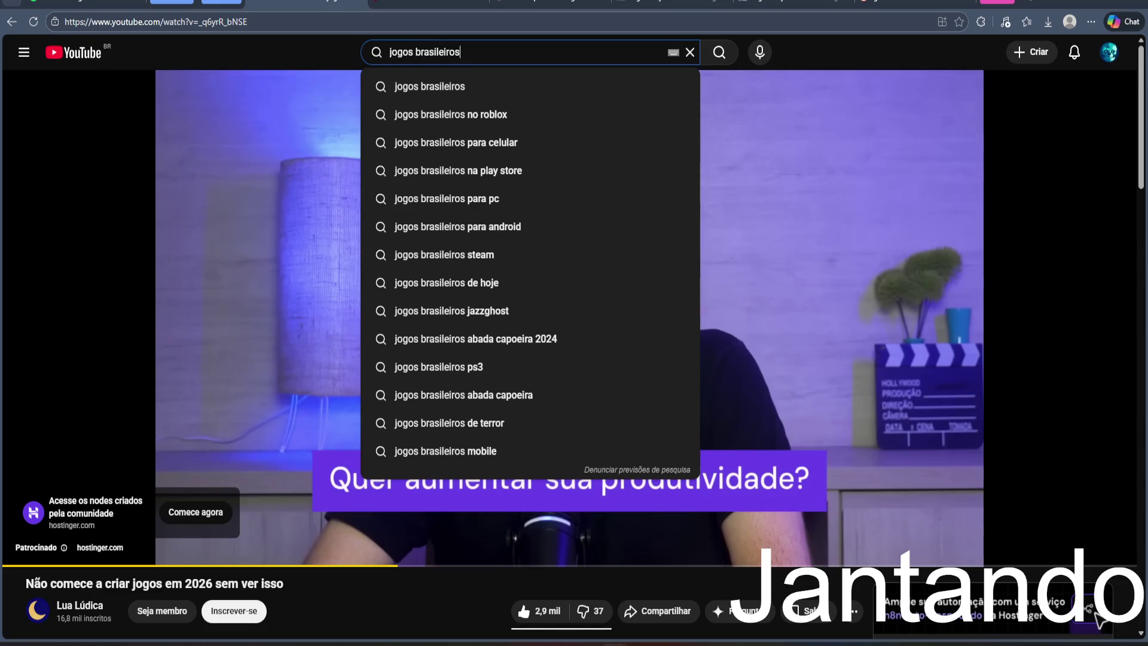
type(" famoso")
key("Return")
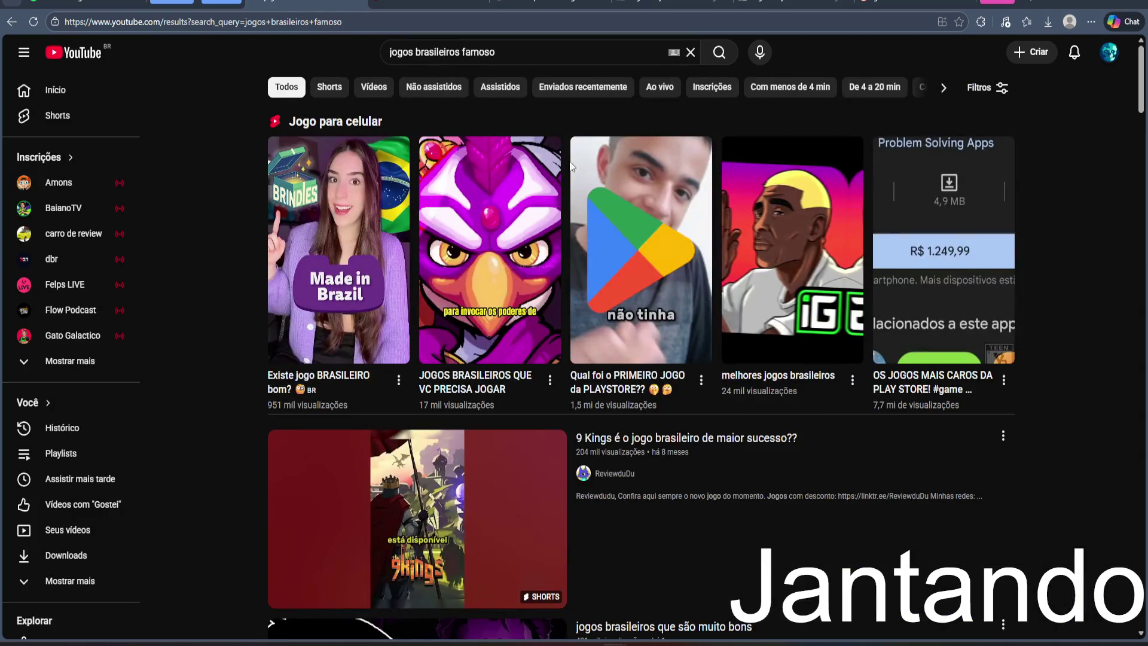
scroll(613, 179, "down", 6)
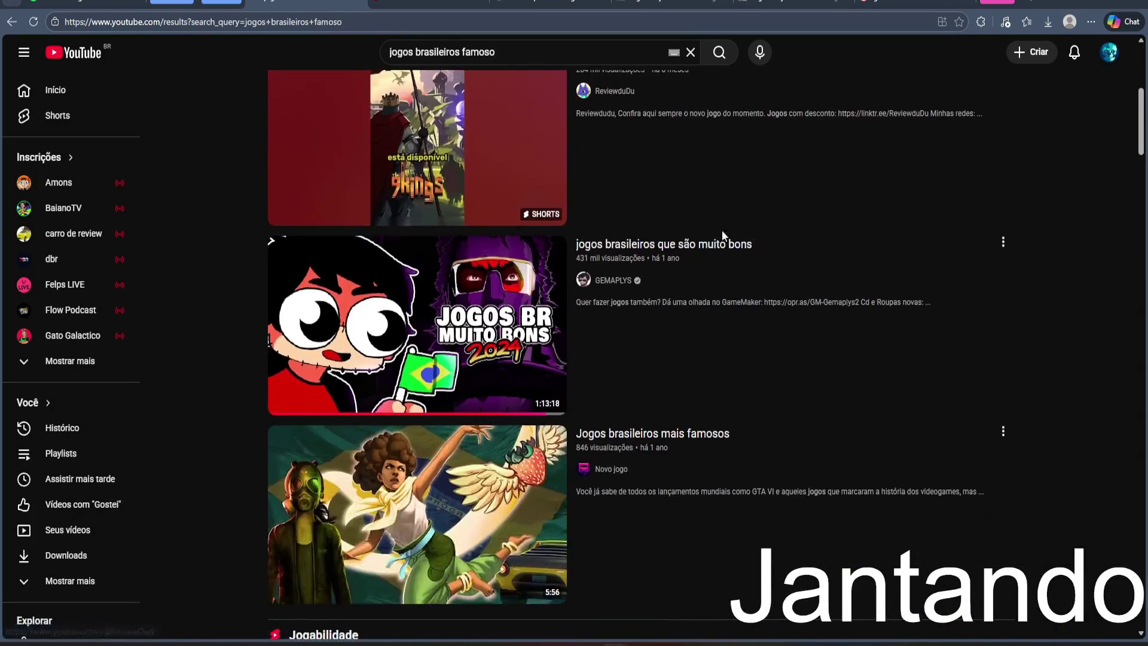
scroll(830, 230, "down", 3)
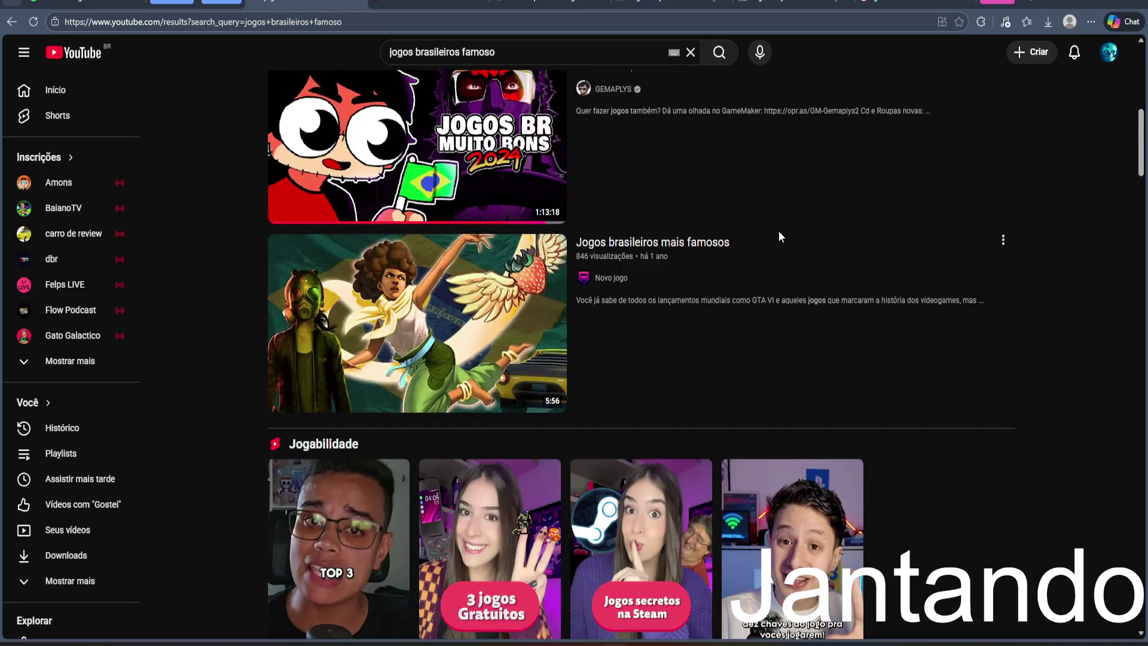
scroll(780, 233, "down", 7)
scroll(779, 235, "down", 7)
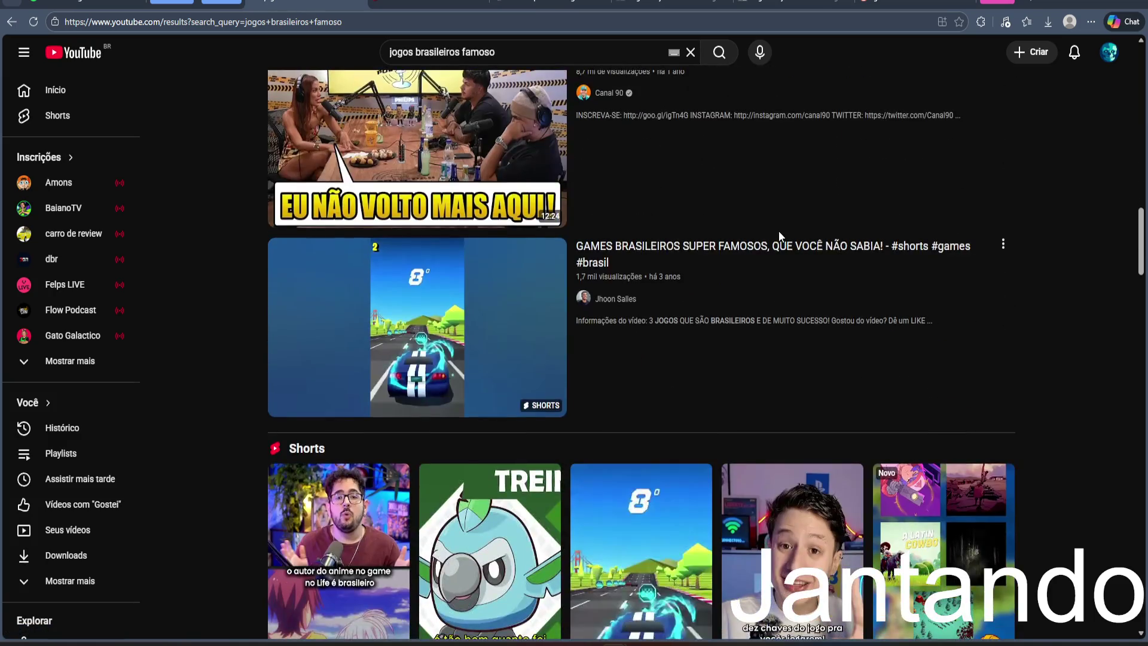
scroll(779, 231, "down", 5)
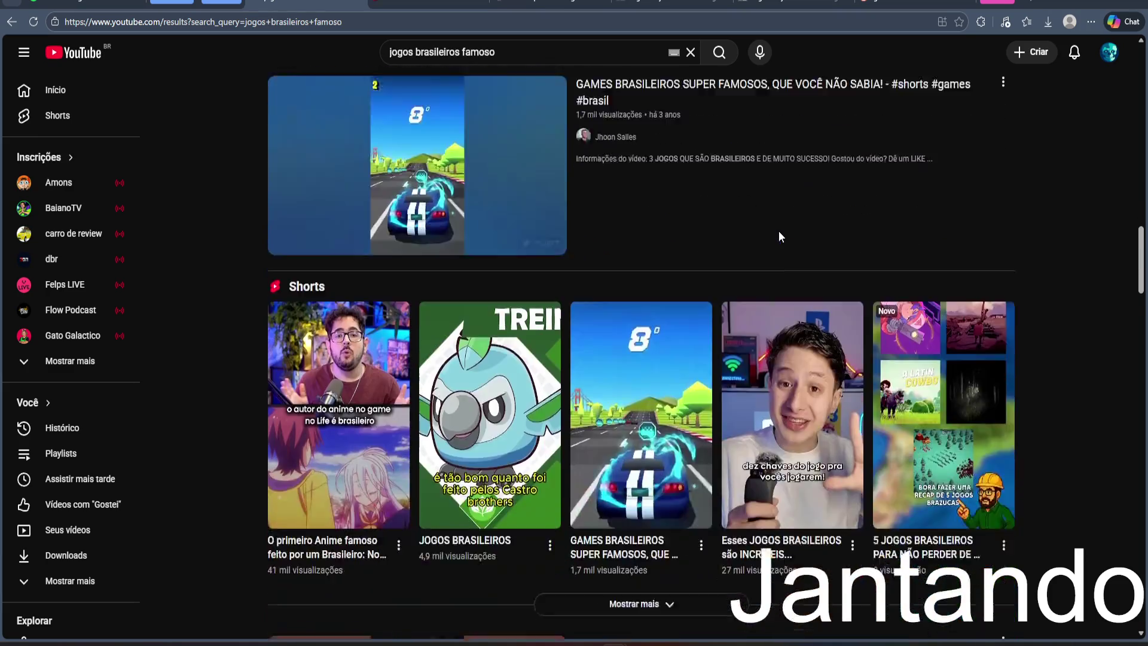
scroll(780, 237, "up", 1)
scroll(780, 237, "down", 5)
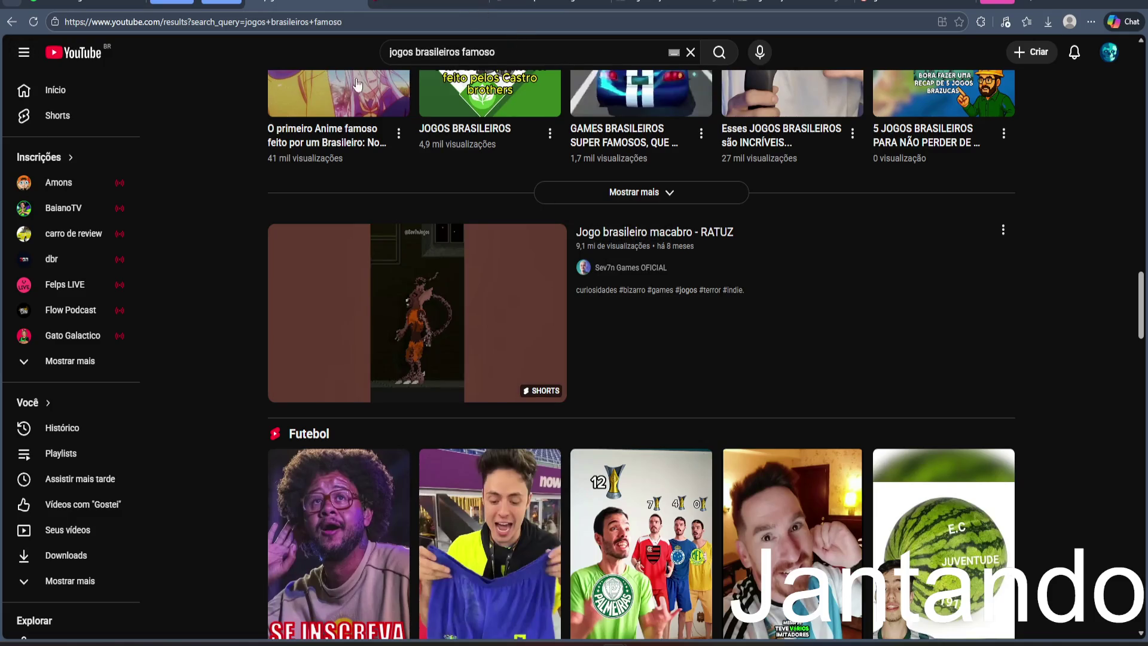
triple_click(504, 53)
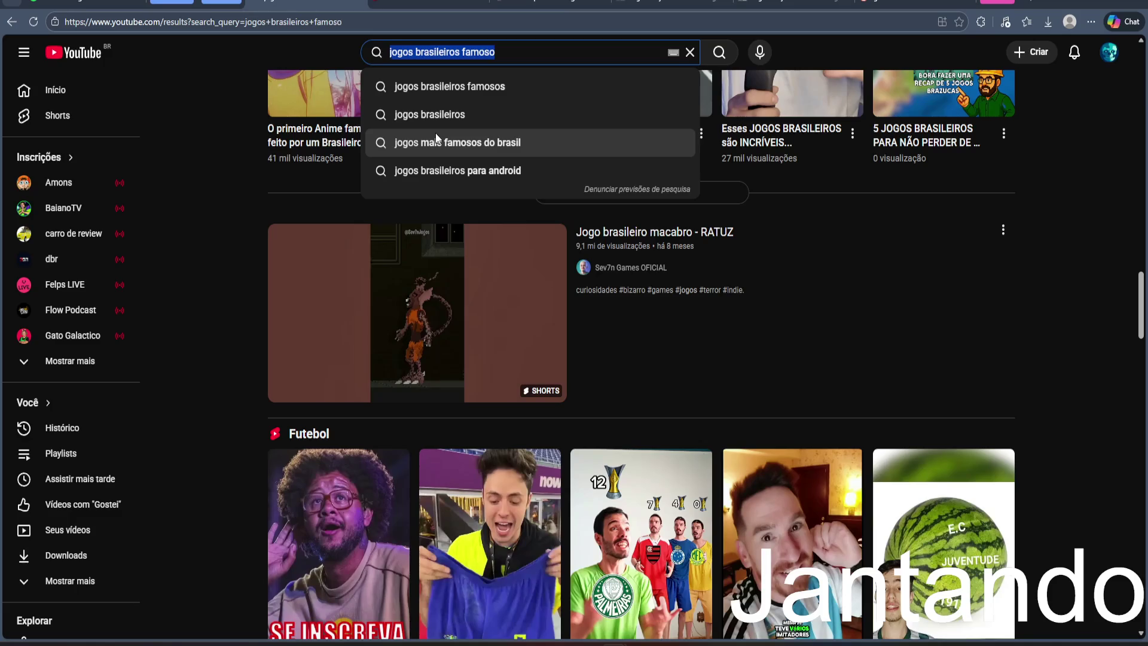
Step: Search 'games froms crath' and open the Gamefromscratch channel from the results
type("games froms crath")
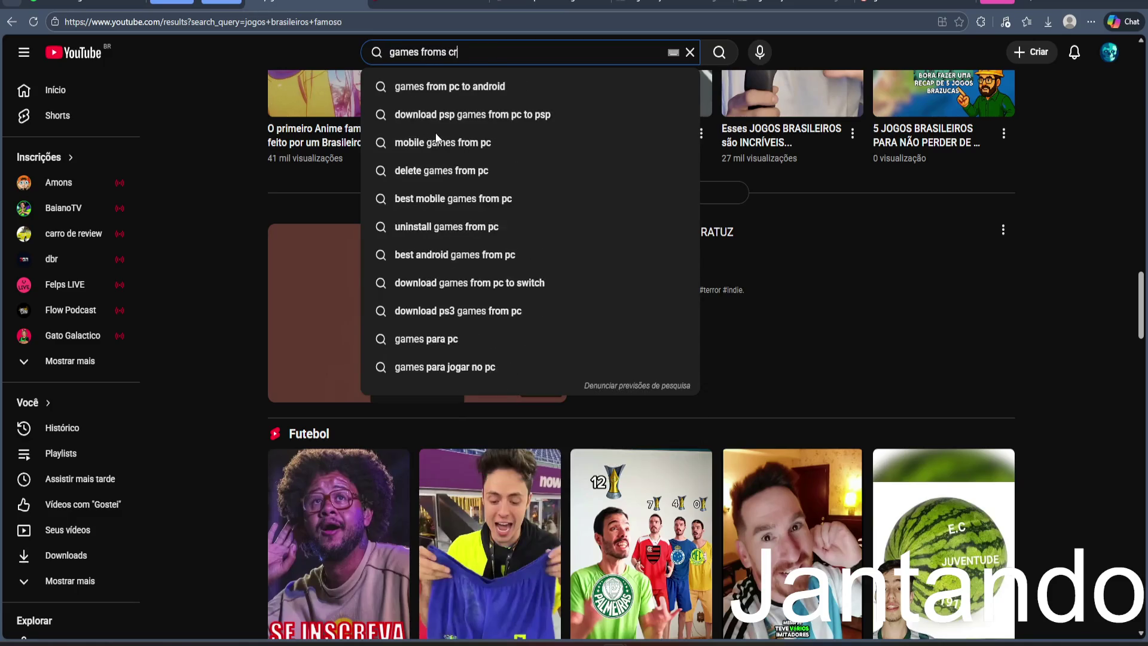
key("Return")
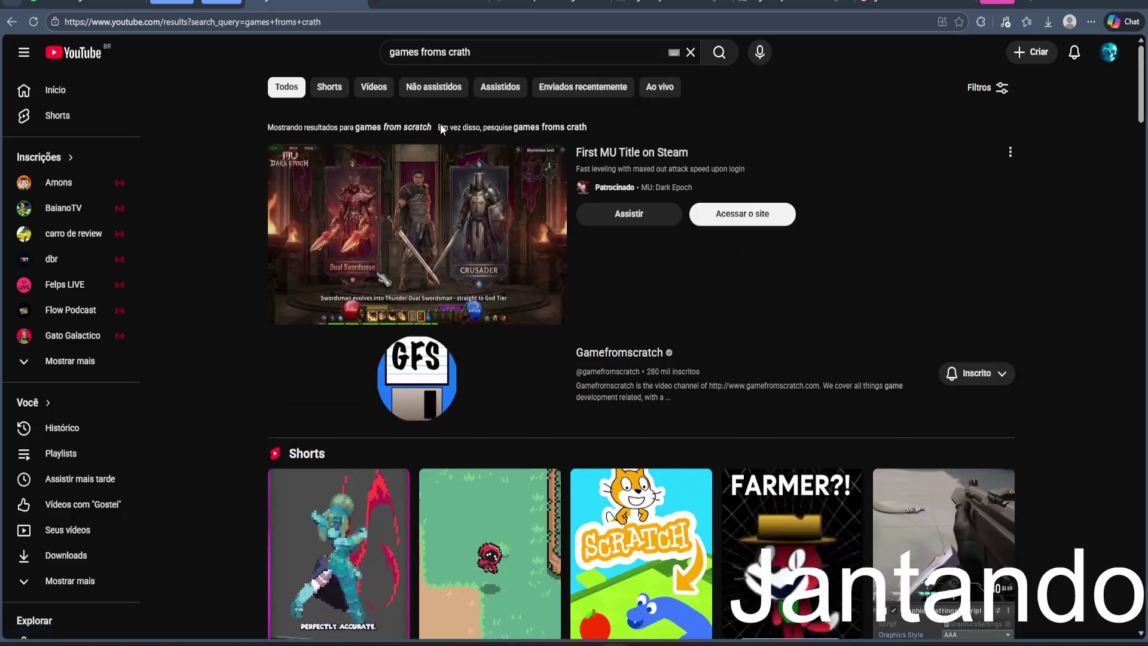
left_click(637, 355)
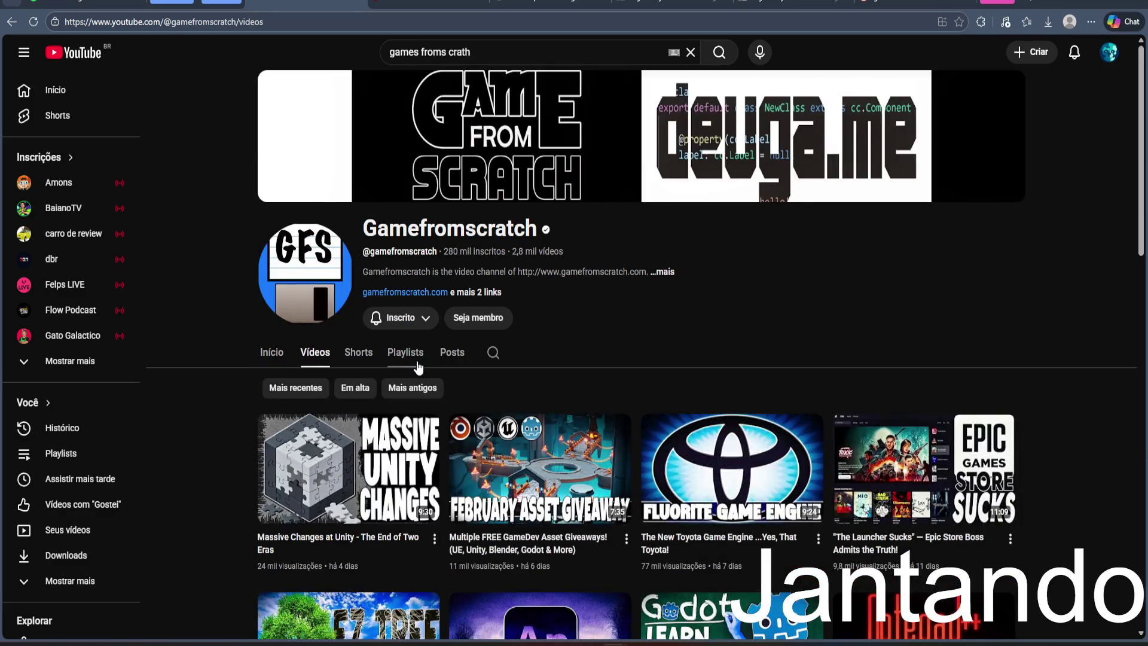
scroll(419, 367, "down", 3)
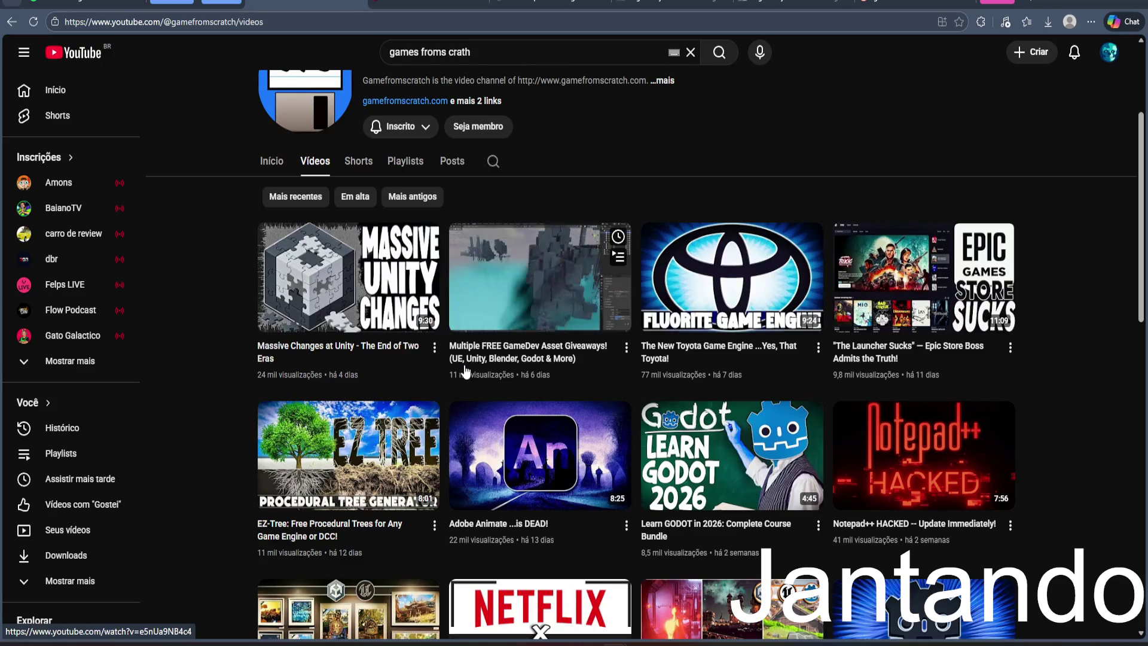
left_click(742, 491)
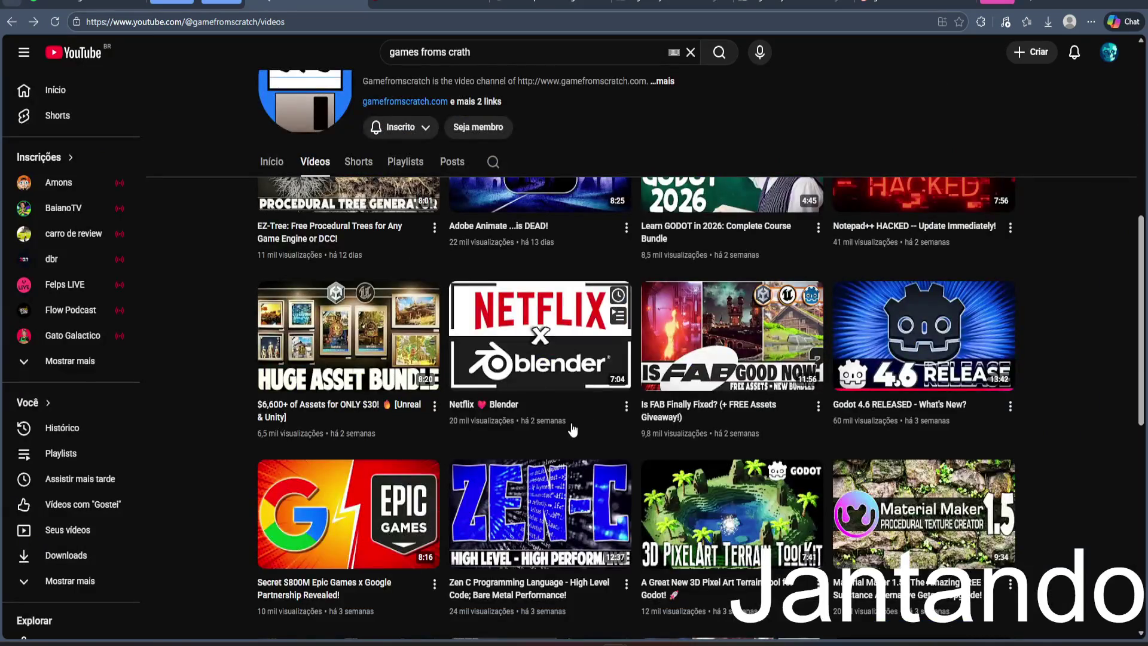
mouse_move(569, 428)
scroll(625, 427, "up", 3)
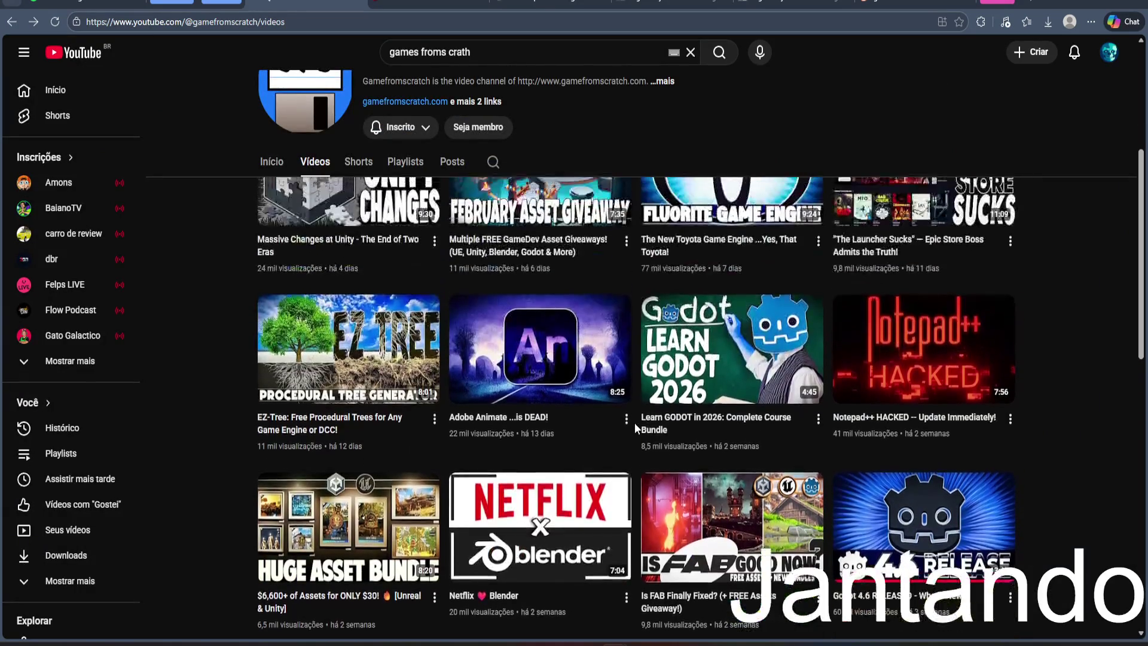
scroll(635, 428, "up", 3)
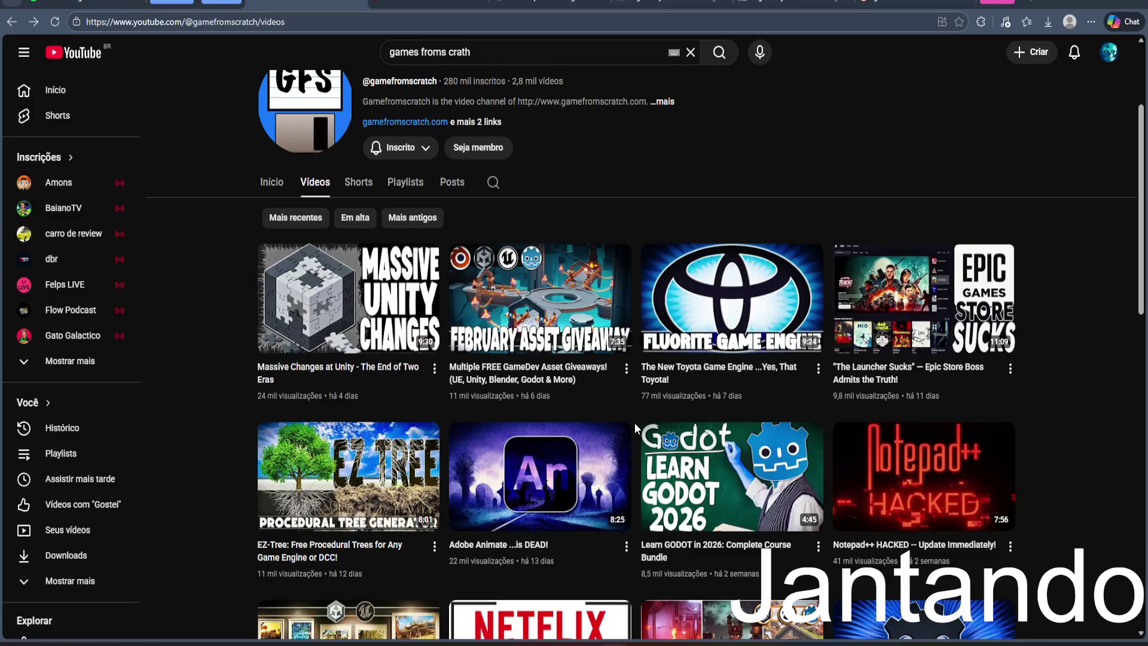
scroll(634, 422, "down", 5)
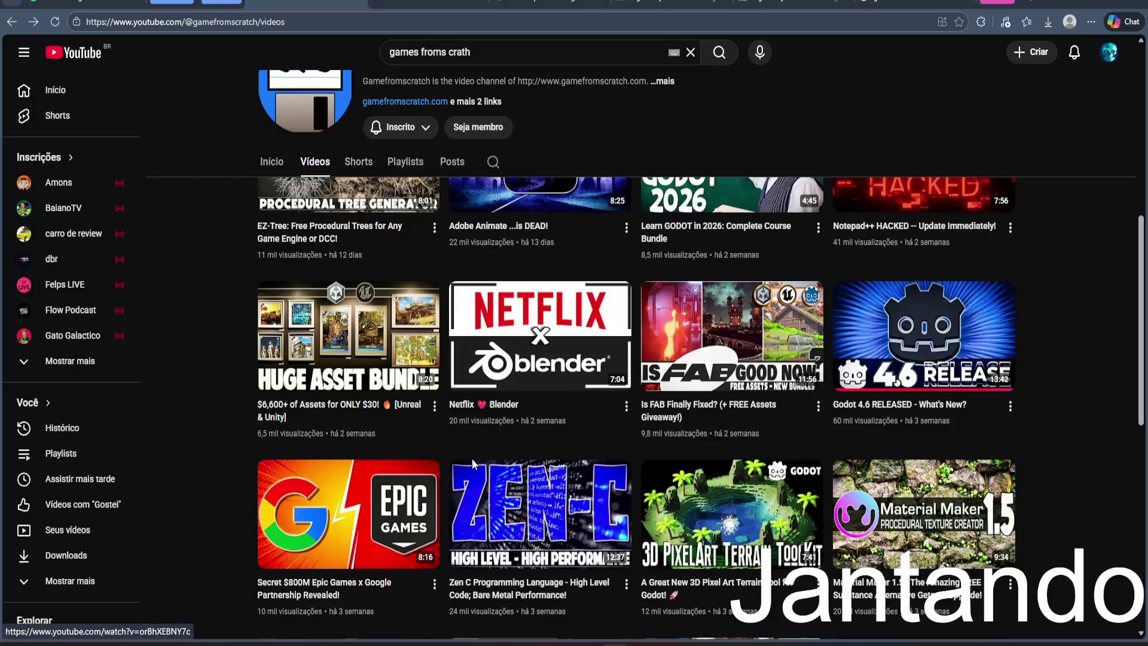
mouse_move(474, 465)
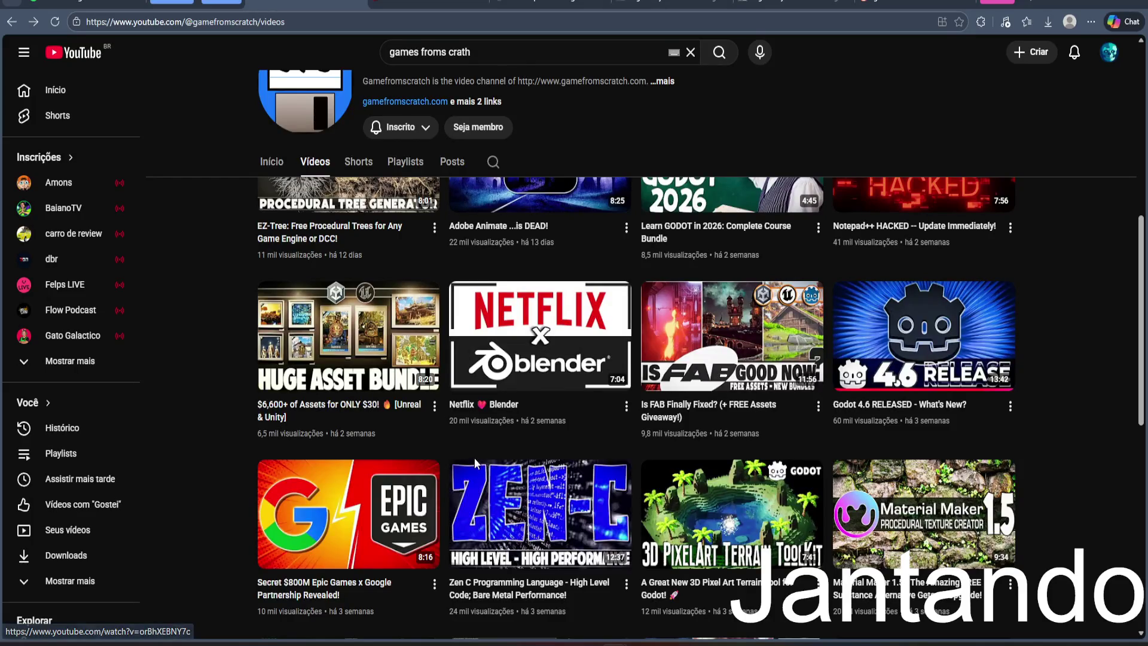
scroll(445, 421, "down", 2)
scroll(570, 426, "down", 4)
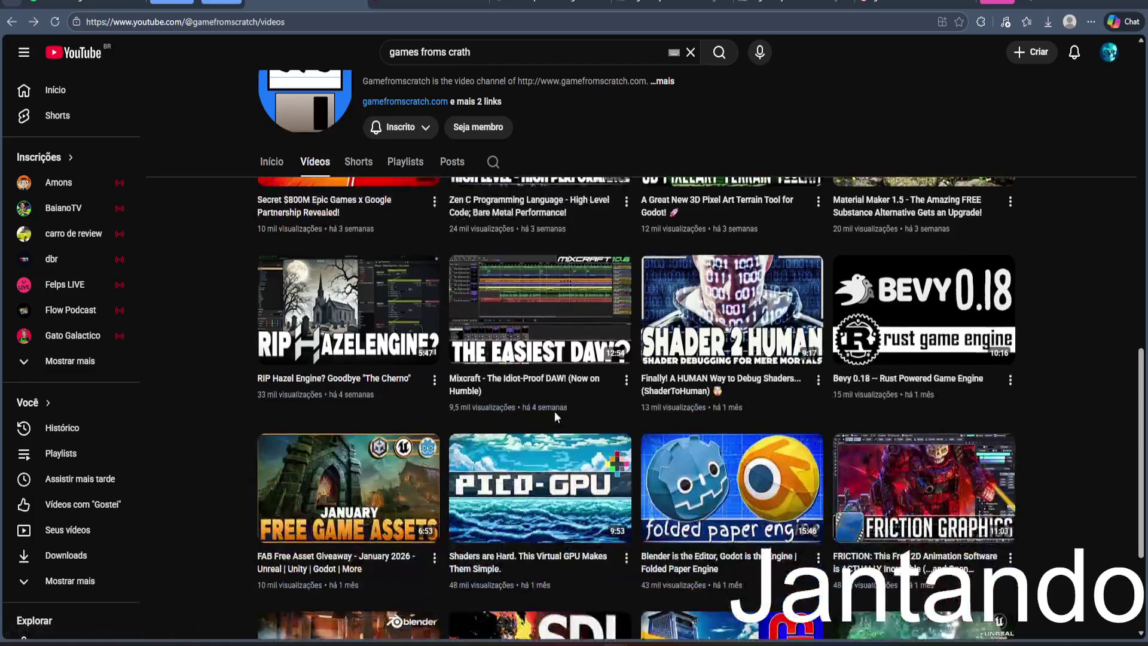
scroll(492, 365, "up", 10)
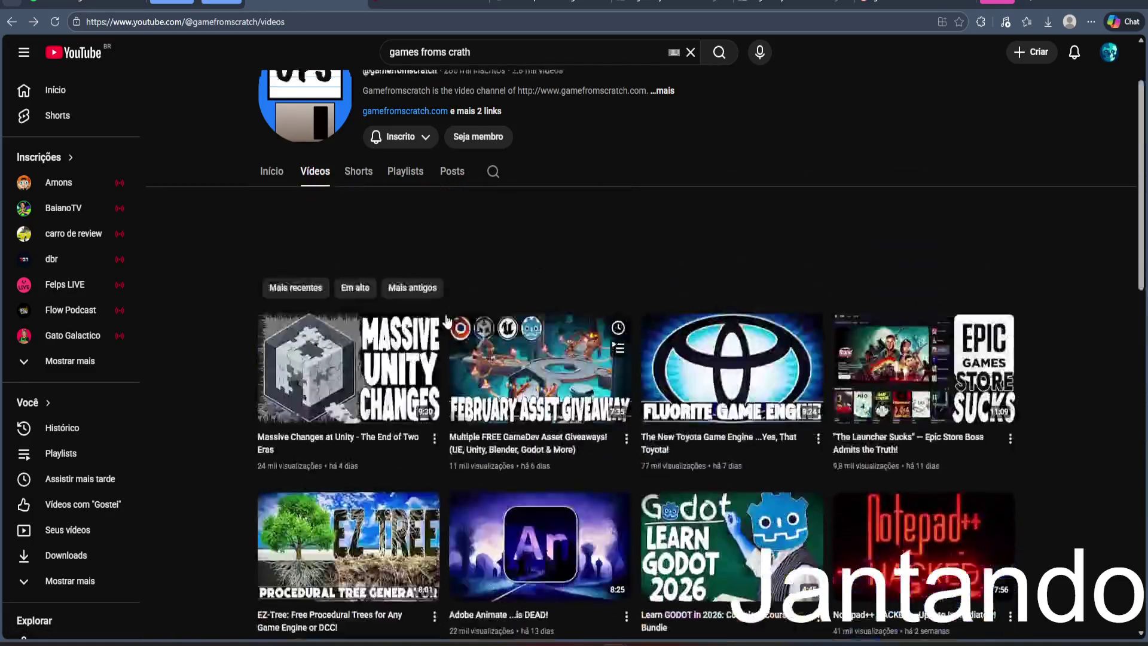
left_click(481, 51)
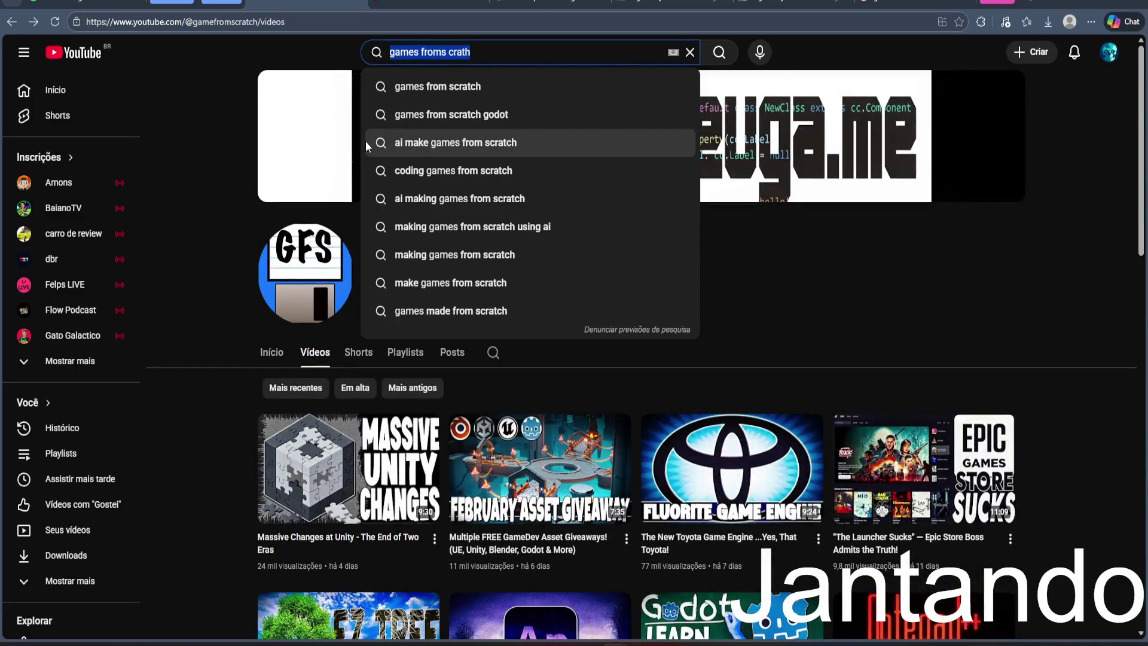
Step: Search YouTube for 'godot week' and look through the results
type("godot wee")
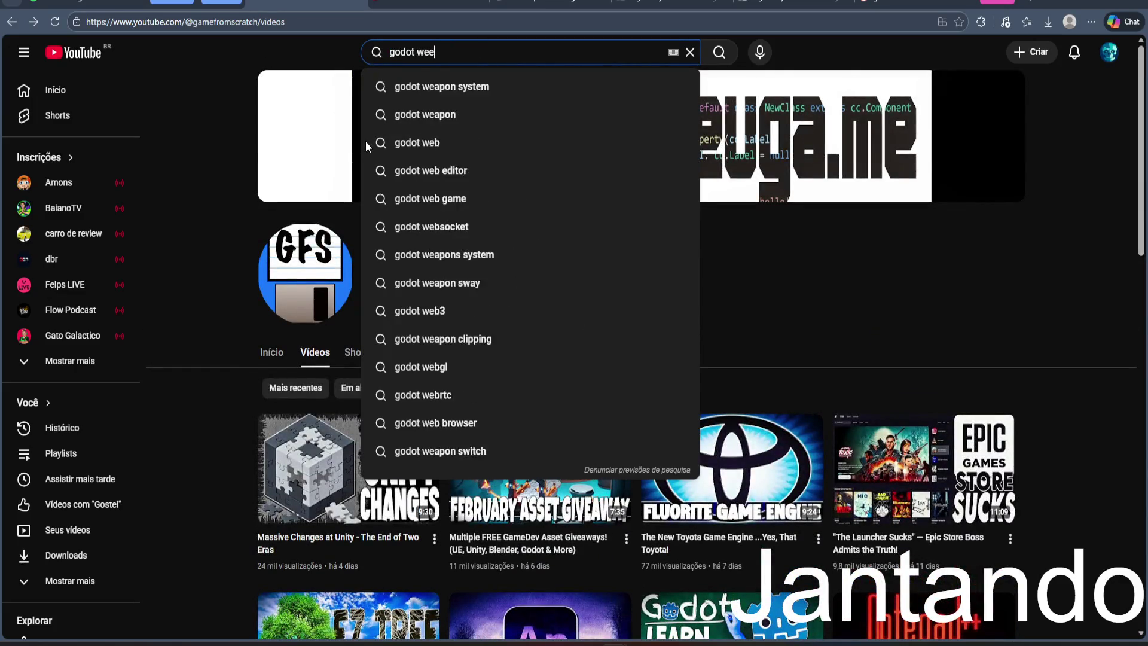
type("k")
key("Return")
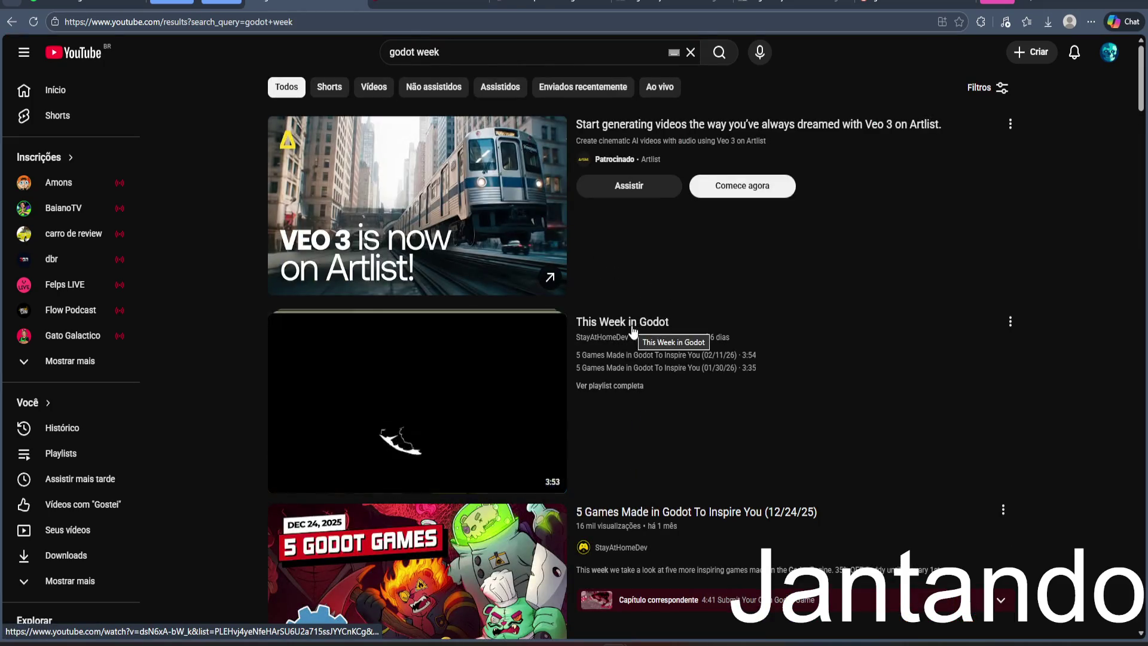
scroll(777, 496, "down", 1)
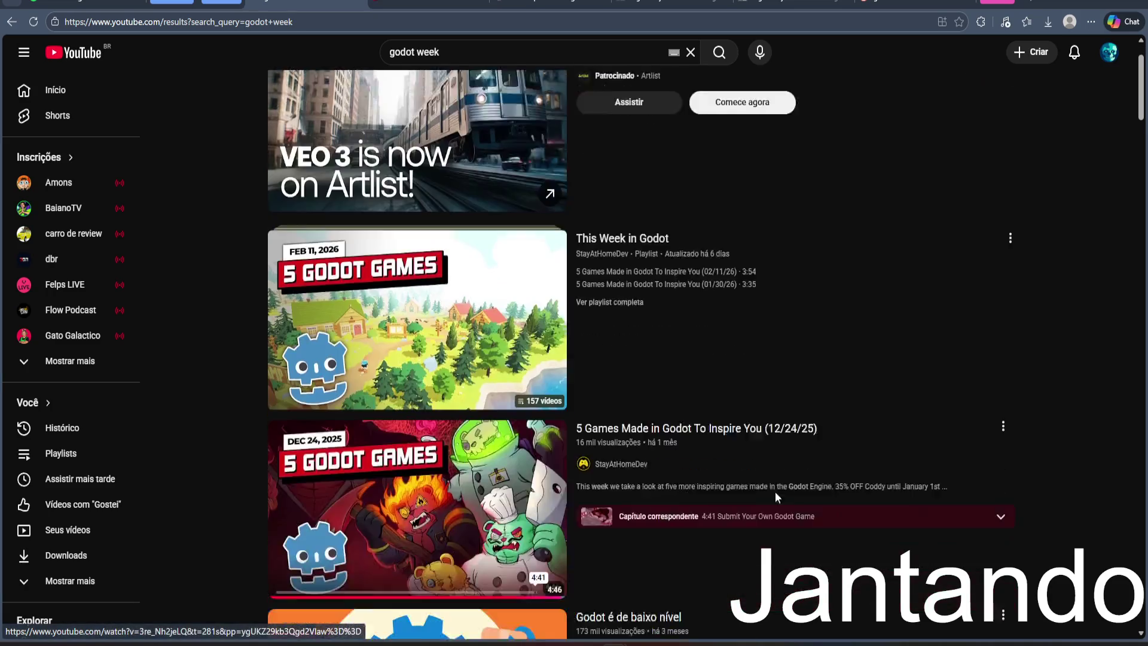
Step: Open the StayAtHomeDev channel and play '5 Games Made in Godot To Inspire You (02/11/26)'
scroll(775, 491, "down", 1)
left_click(628, 421)
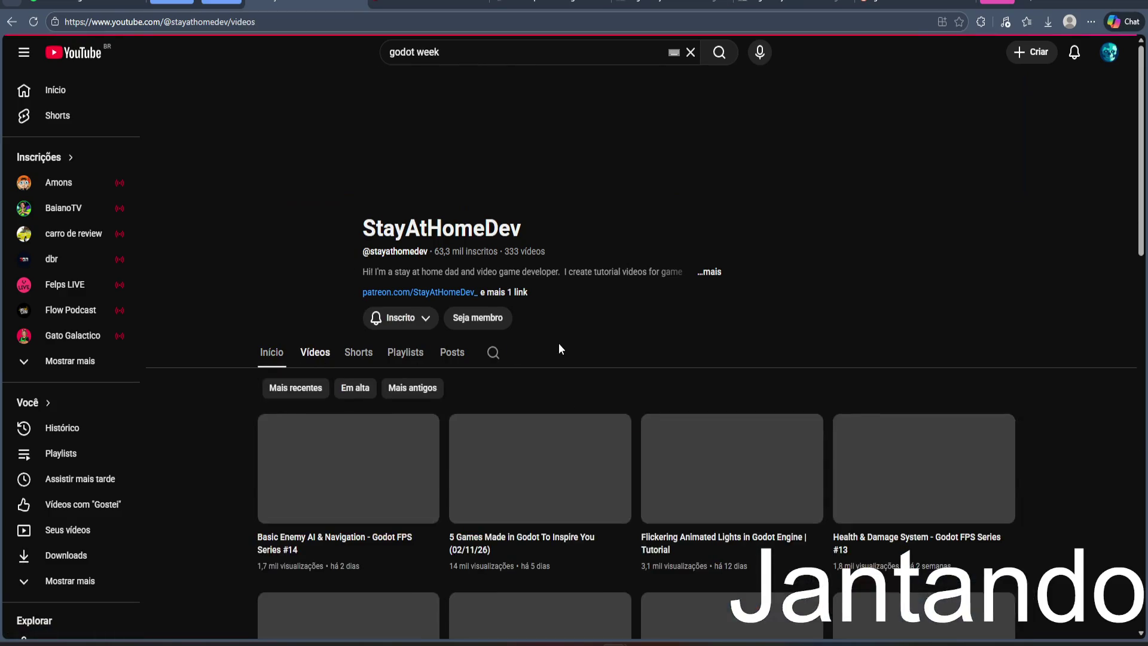
left_click(567, 482)
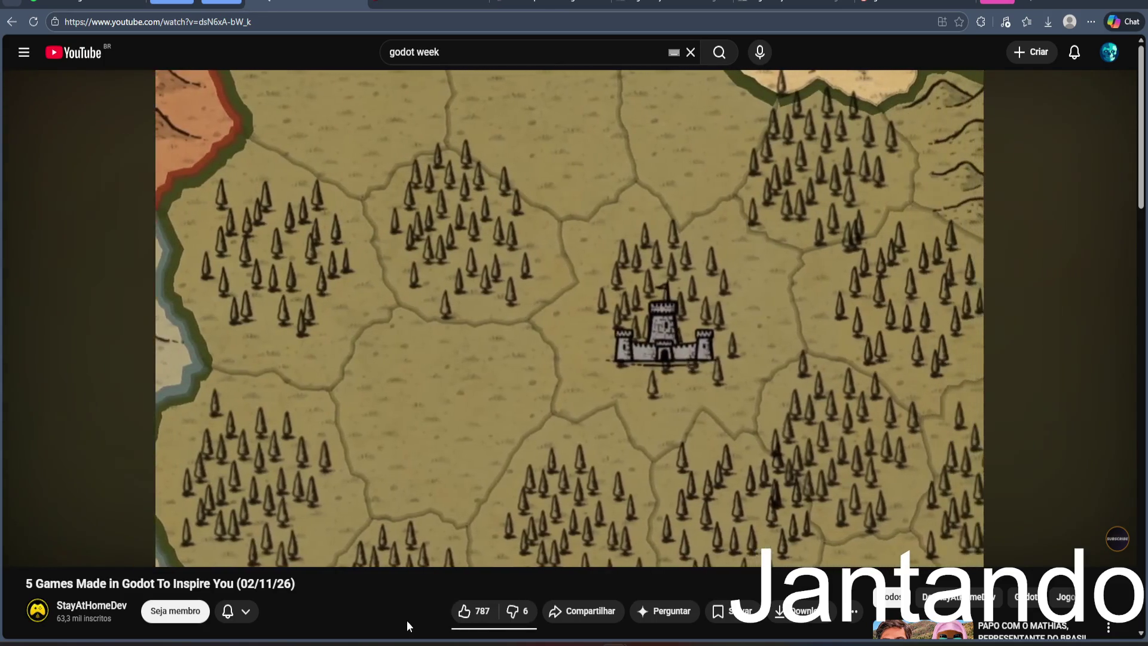
Step: Like the '5 Games Made in Godot (02/11/26)' video and return to the StayAtHomeDev channel page
left_click(465, 611)
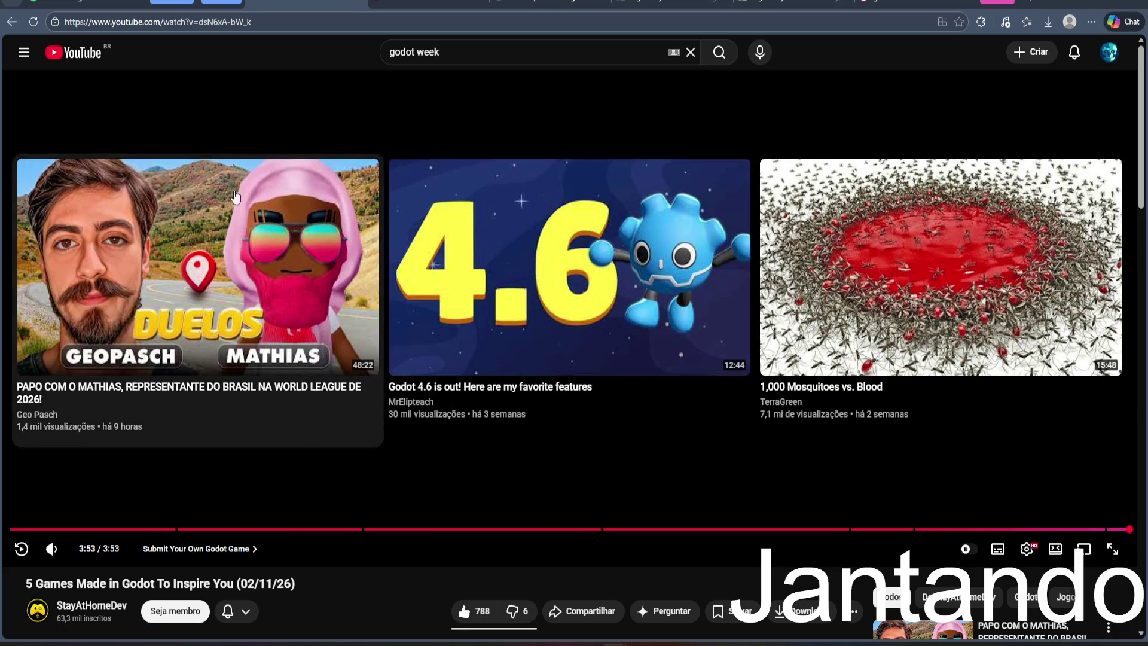
left_click(470, 58)
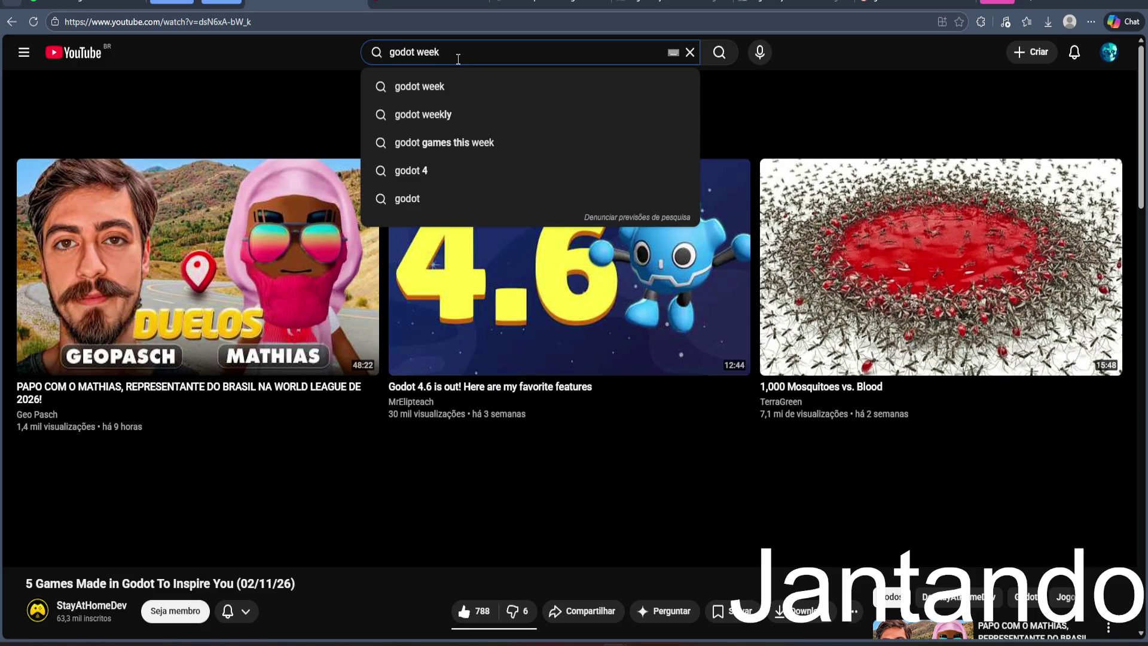
scroll(425, 343, "down", 10)
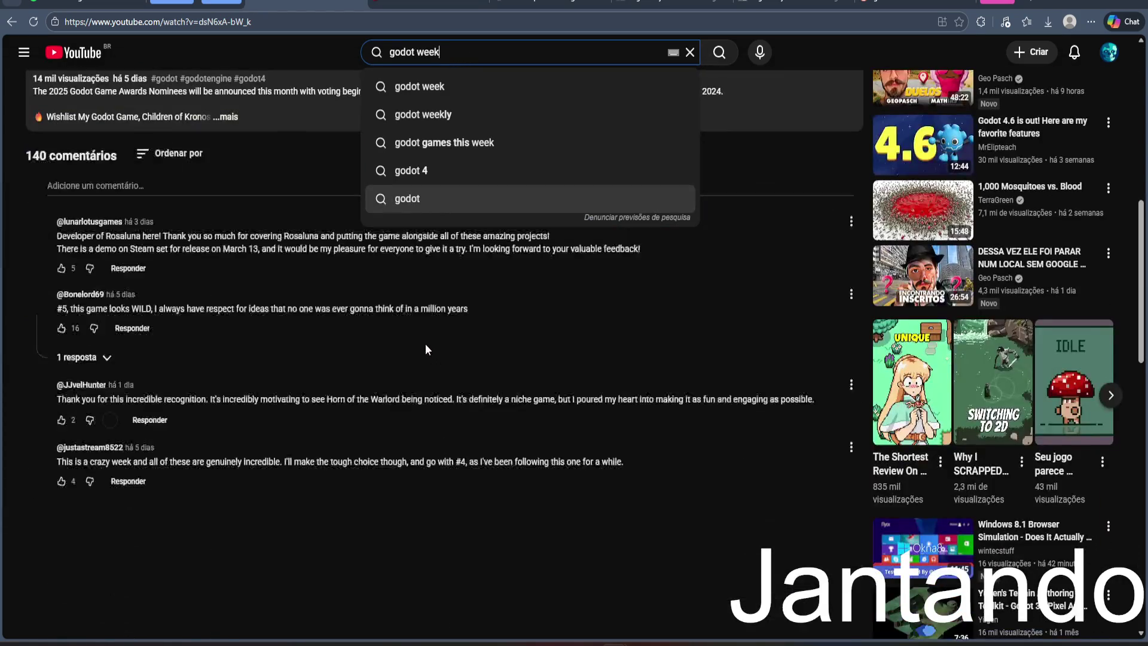
scroll(408, 321, "up", 10)
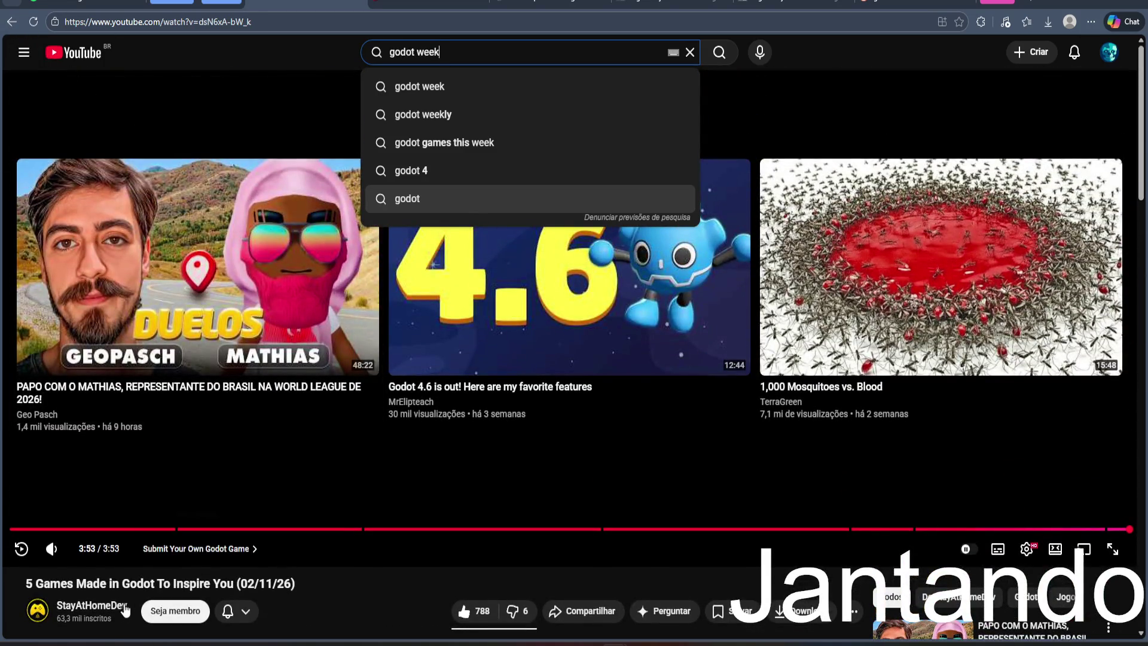
left_click(103, 605)
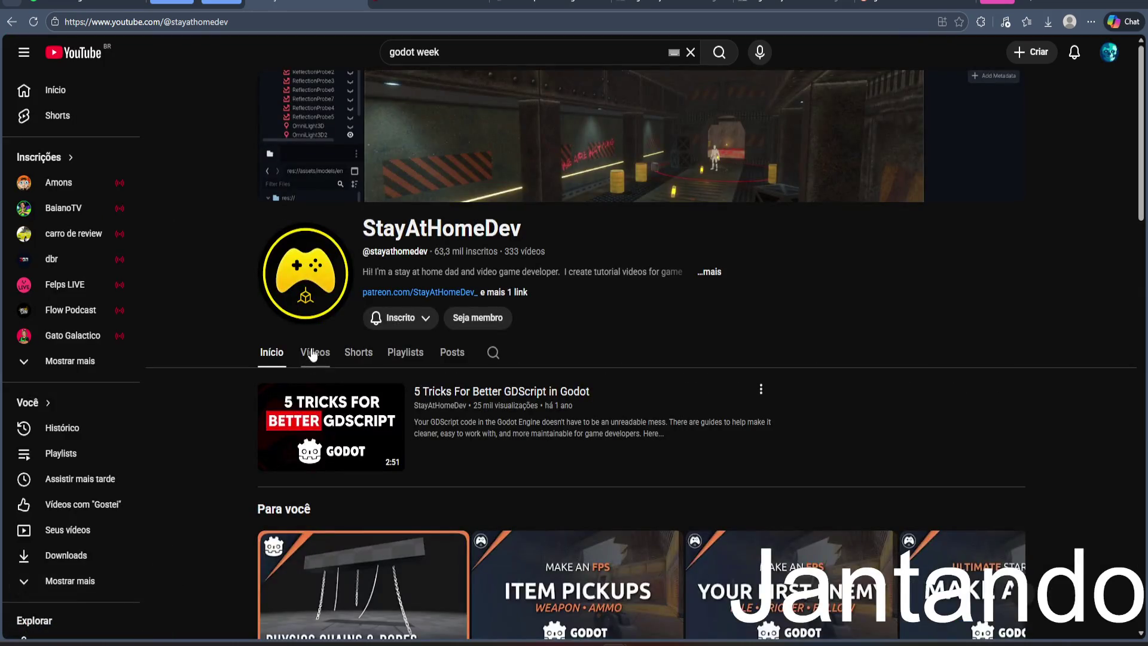
Step: Browse StayAtHomeDev's Vídeos grid and play '5 Games Made in Godot To Inspire You (01/06/26)'
left_click(312, 354)
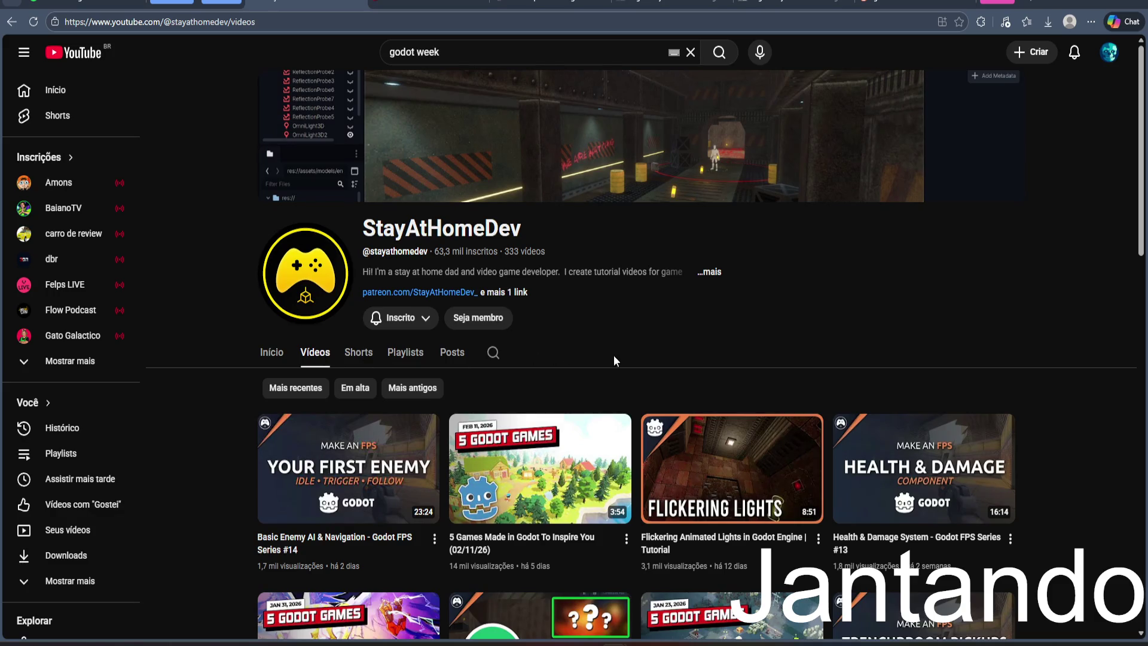
scroll(651, 363, "down", 1)
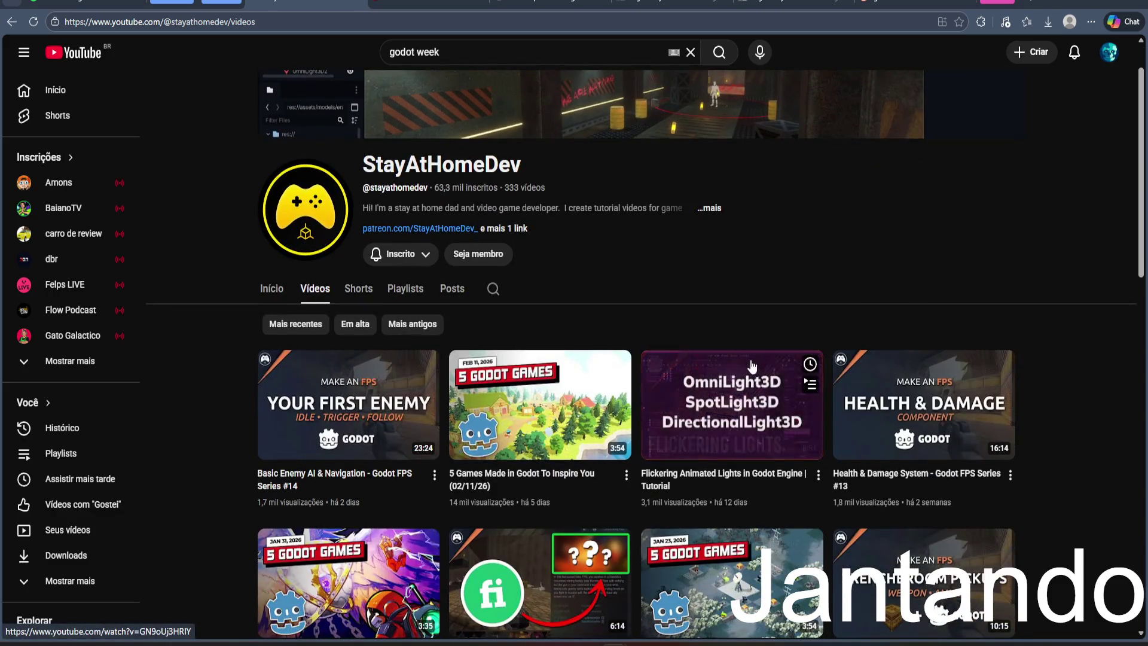
scroll(752, 365, "down", 5)
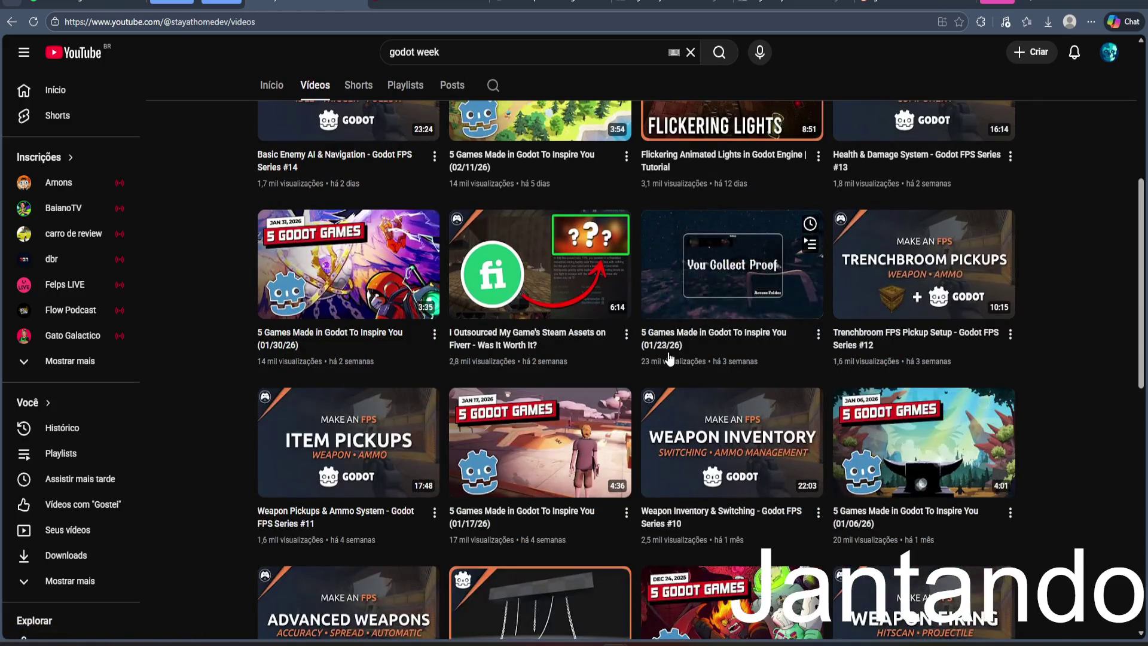
mouse_move(625, 352)
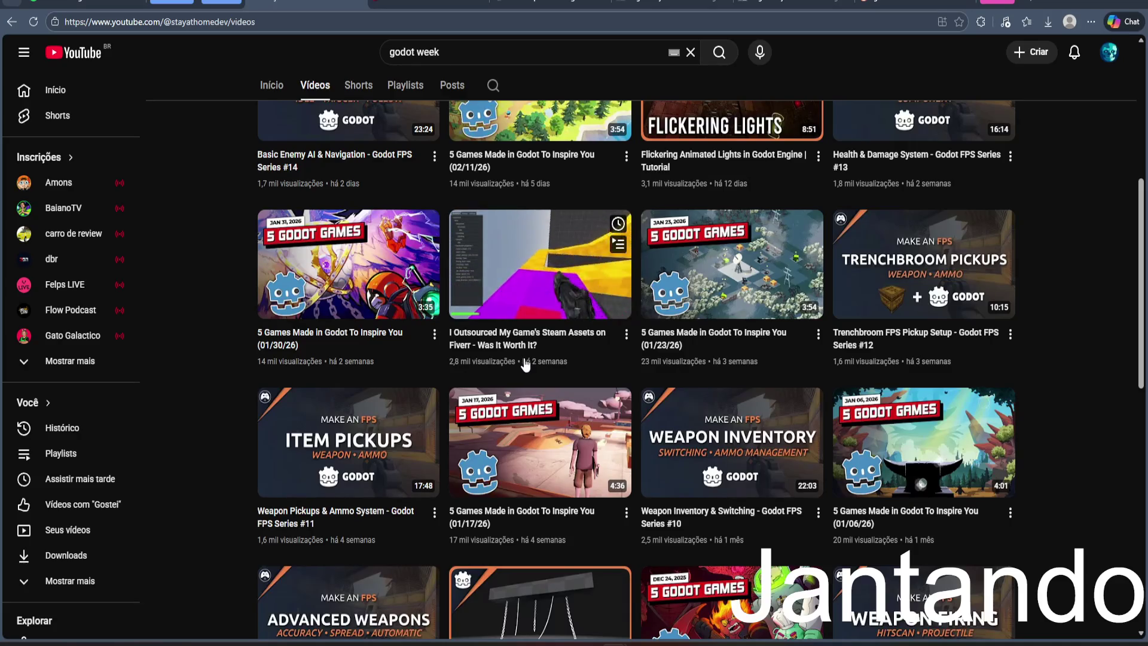
scroll(1029, 426, "down", 2)
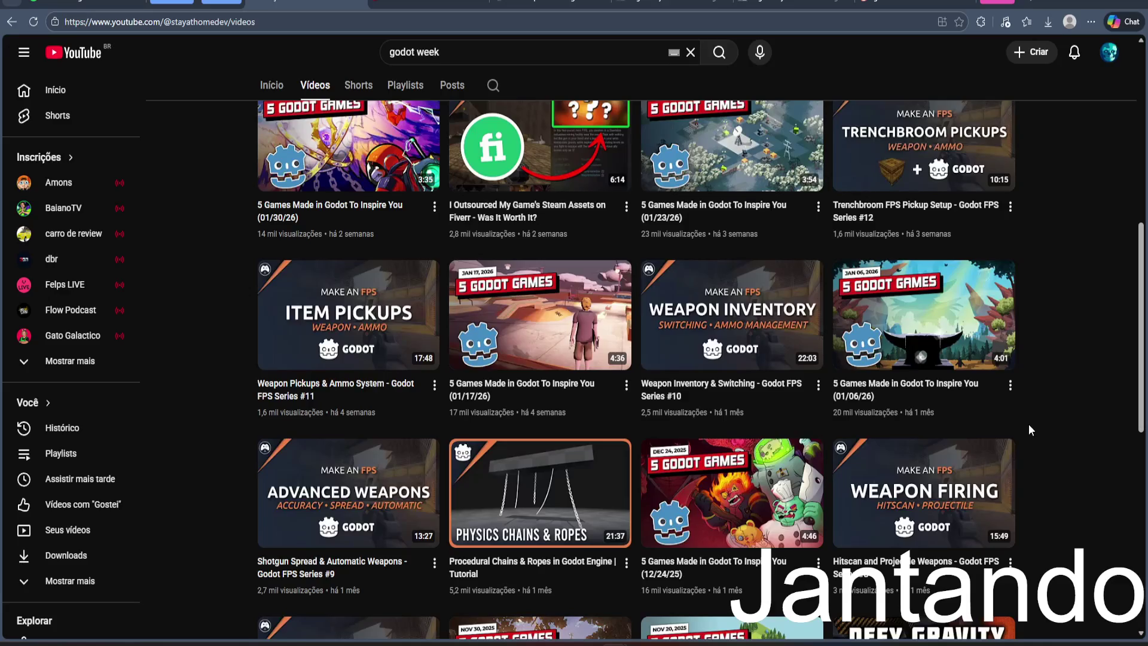
left_click(899, 323)
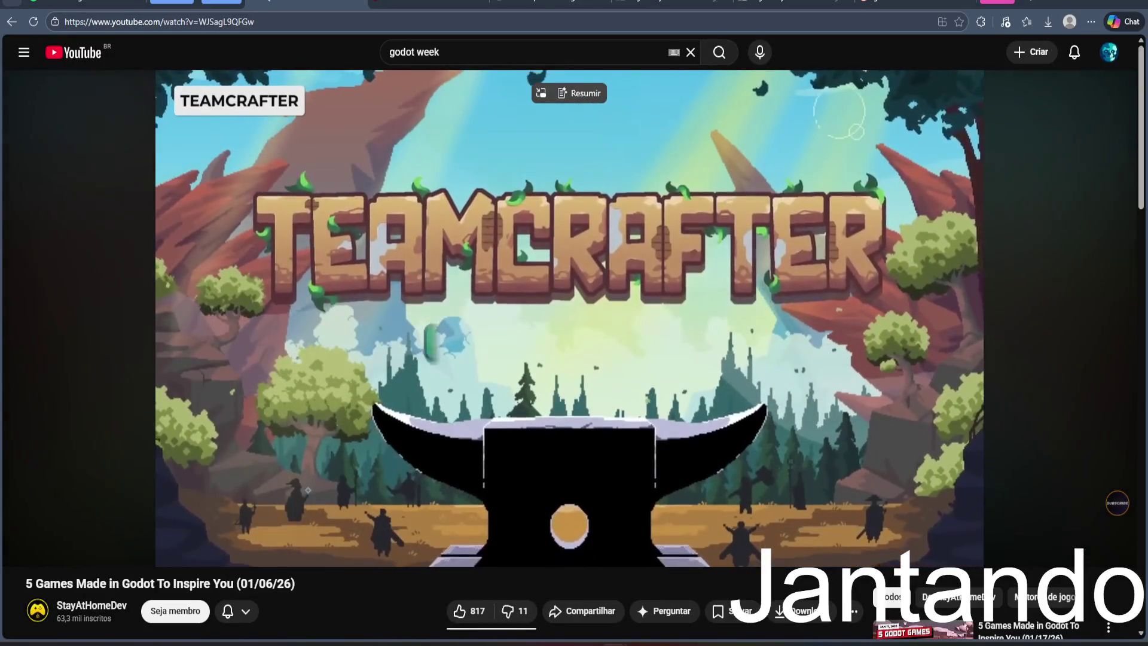
Step: Like the '5 Games Made in Godot (01/06/26)' video, raising it to 818 likes
left_click(460, 611)
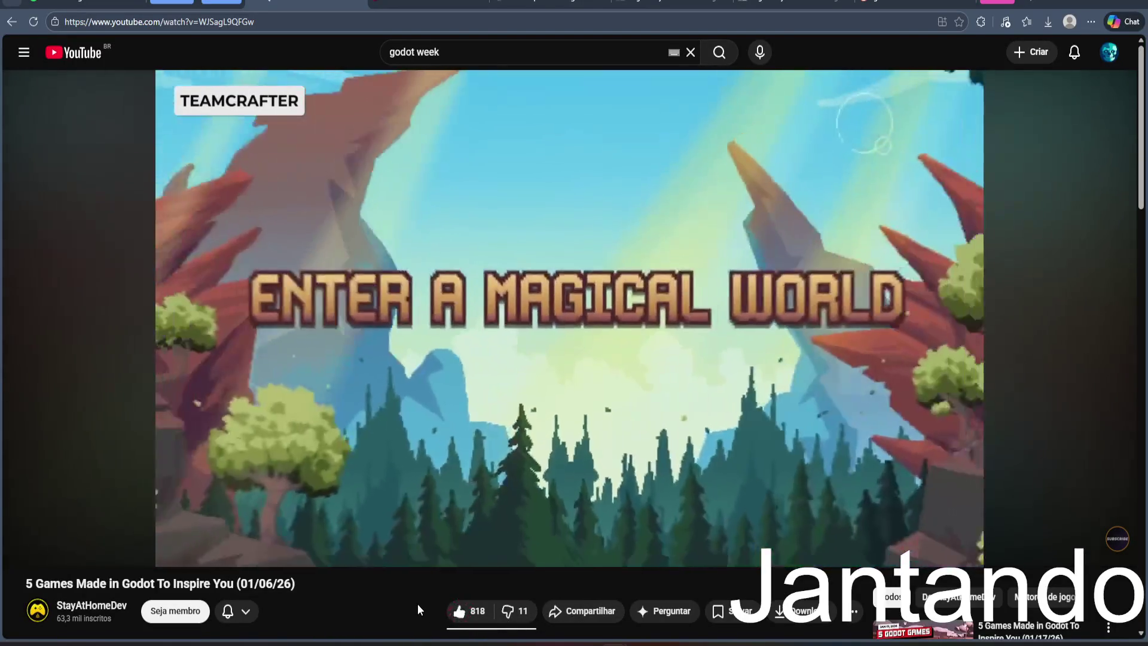
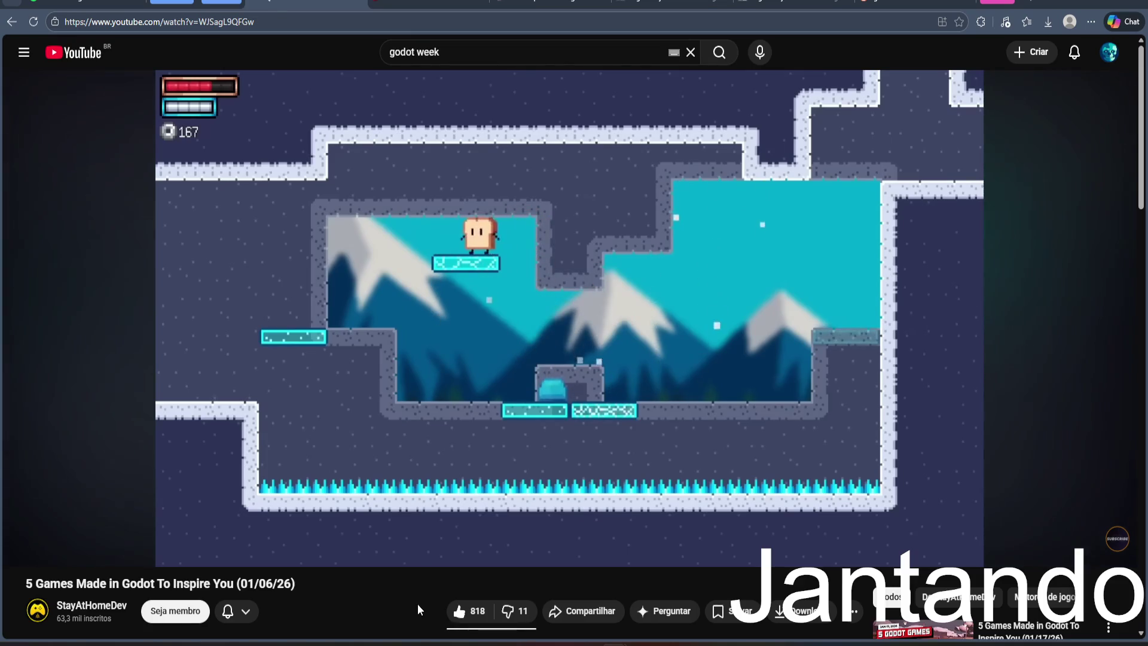
Step: Let the '5 Games Made in Godot To Inspire You' video finish, then close its tab
mouse_move(489, 336)
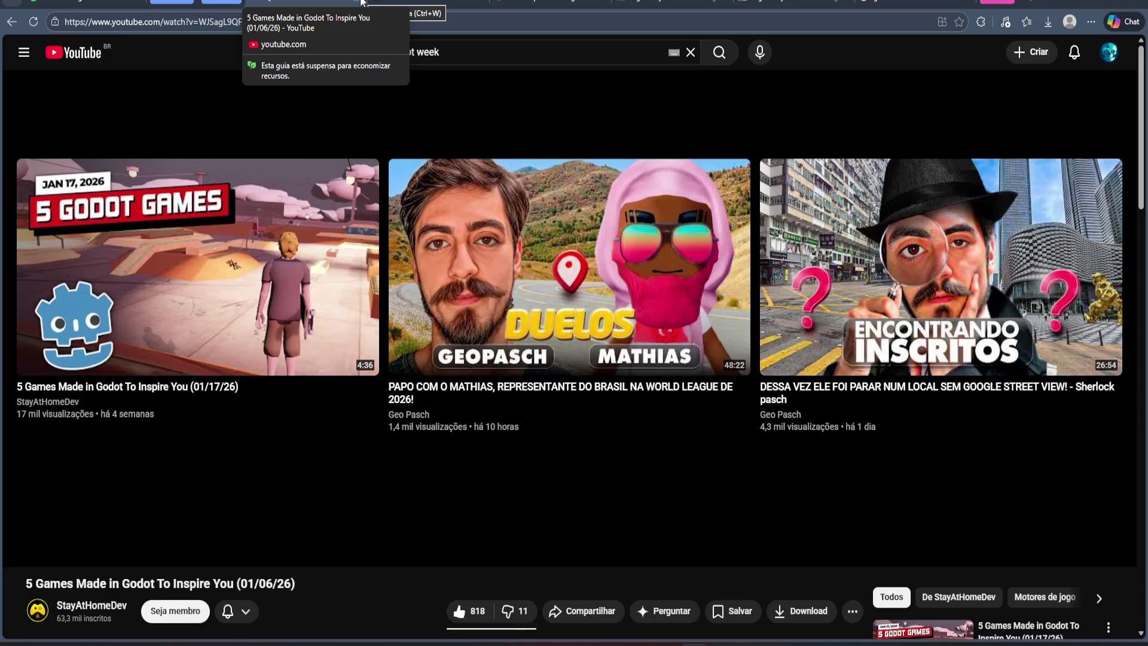
left_click(362, 3)
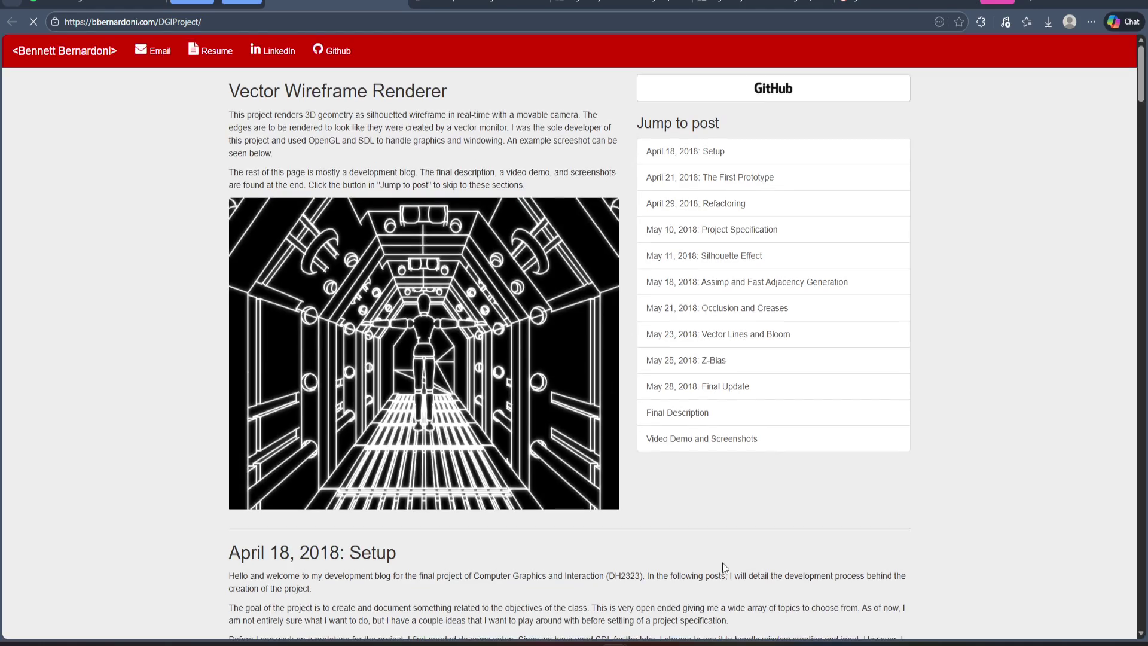
Step: Close the YouTube tab and go through Discord back to VS Code's State.gd window
key("ctrl+w")
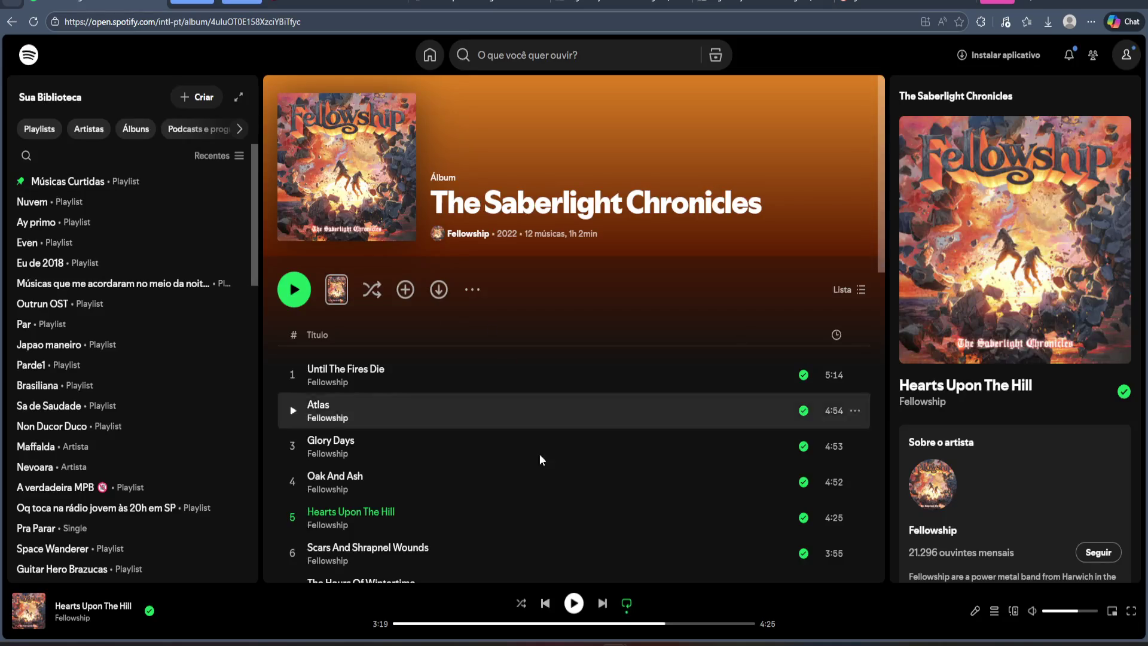
mouse_move(667, 644)
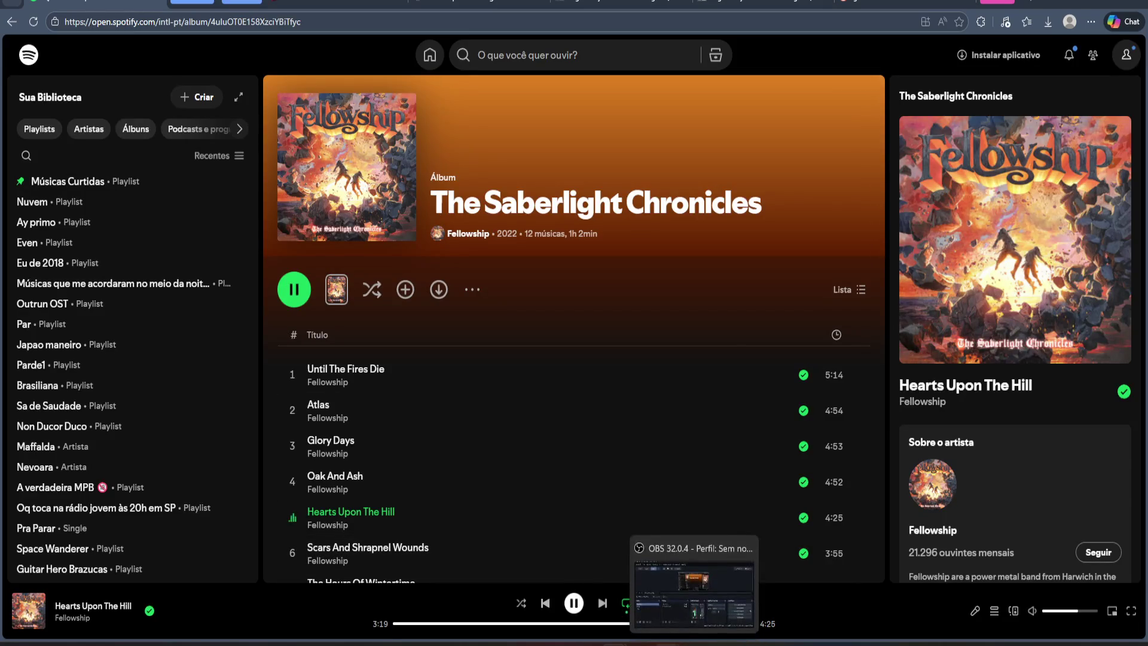
left_click(694, 644)
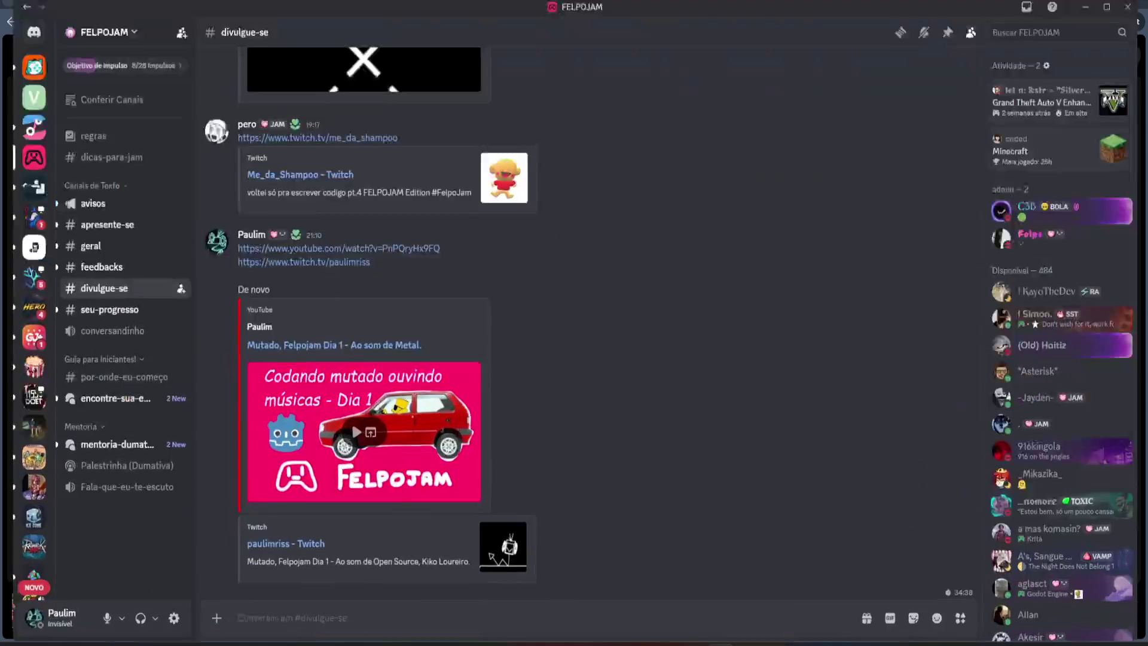
mouse_move(667, 644)
left_click(635, 597)
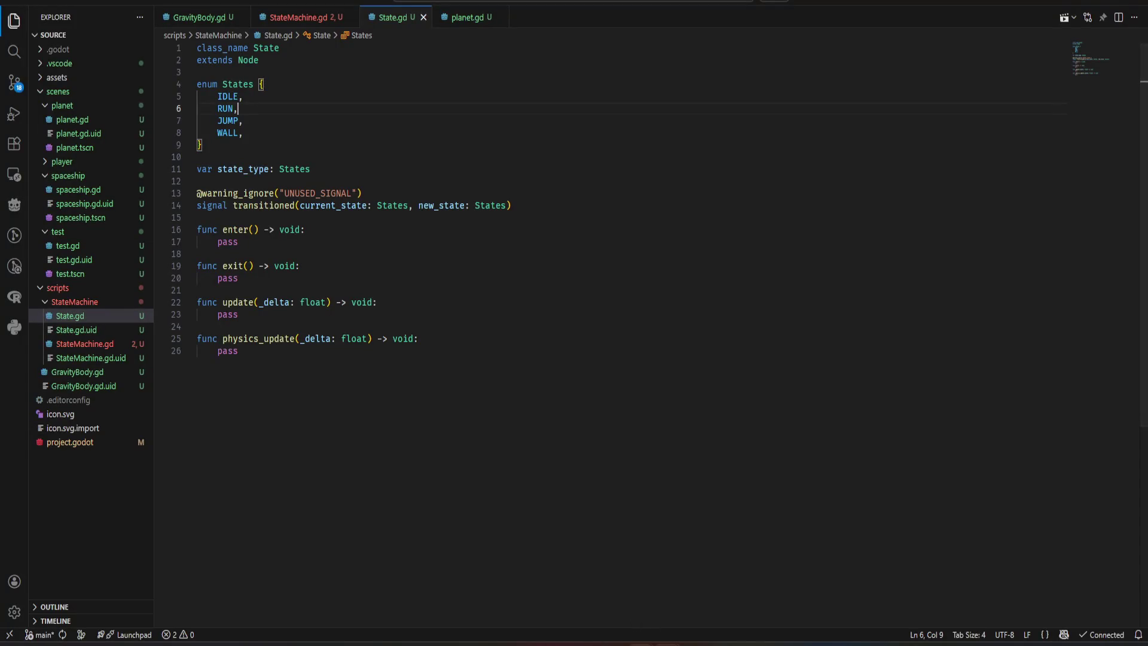
Step: Close the unrelated idle.gd VS Code window and bring the player scene's Godot project forward
mouse_move(667, 644)
left_click(633, 613)
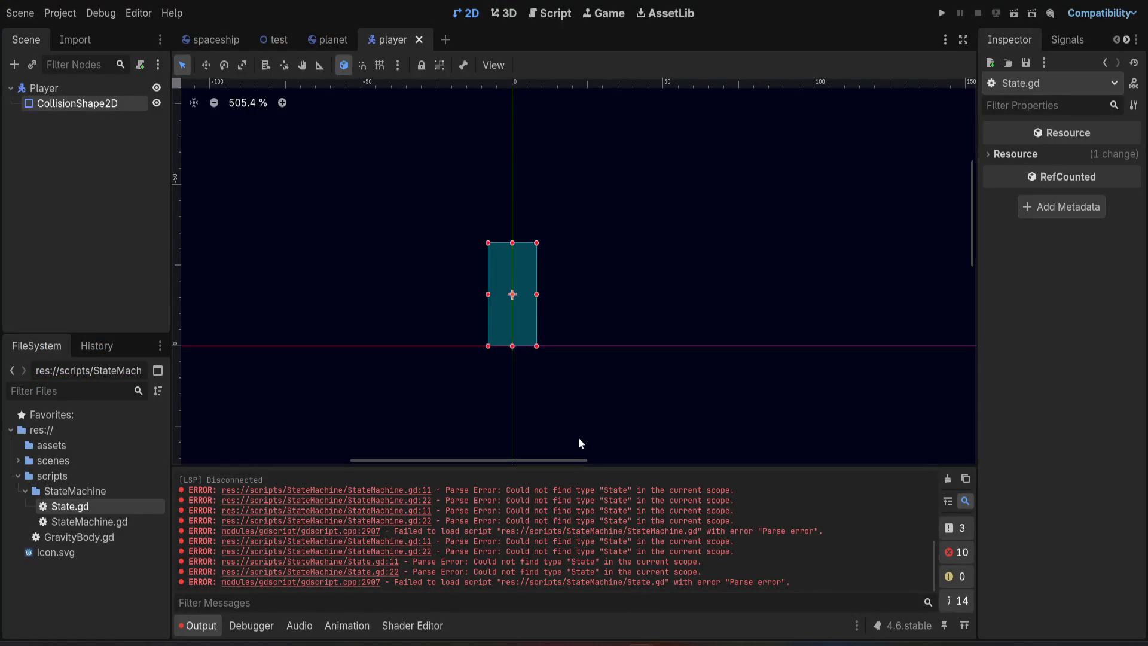
mouse_move(667, 644)
left_click(663, 608)
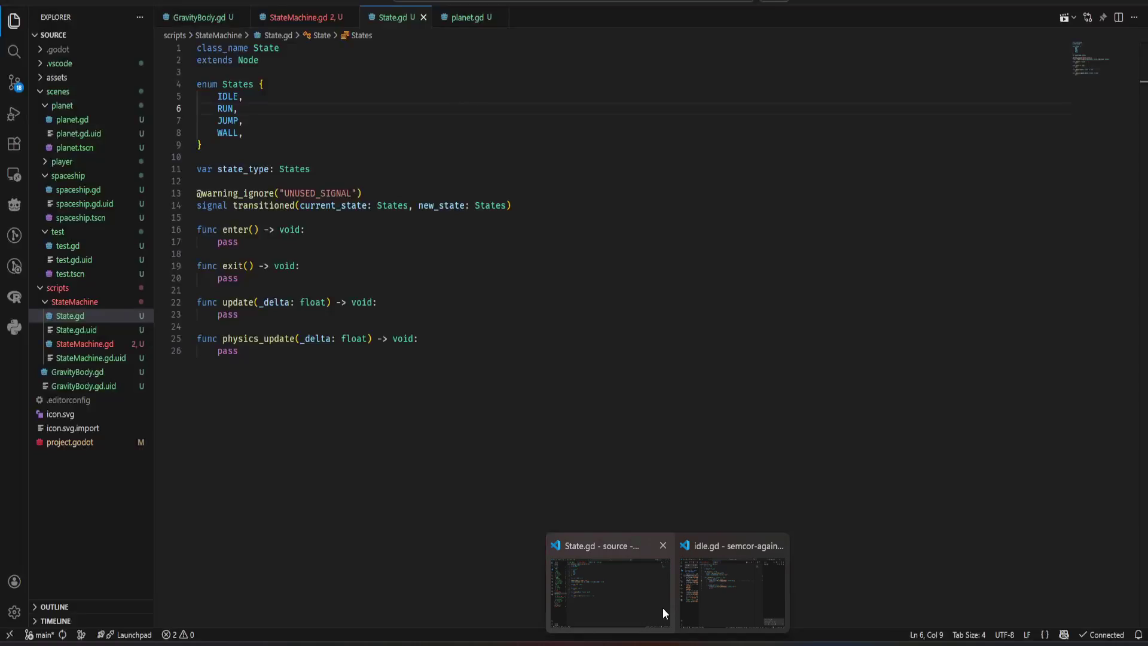
mouse_move(682, 596)
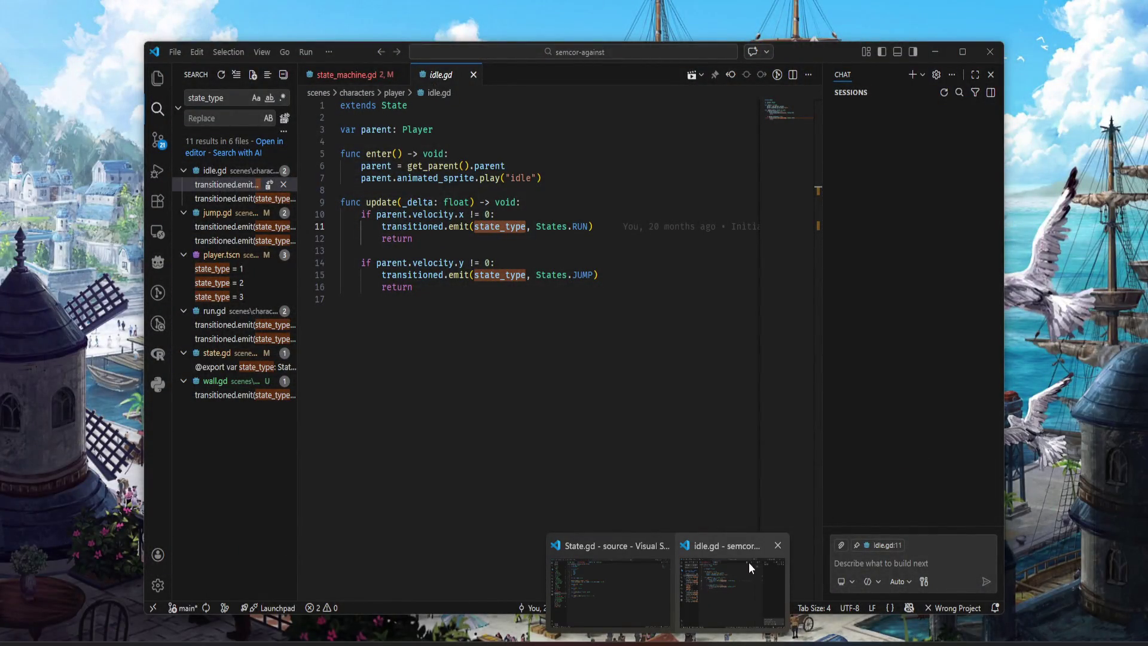
left_click(778, 545)
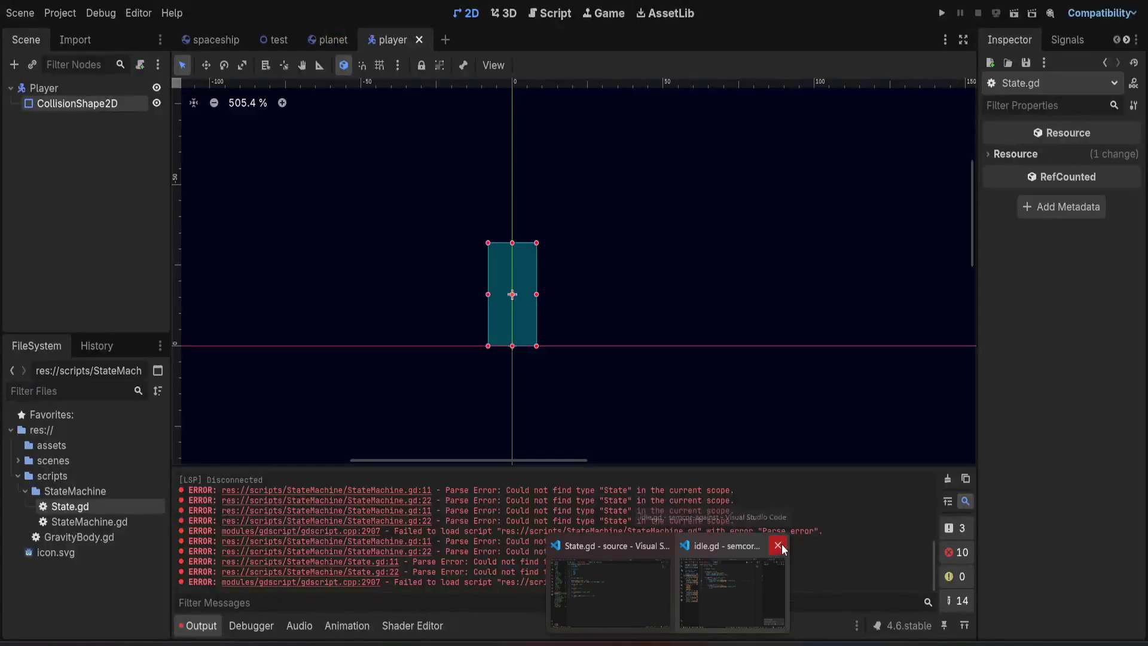
mouse_move(643, 644)
left_click(719, 552)
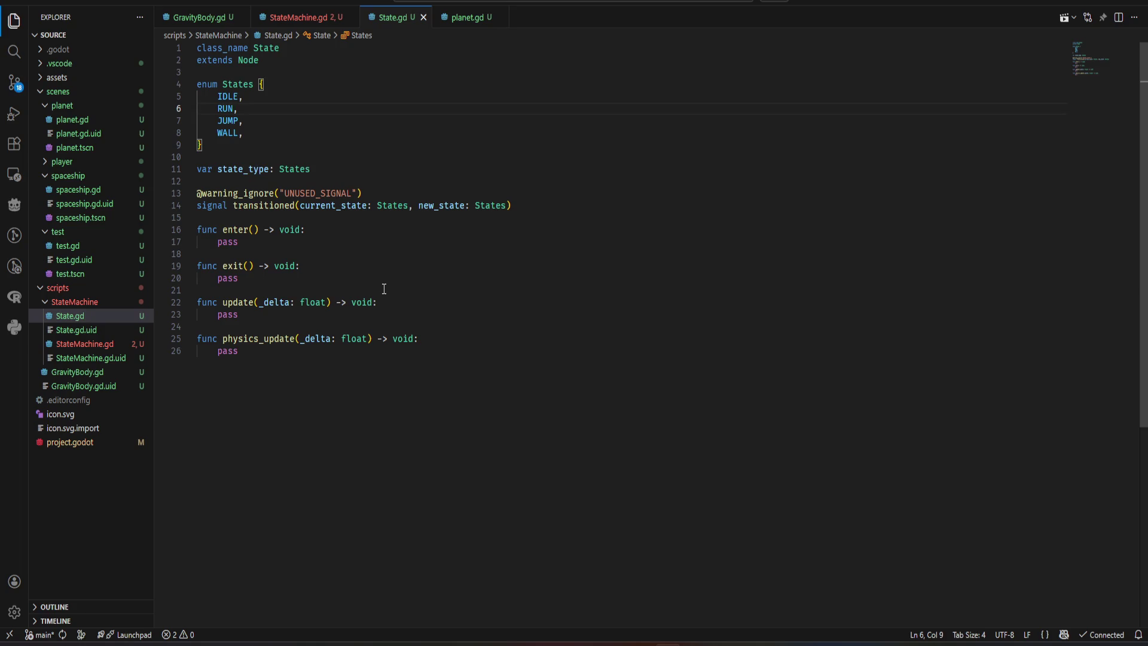
Step: Review GravityBody.gd and StateMachine.gd, then reopen State.gd from the Godot project
left_click(197, 18)
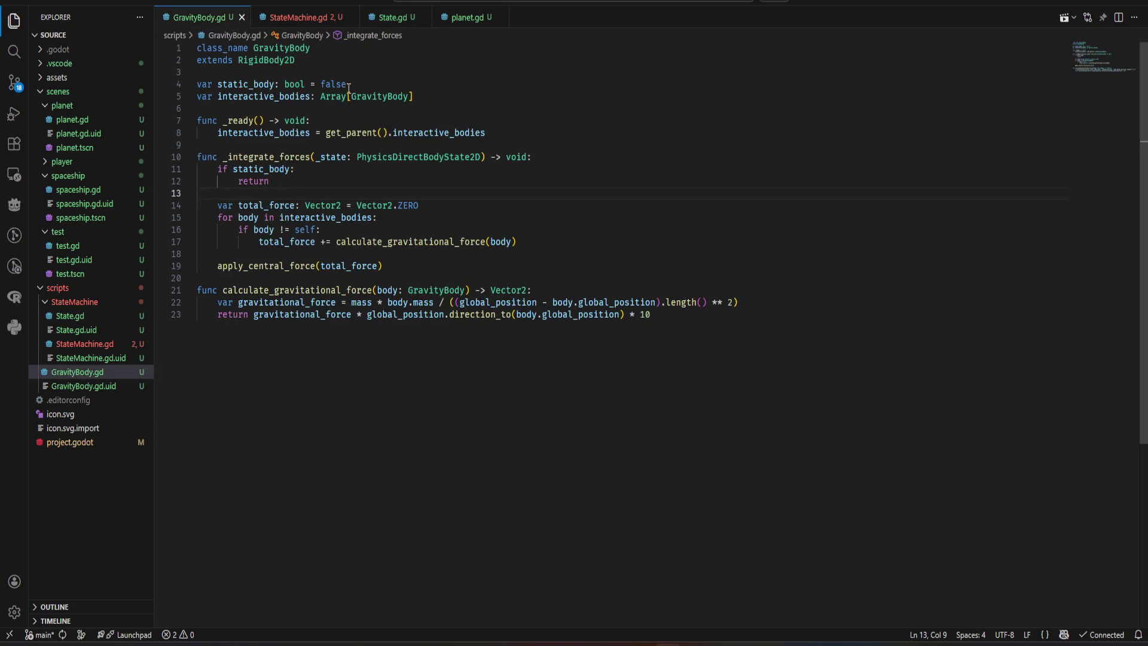
left_click(297, 19)
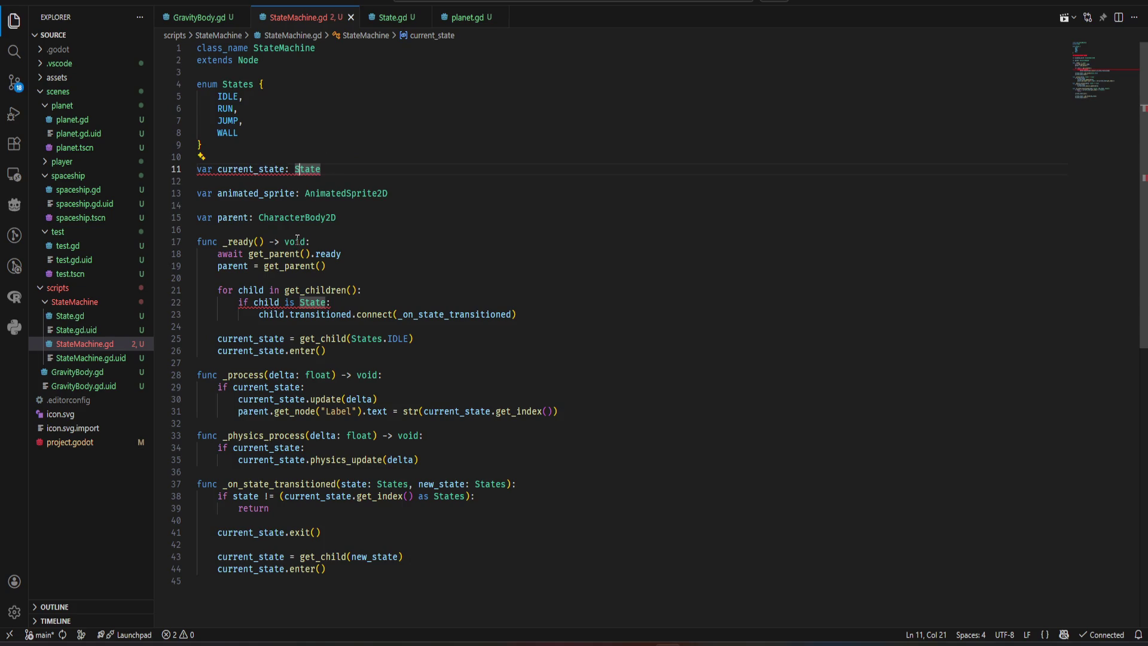
left_click(386, 24)
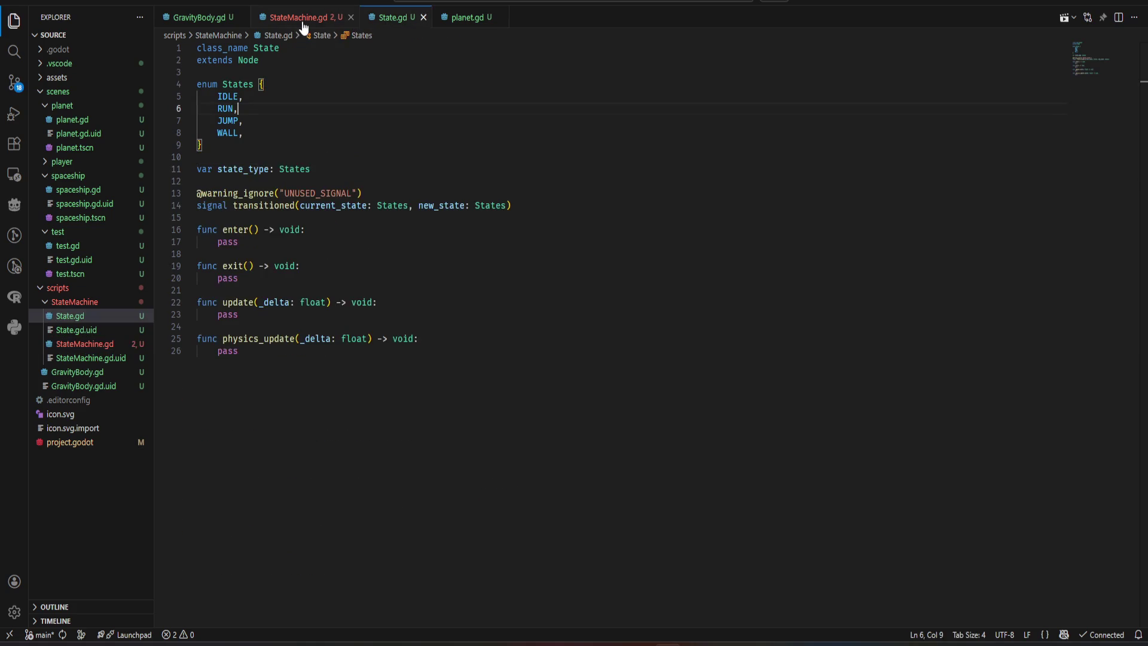
left_click(302, 24)
key("alt+Tab")
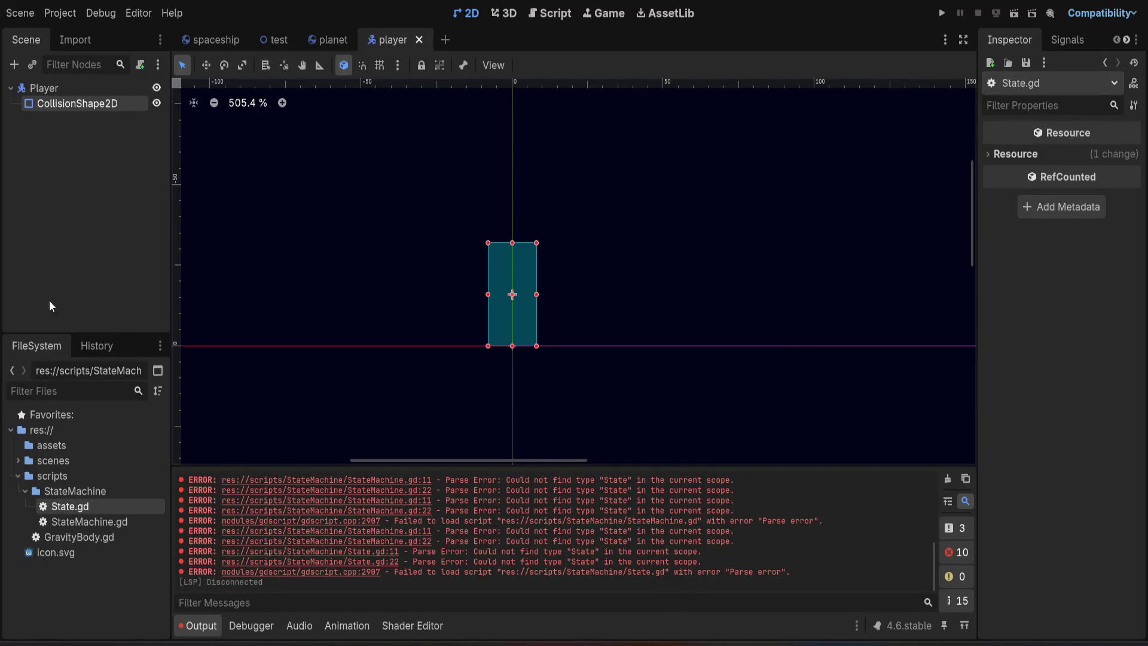
left_click(60, 13)
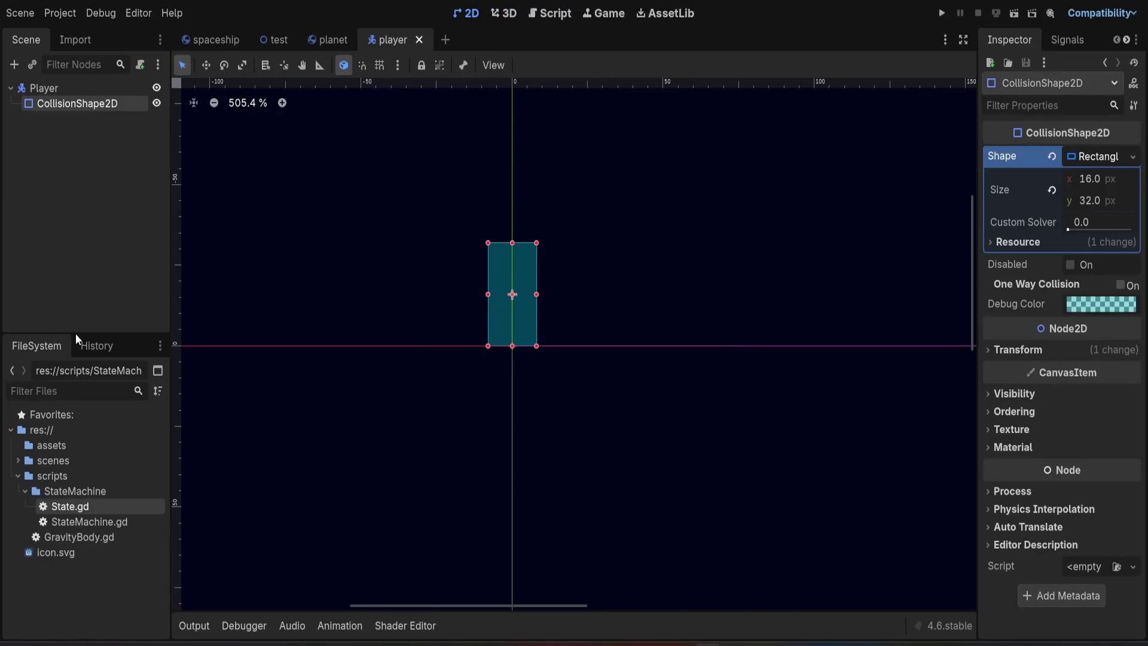
left_click(82, 509)
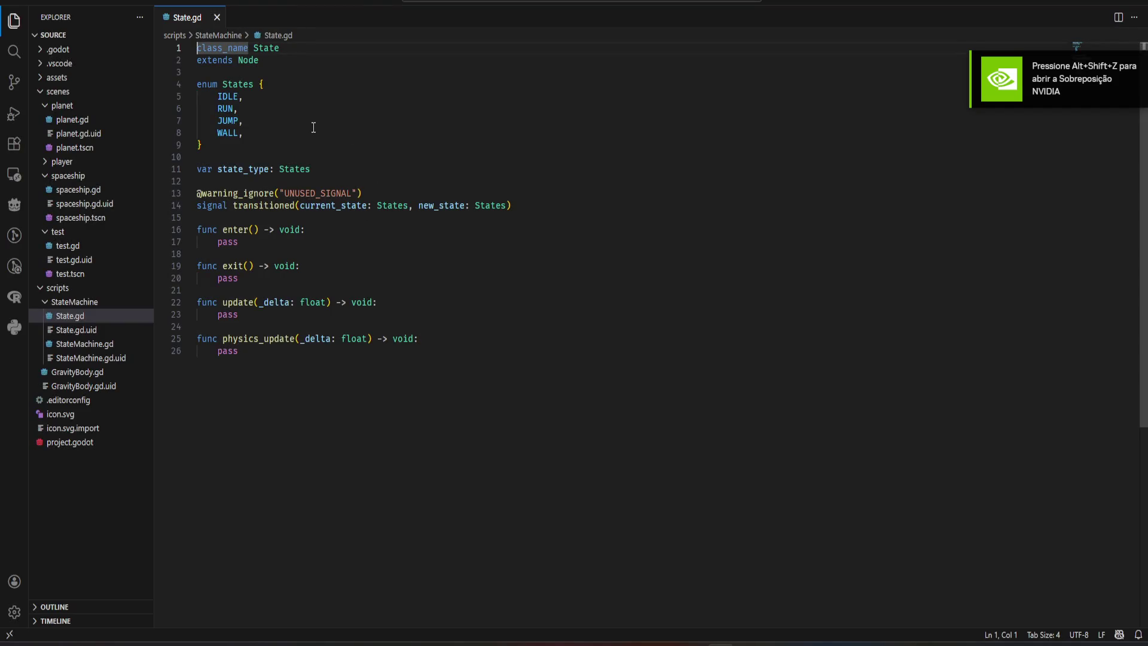
Step: Open StateMachine.gd to compare it with State.gd, then return to State.gd
left_click(75, 345)
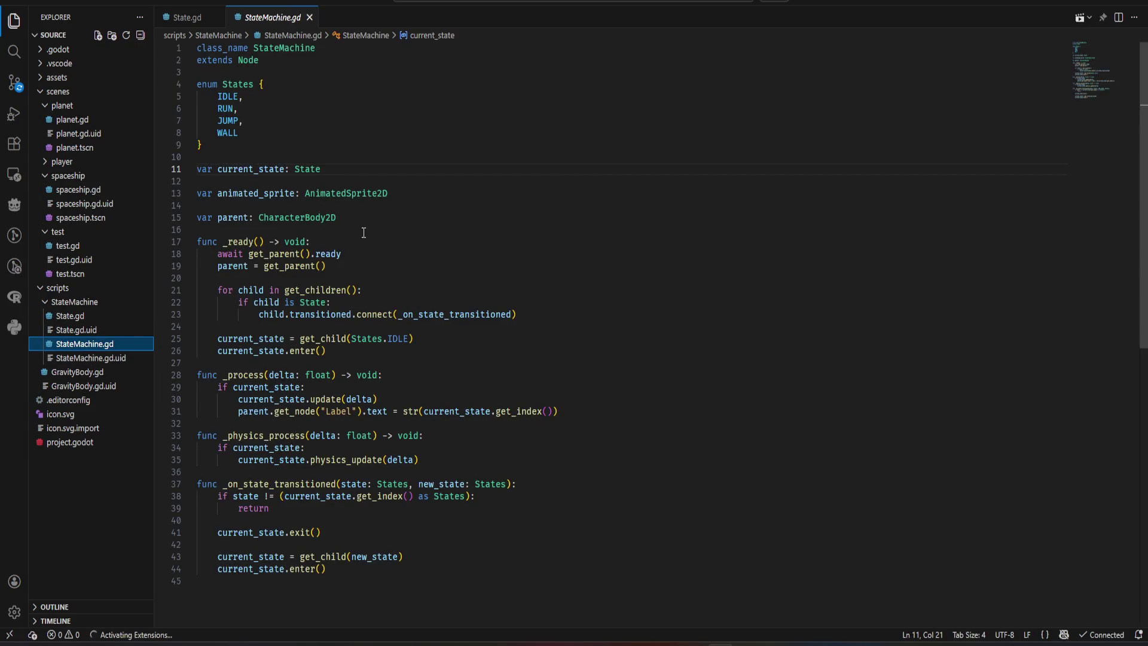
scroll(371, 287, "down", 1)
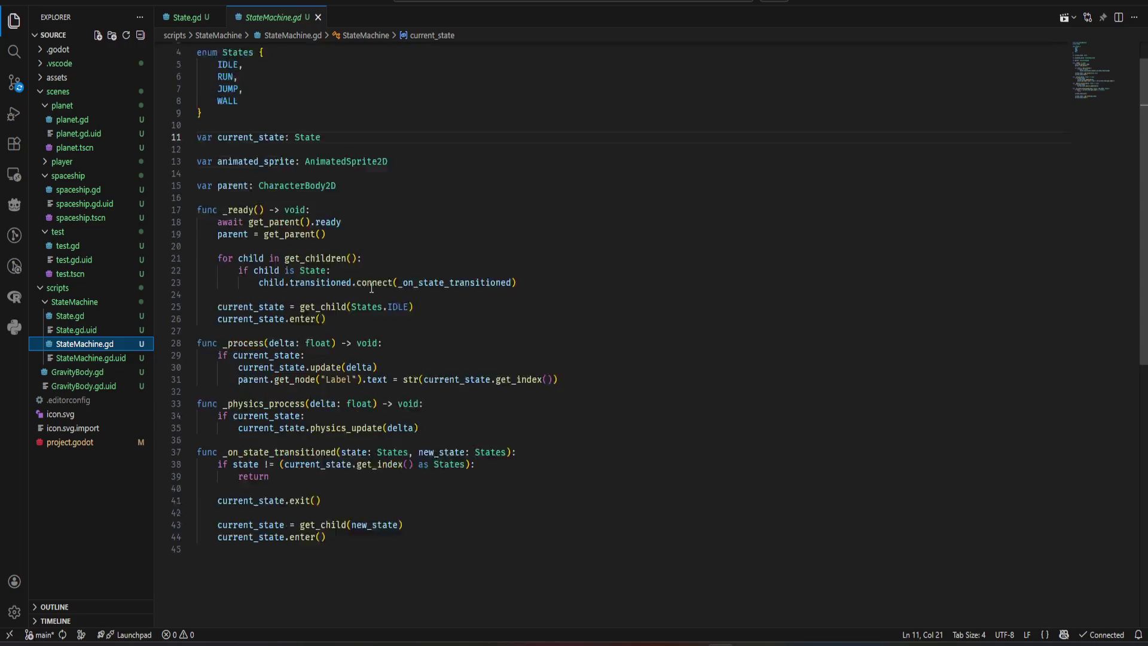
scroll(371, 287, "up", 1)
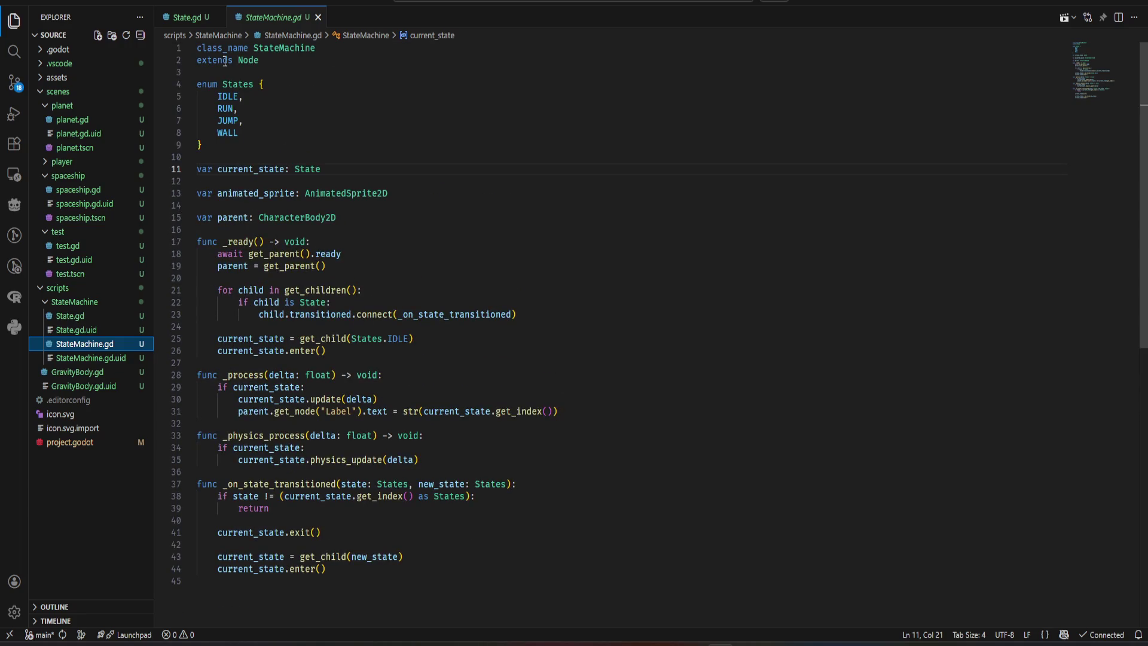
left_click(183, 18)
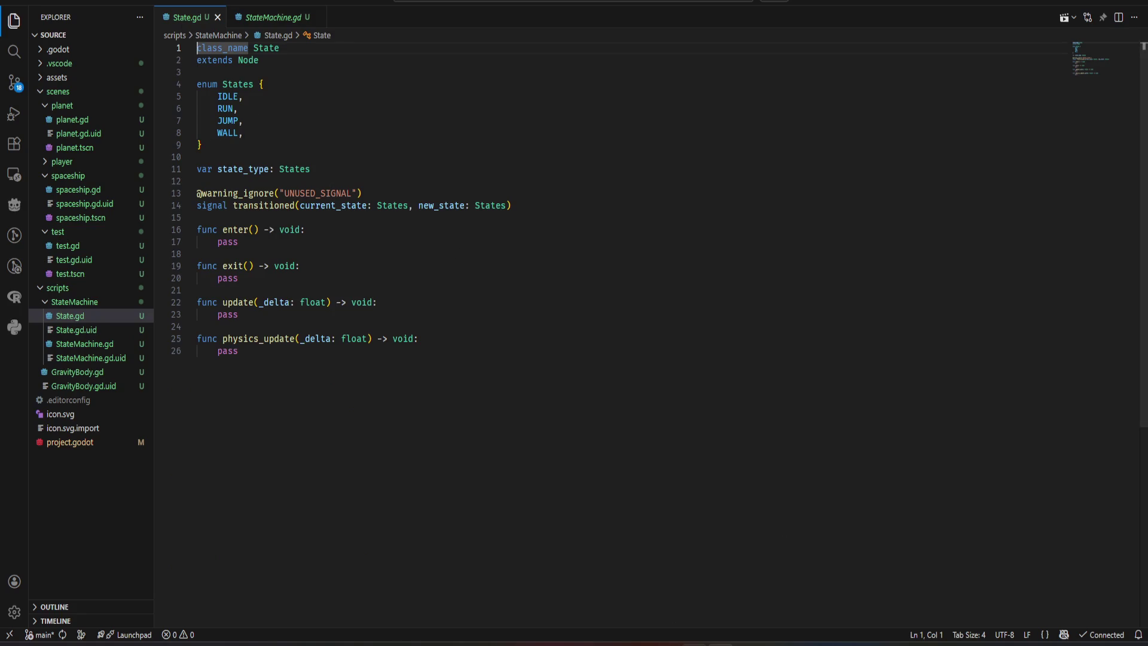
Step: Select the enum States block on lines 4–9 of State.gd
mouse_move(694, 642)
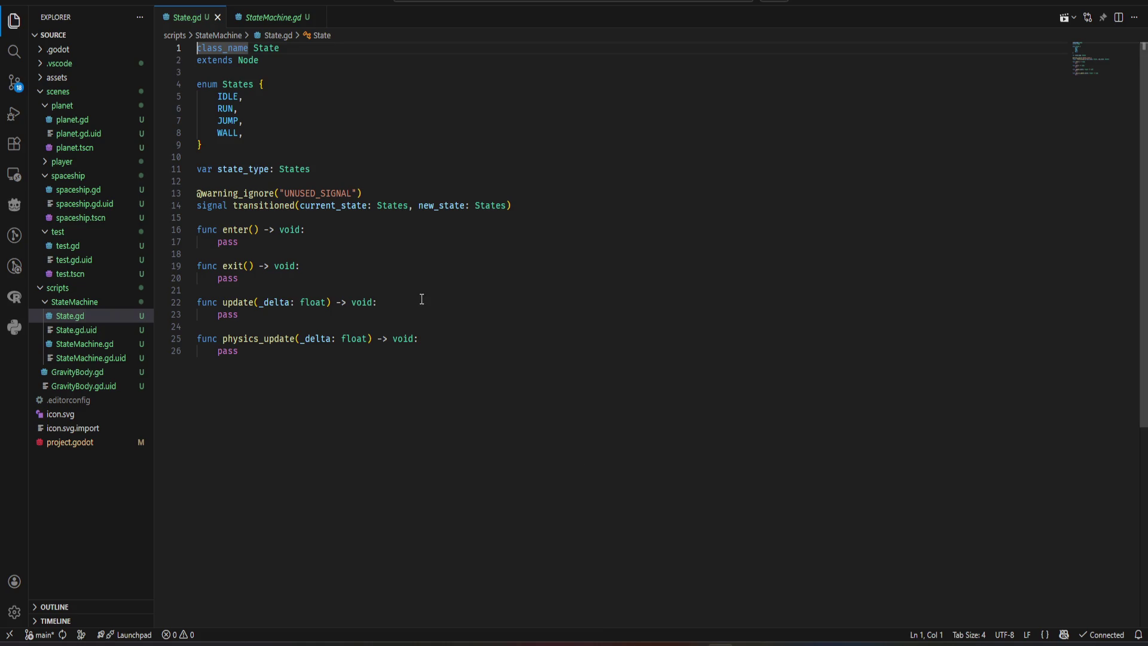
left_click(249, 145)
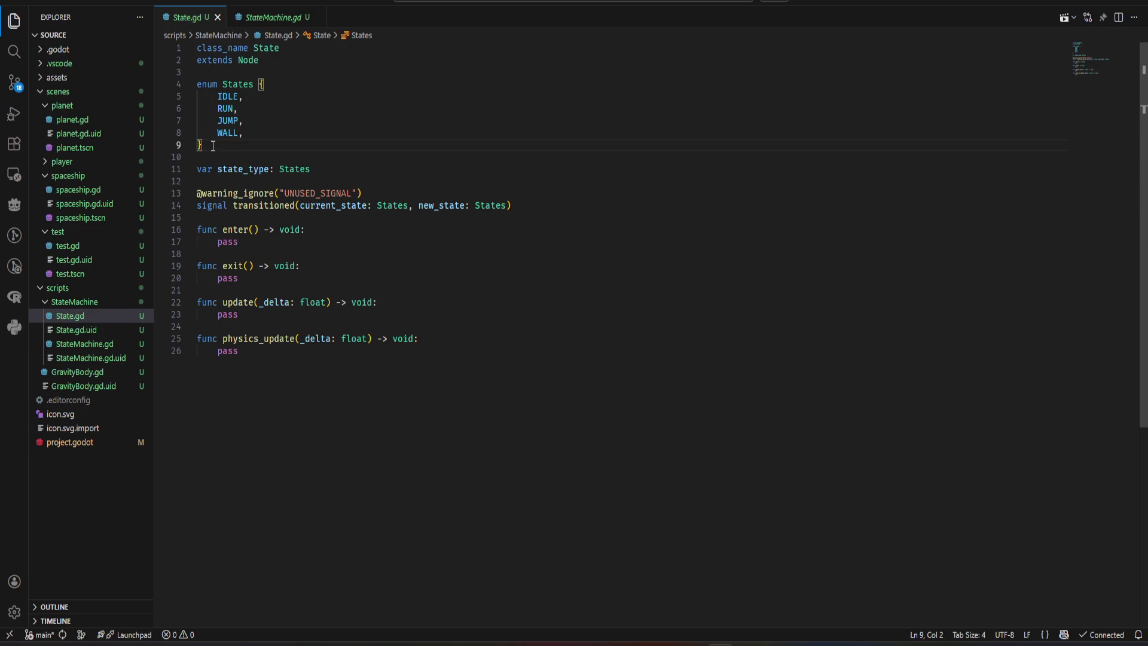
left_click_drag(205, 139, 198, 84)
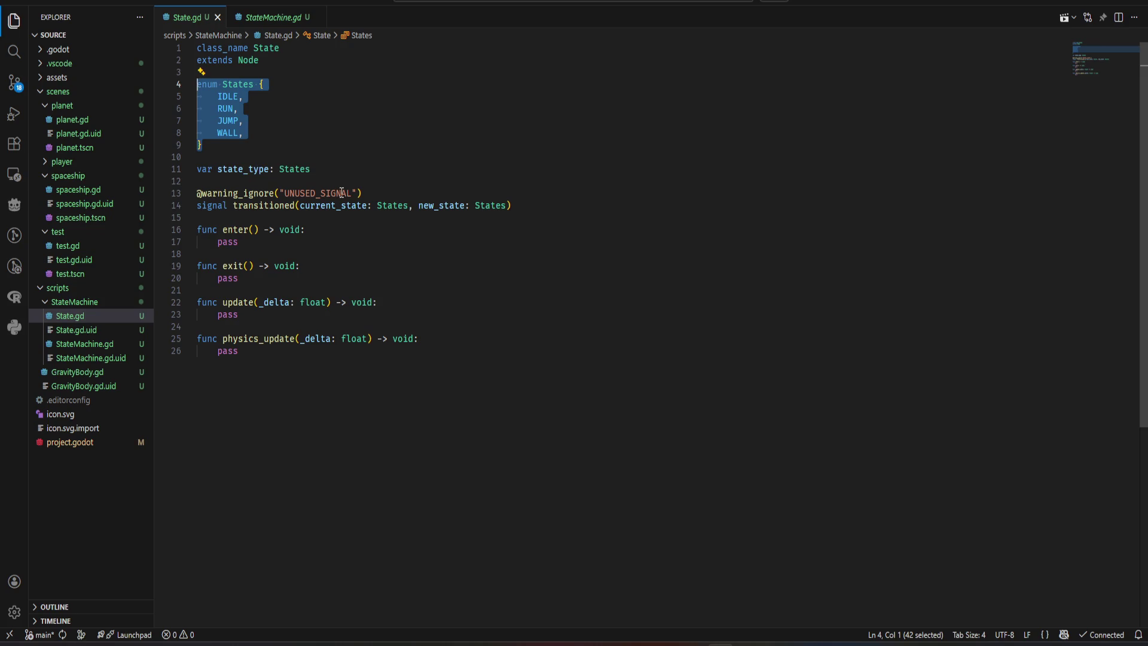
key("BackSpace")
type("@onready")
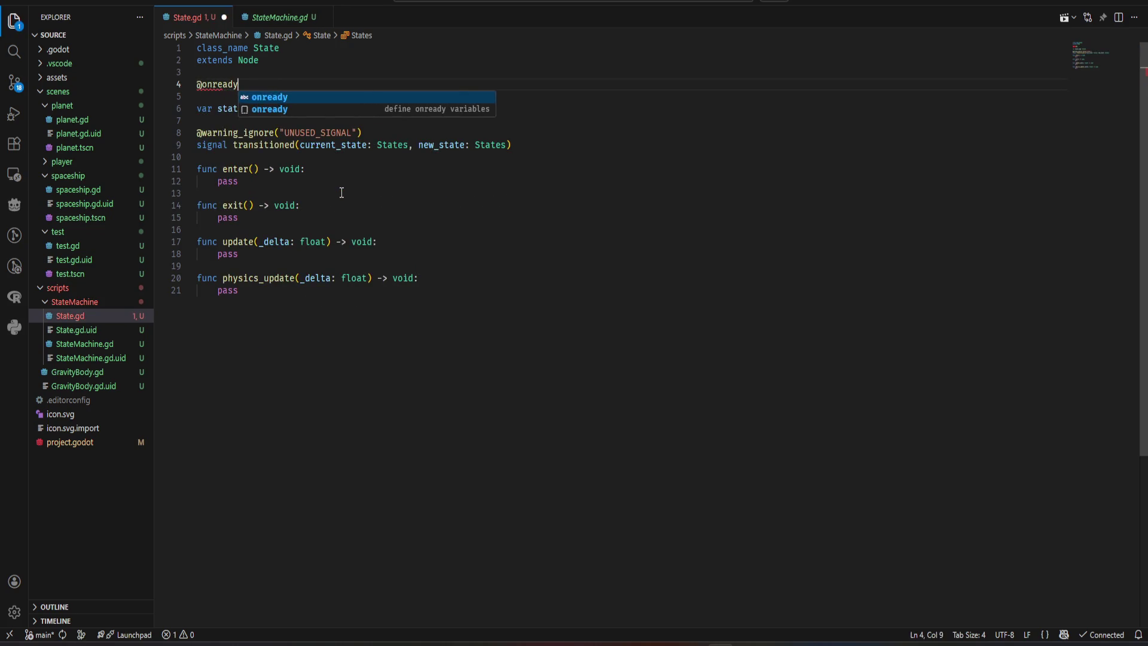
type(" var ")
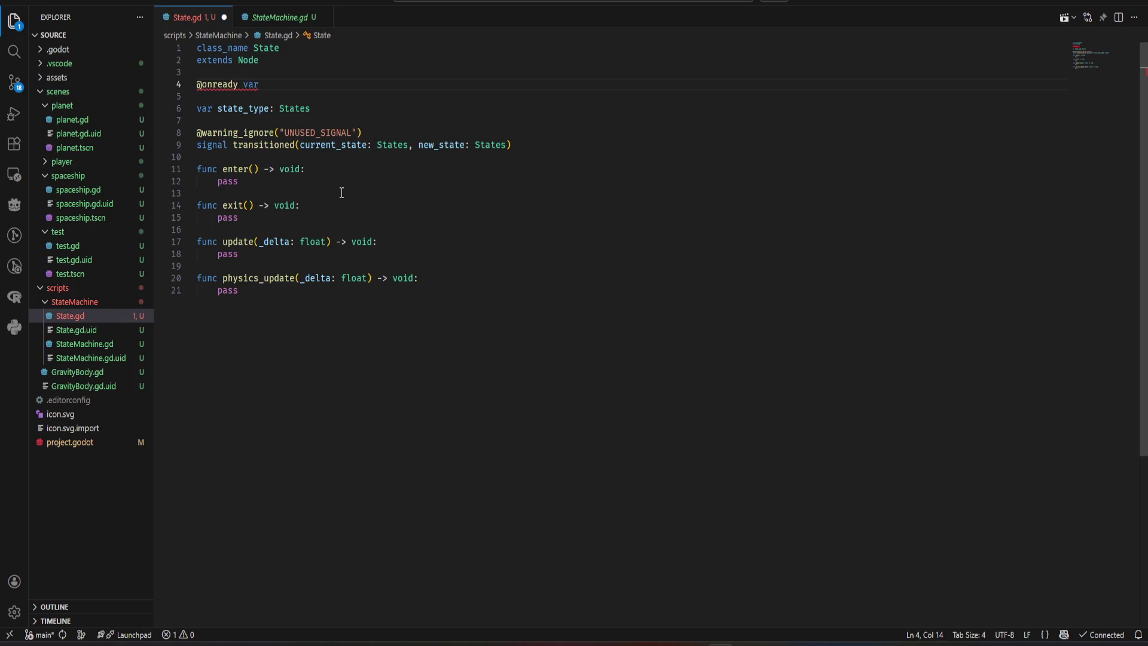
type("stat")
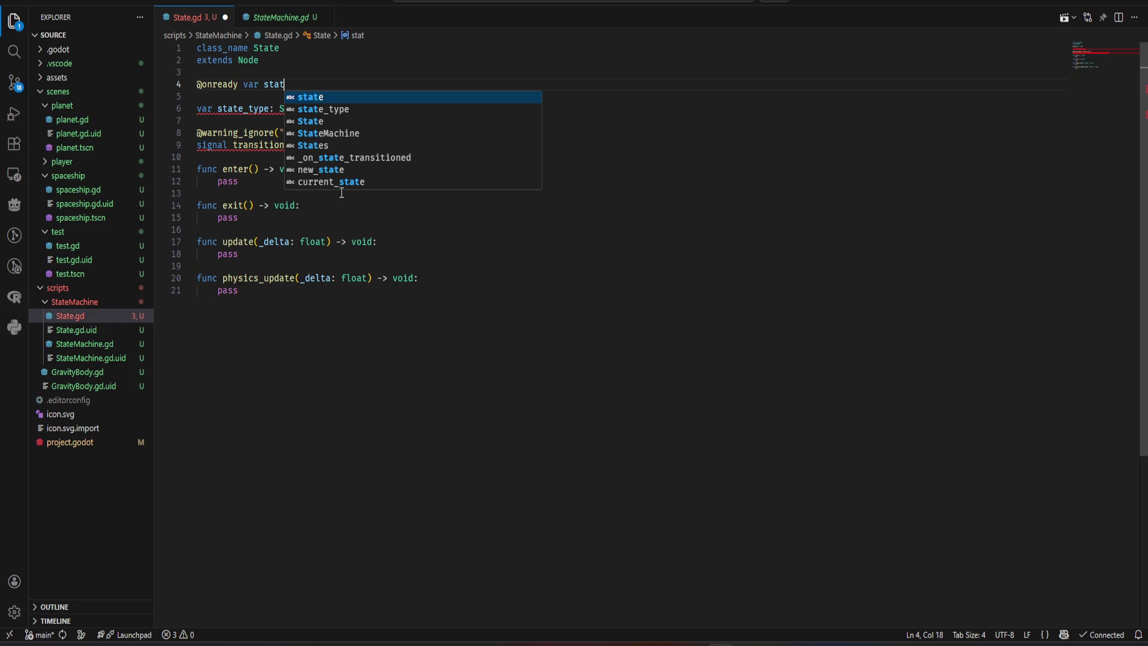
key("Down")
key("Up")
type("e_")
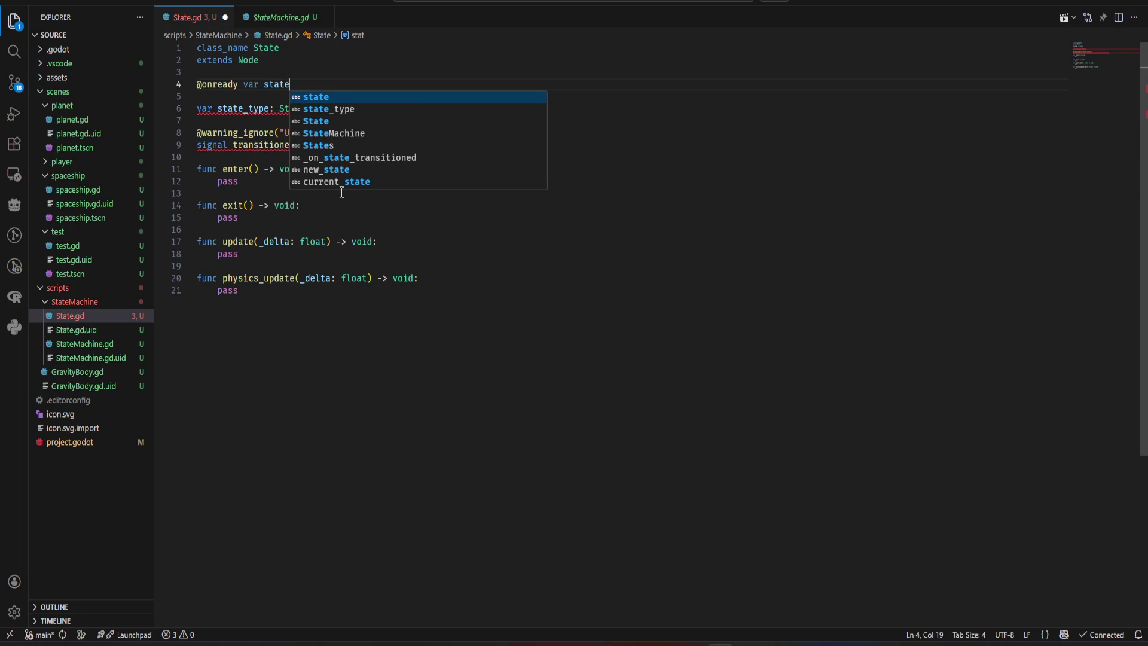
type("machine: ")
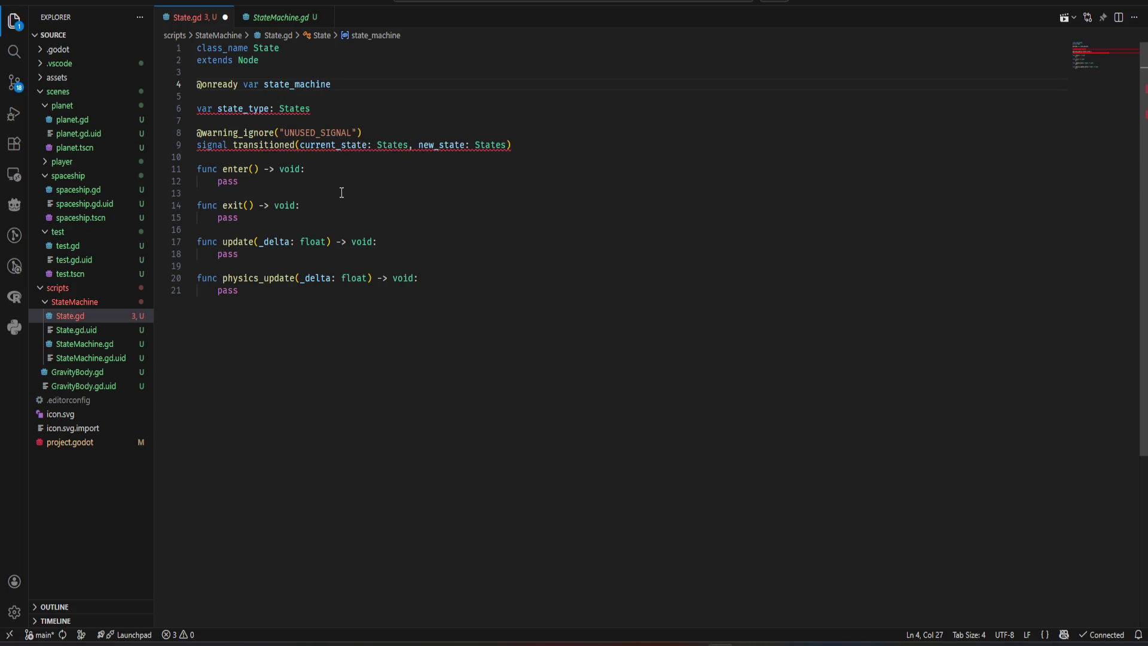
type("State")
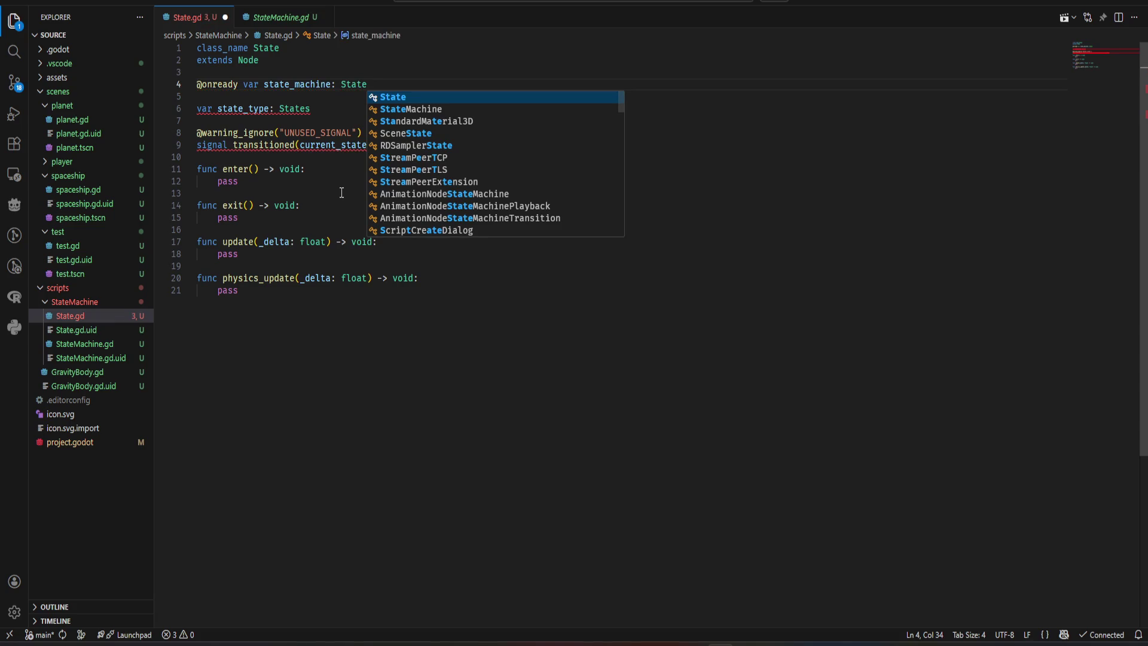
key("Down")
key("Return")
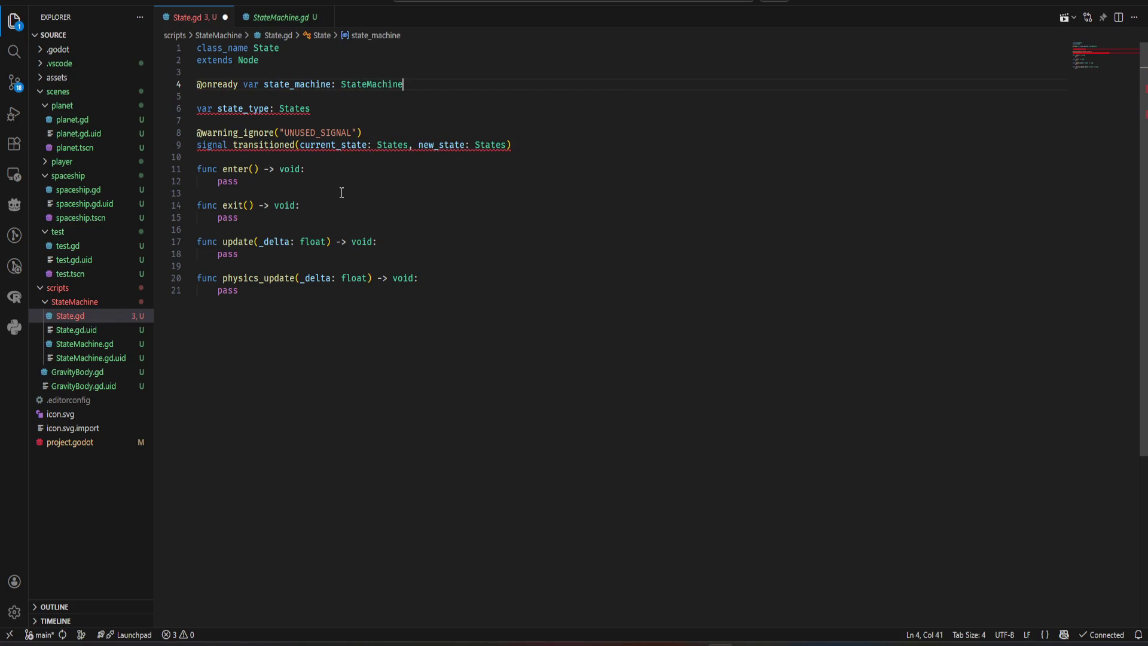
key("BackSpace")
key("BackSpace")
key("BackSpace")
key("ctrl+z")
key("ctrl+z")
key("ctrl+z")
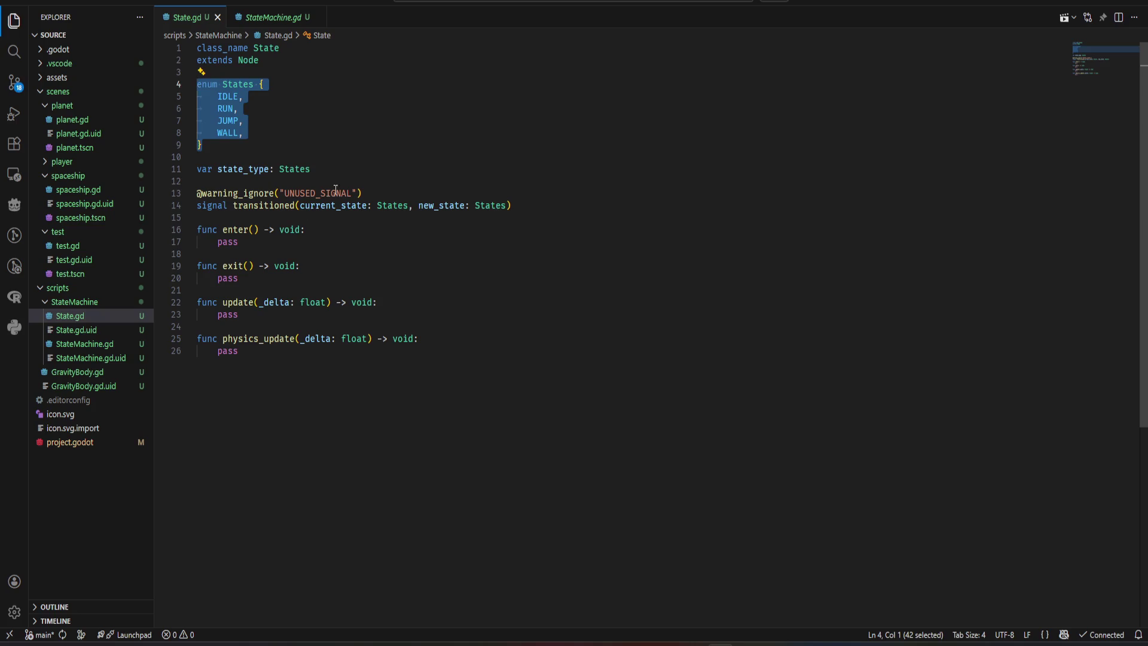
Step: Insert two blank lines between the States enum and state_type after checking StateMachine.gd
left_click(339, 182)
left_click(263, 153)
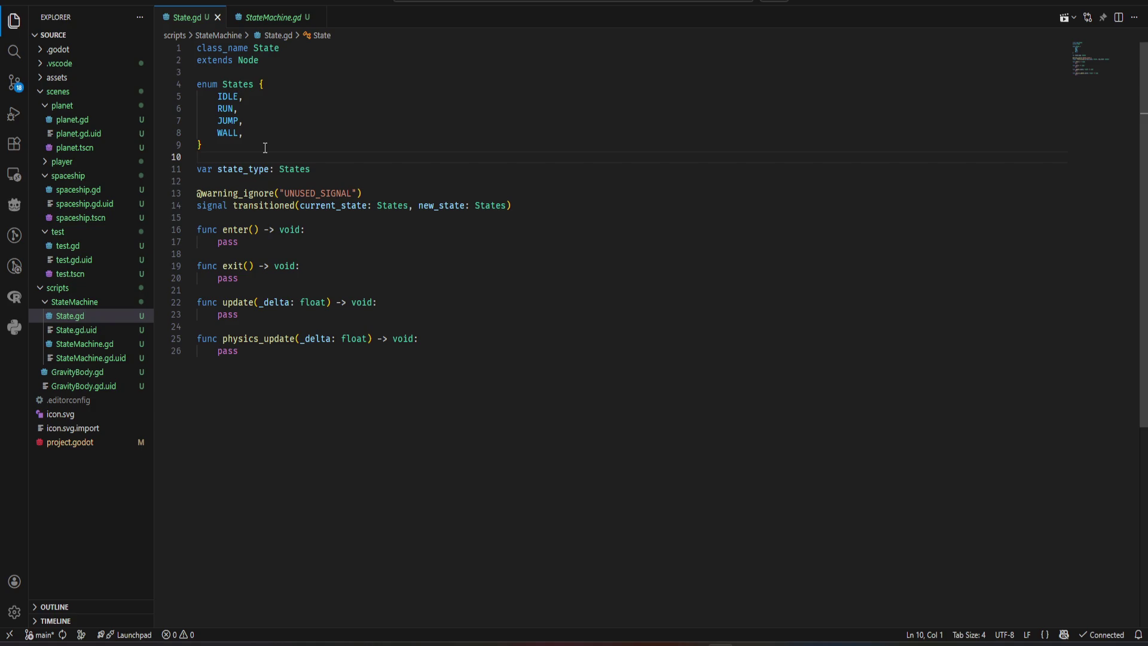
left_click(246, 90)
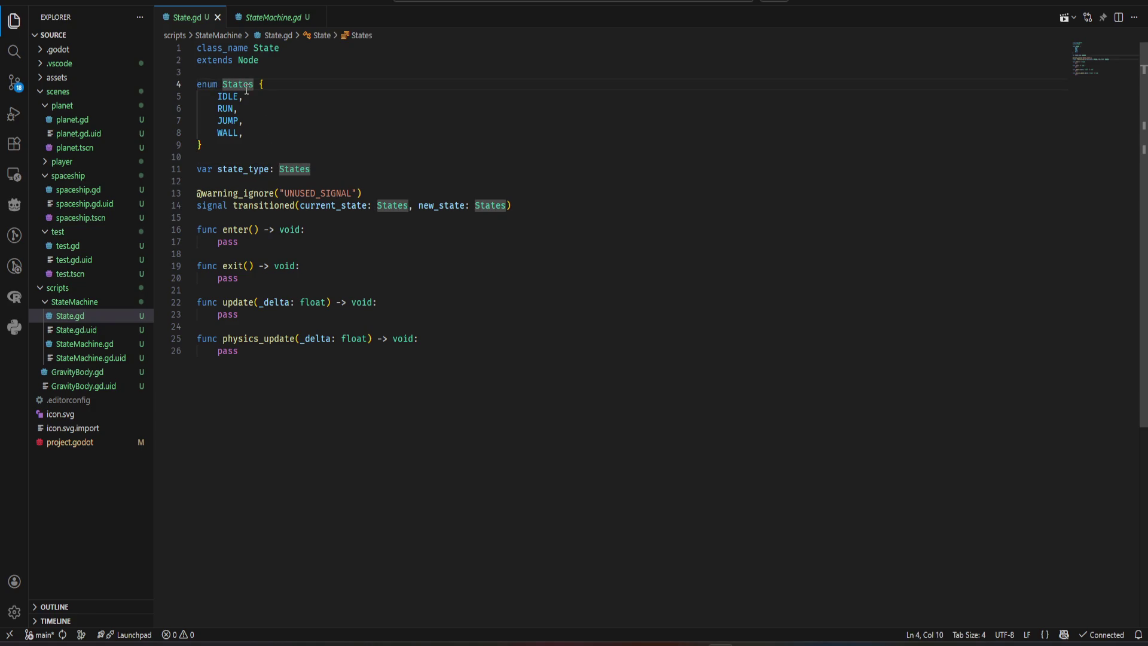
mouse_move(255, 52)
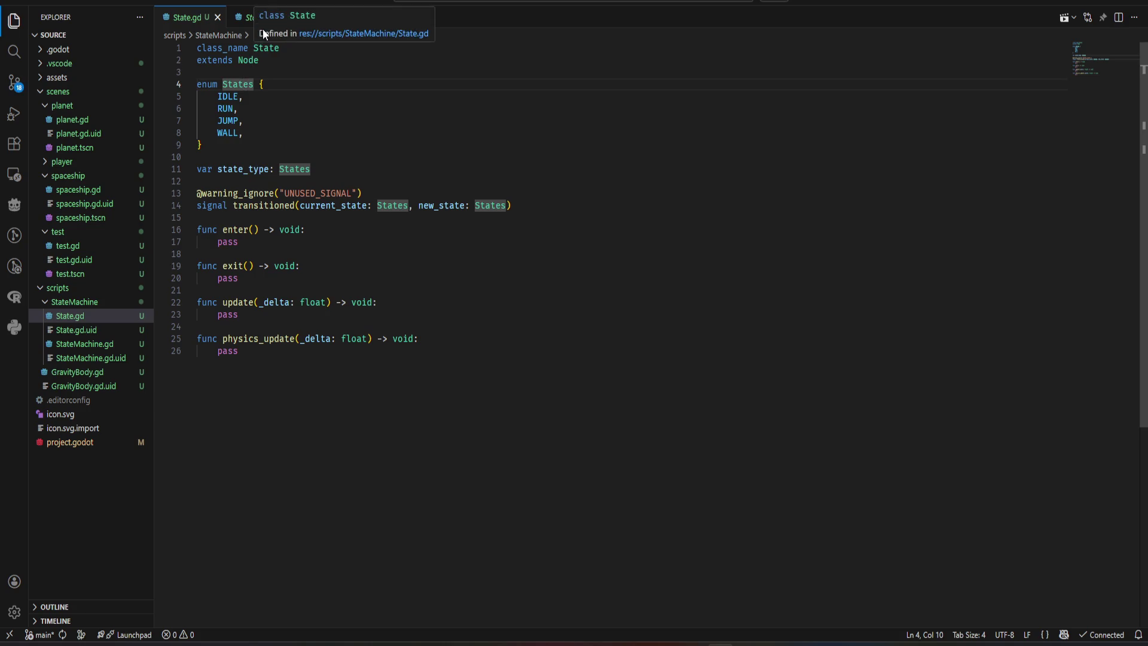
left_click(247, 18)
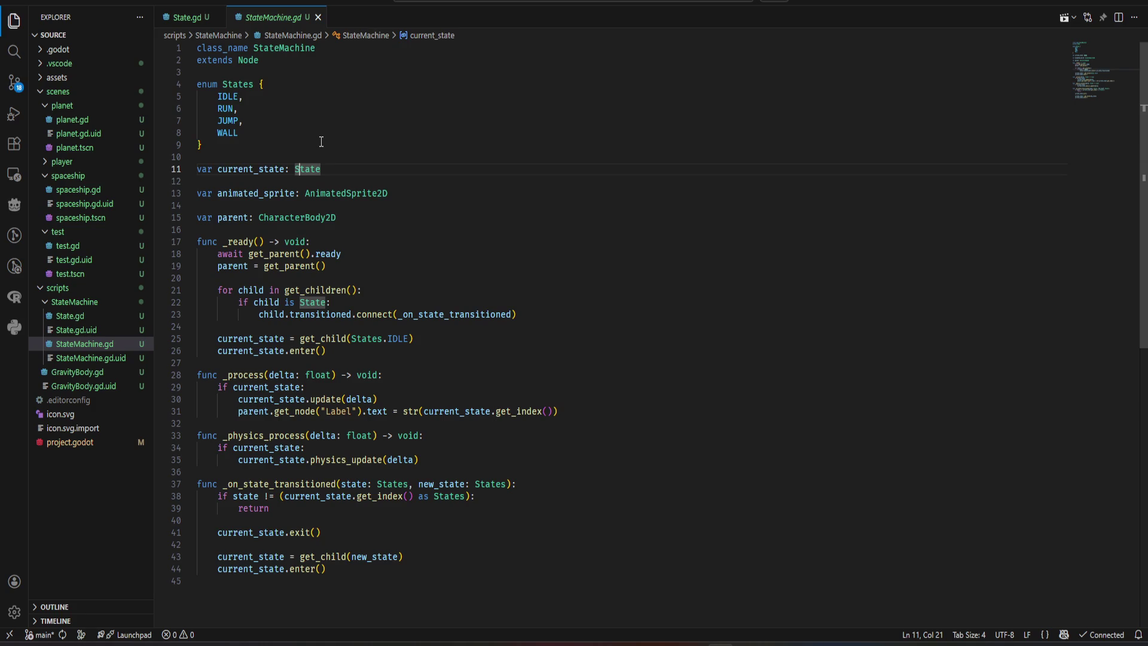
left_click(190, 17)
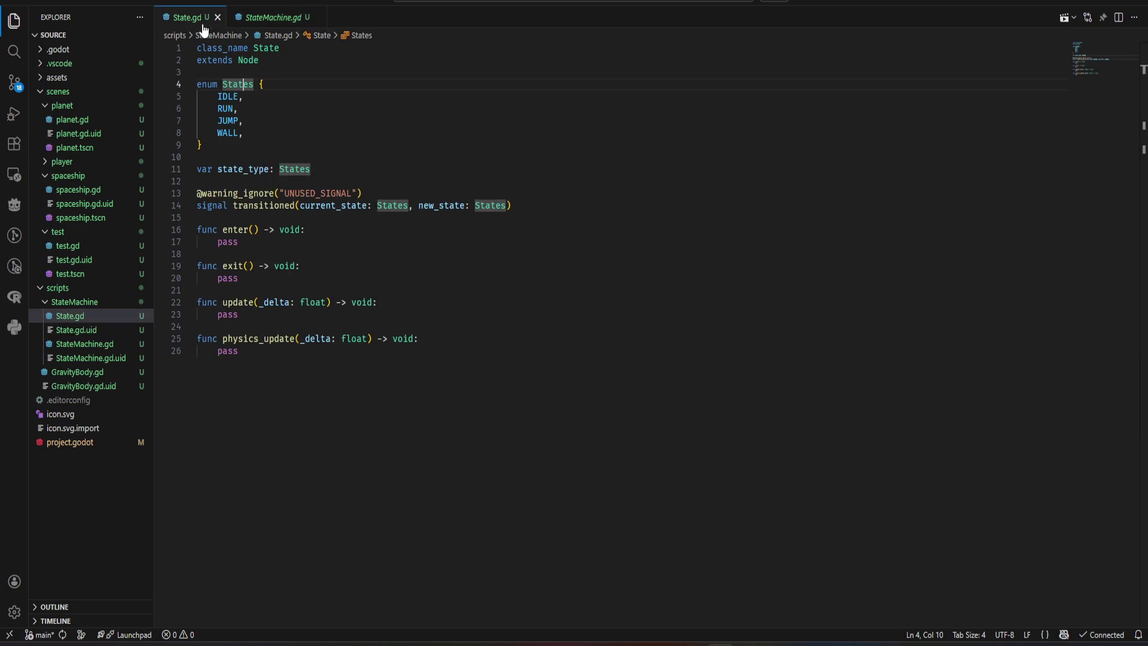
left_click(209, 157)
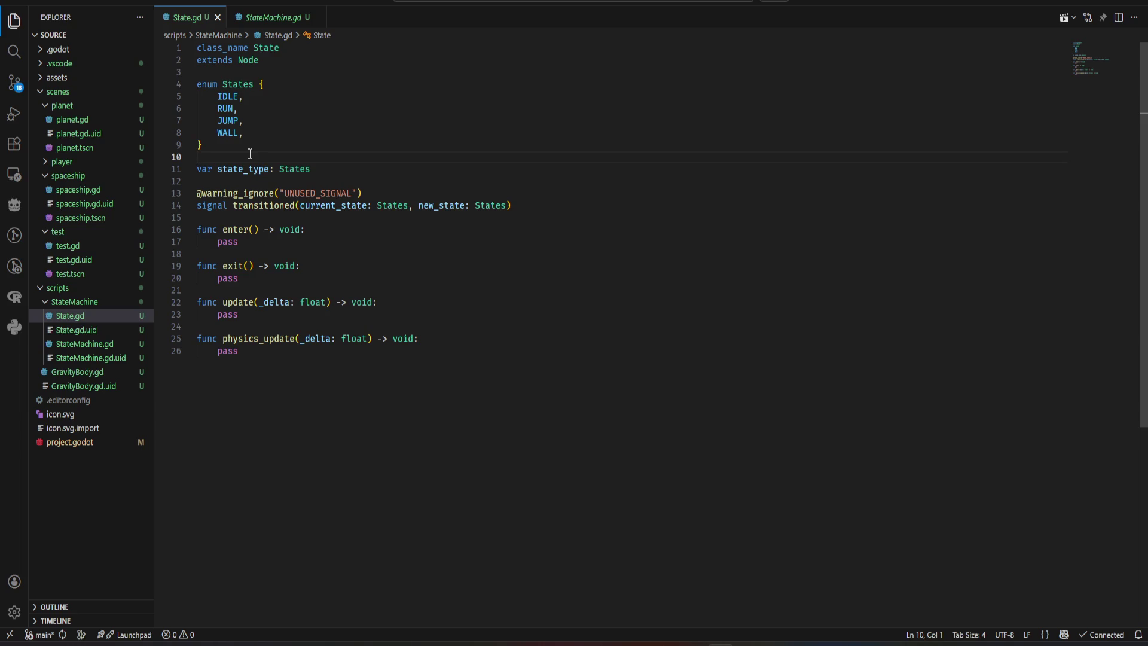
key("Return")
key("Return")
key("Up")
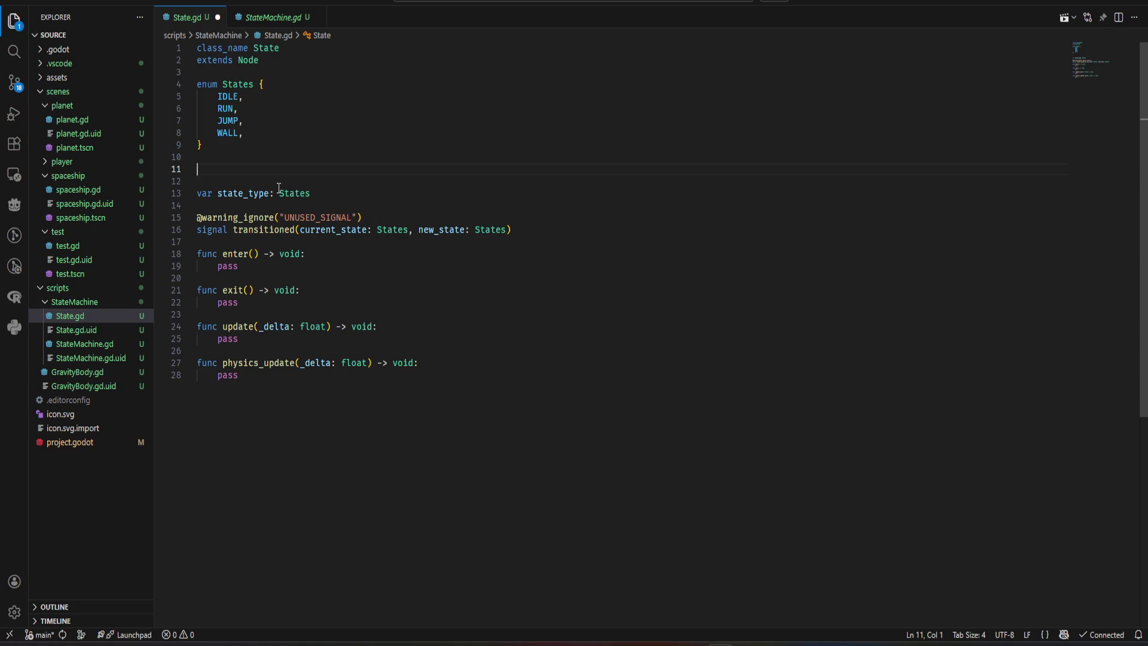
Step: Add an empty func _ready() -> void with its pass placeholder removed
type("onre")
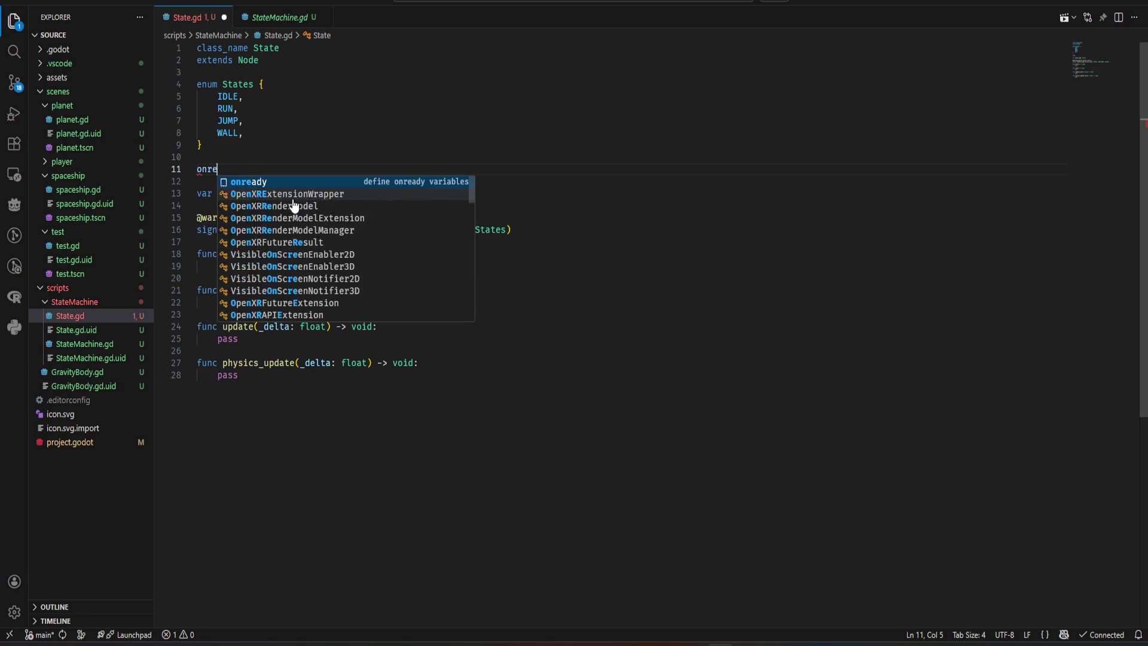
key("Return")
key("ctrl+shift+k")
type("_ready")
key("Return")
key("Escape")
key("Return")
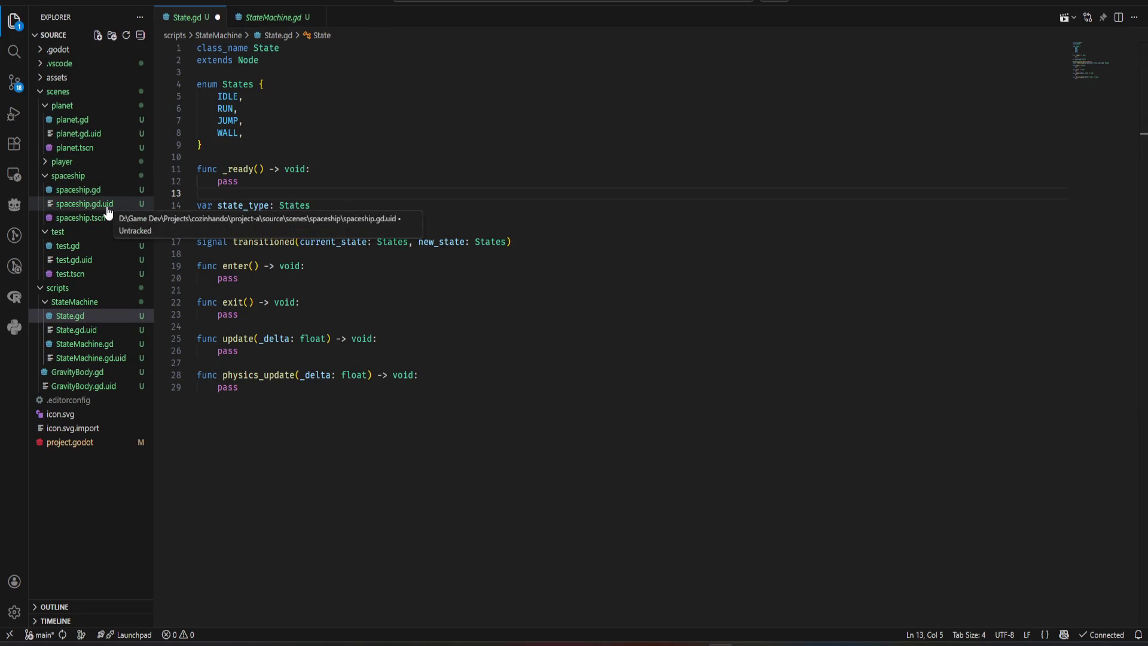
key("Up")
key("shift+End")
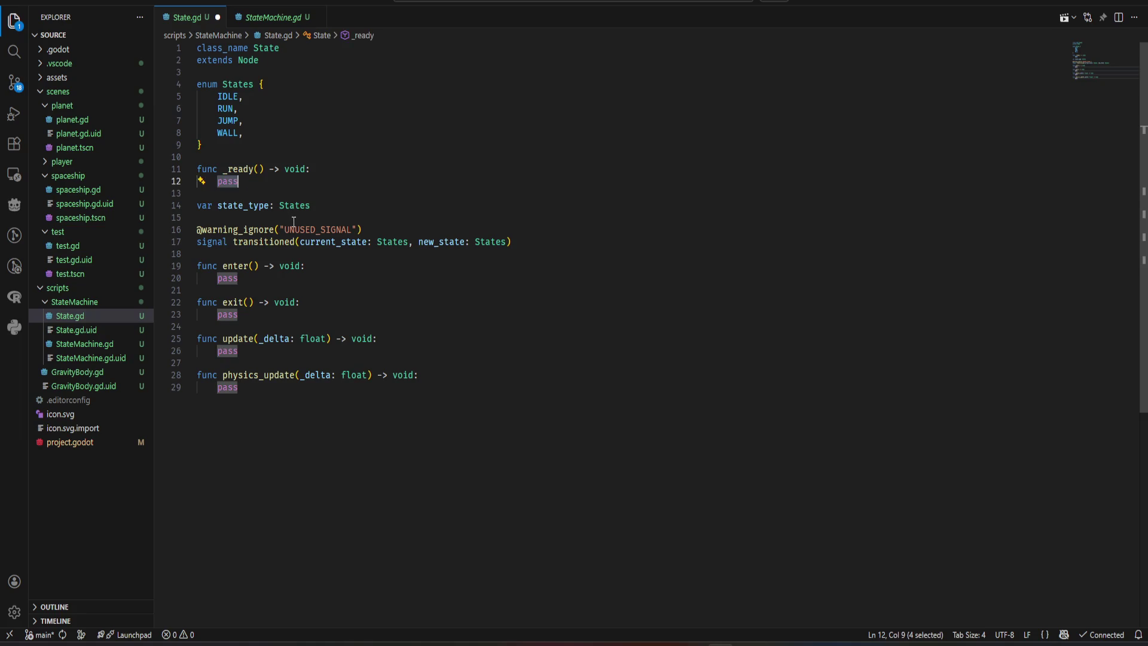
key("BackSpace")
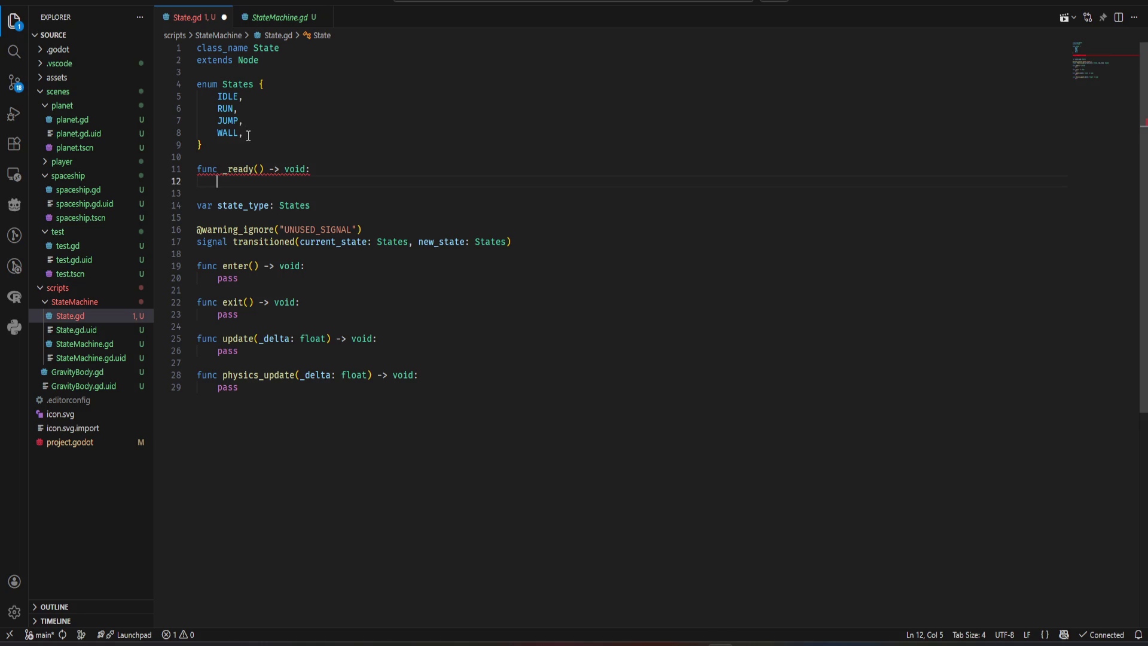
Step: Delete the entire States enum declaration from State.gd
mouse_move(234, 148)
left_mouse_down()
mouse_move(263, 94)
mouse_move(254, 84)
left_mouse_up()
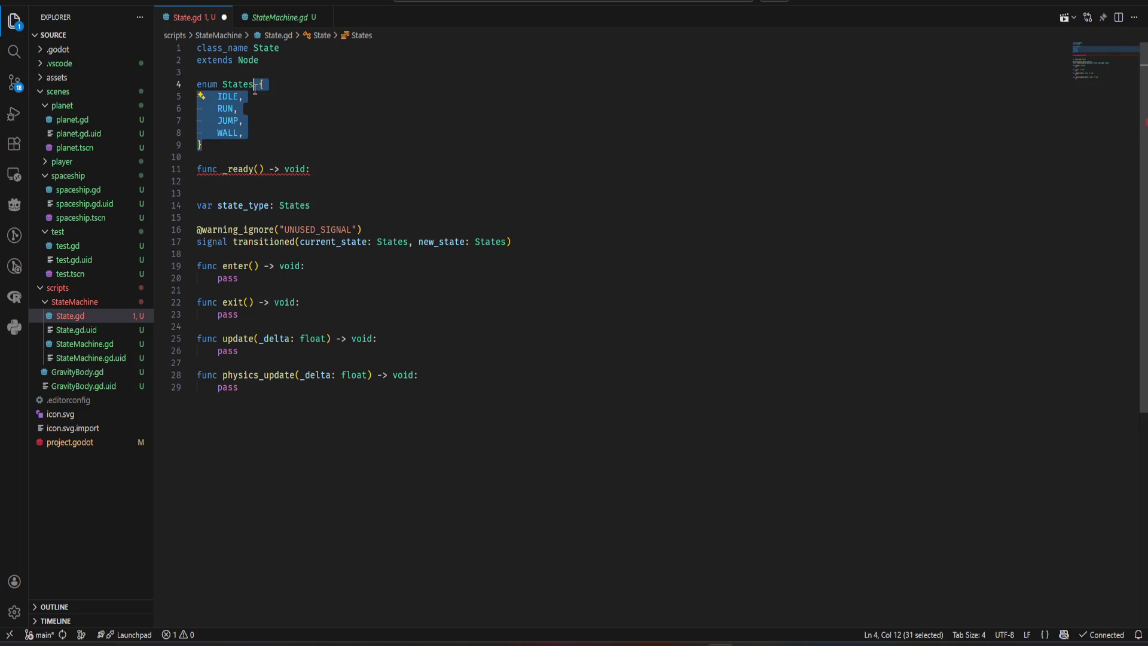
key("BackSpace")
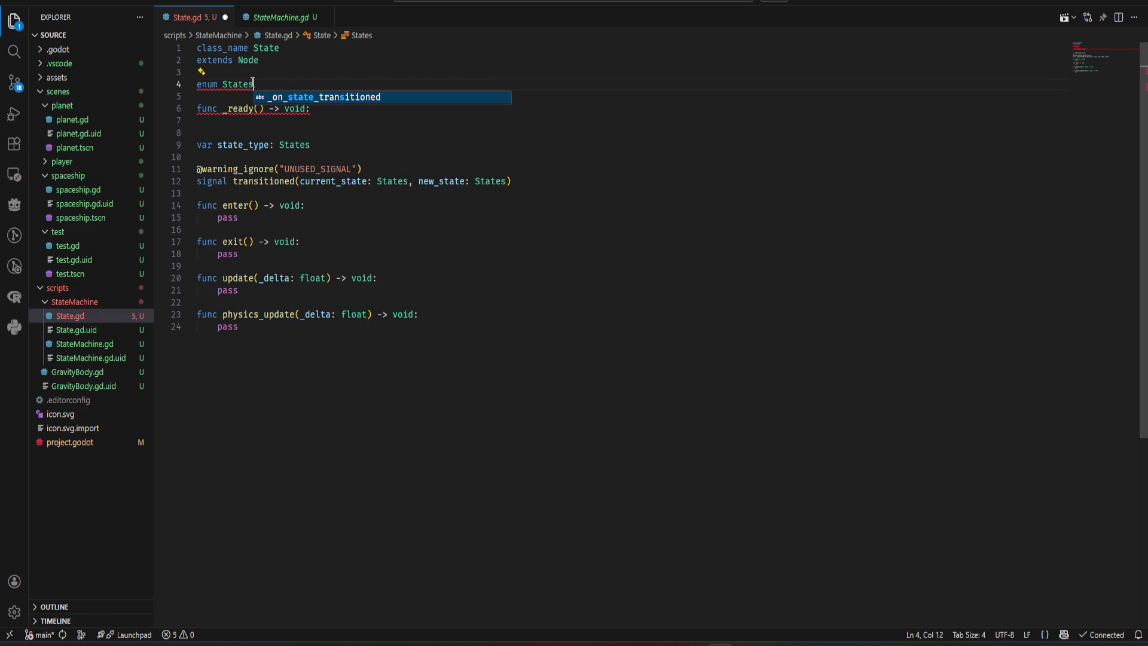
key("Escape")
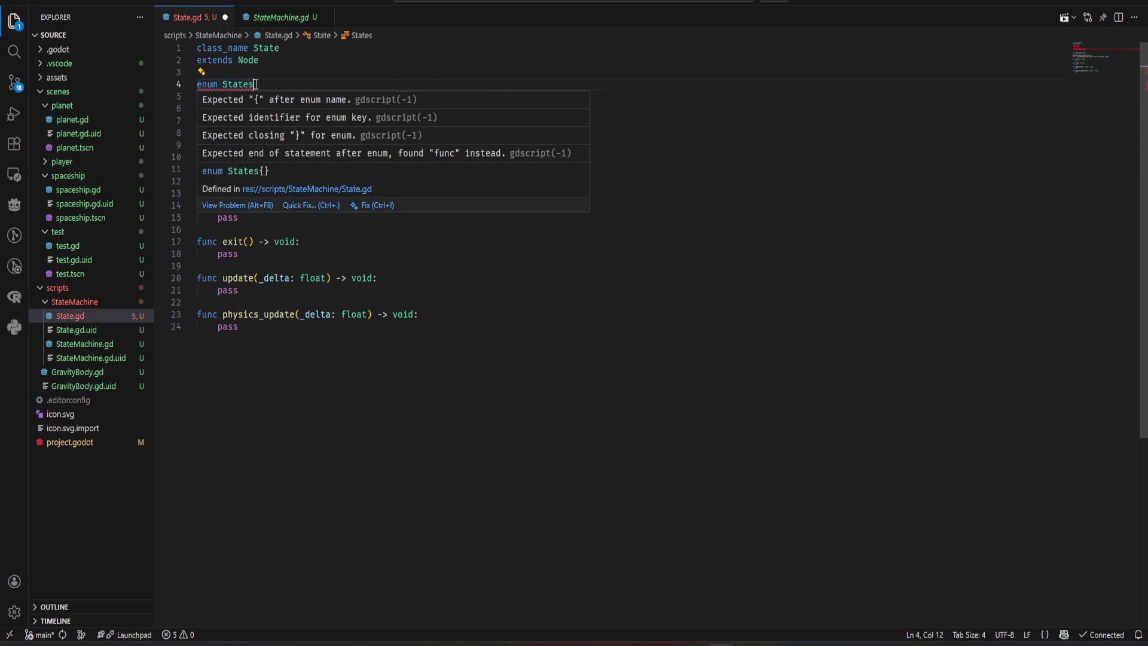
key("ctrl+space")
double_click(233, 85)
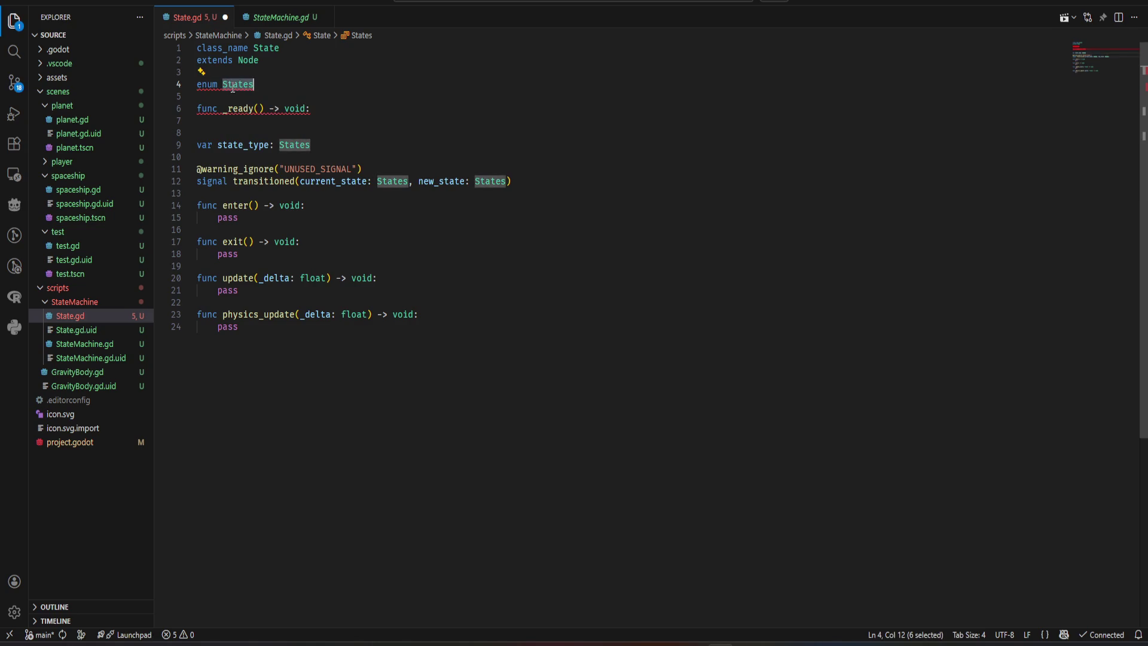
key("BackSpace")
key("BackSpace")
key("BackSpace")
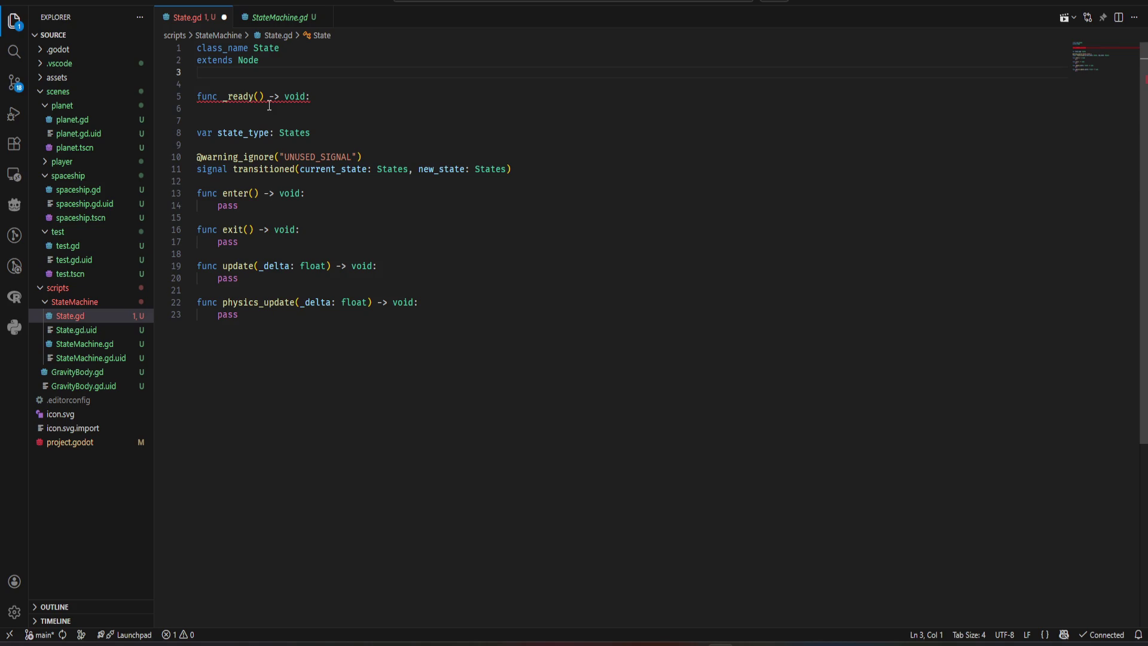
left_click(237, 18)
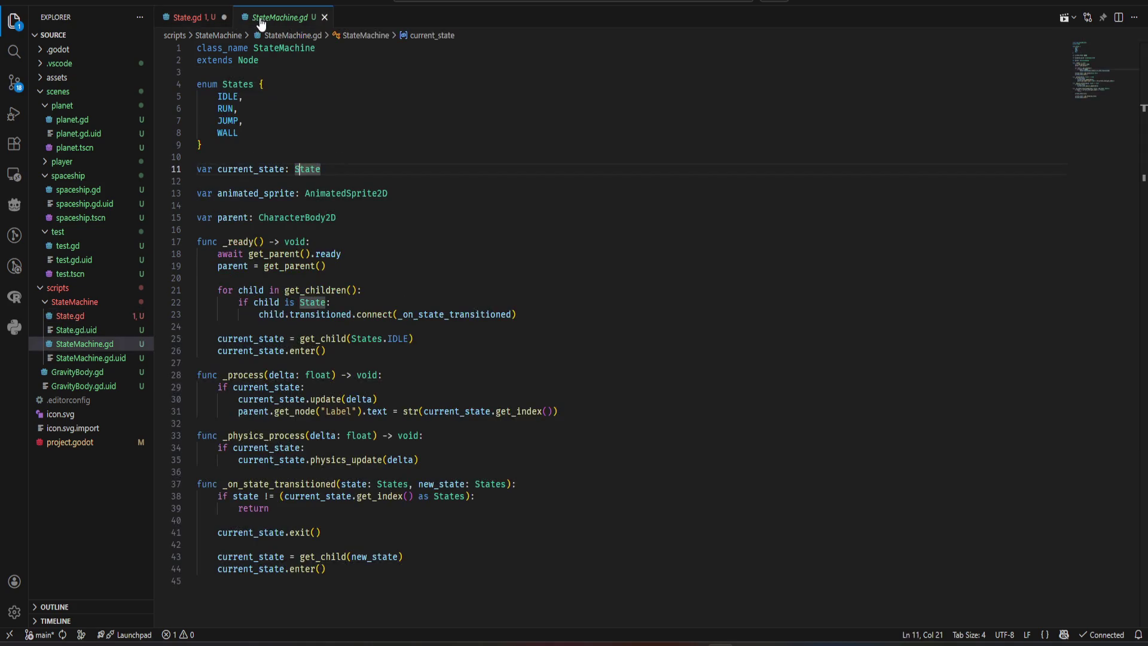
left_click(186, 18)
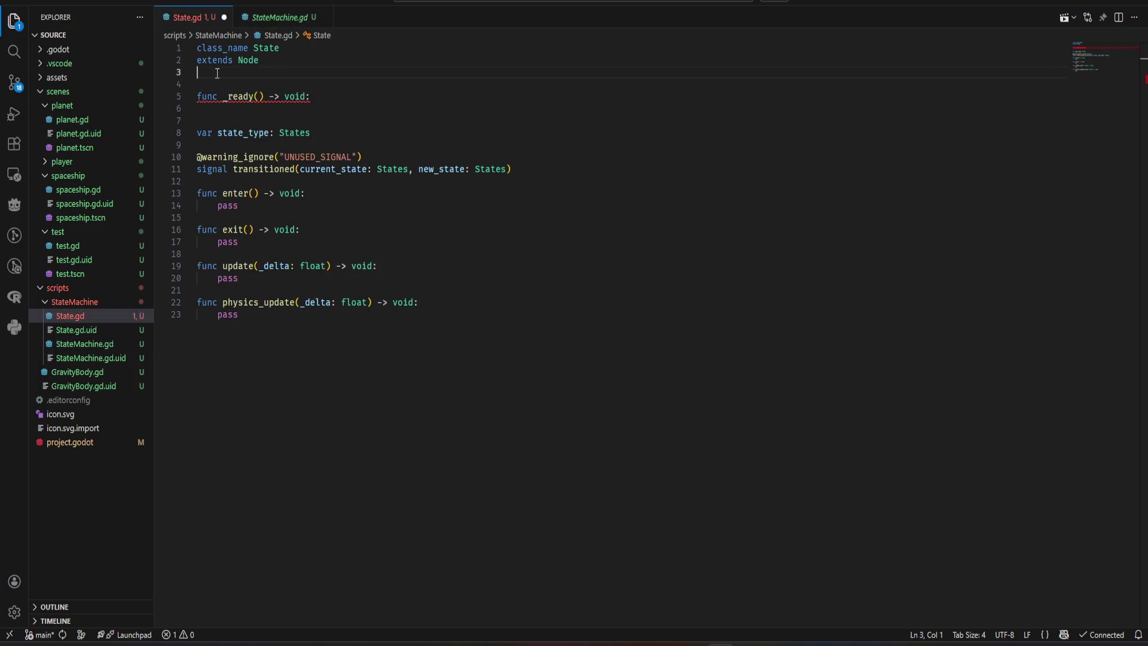
key("Return")
type("@onready")
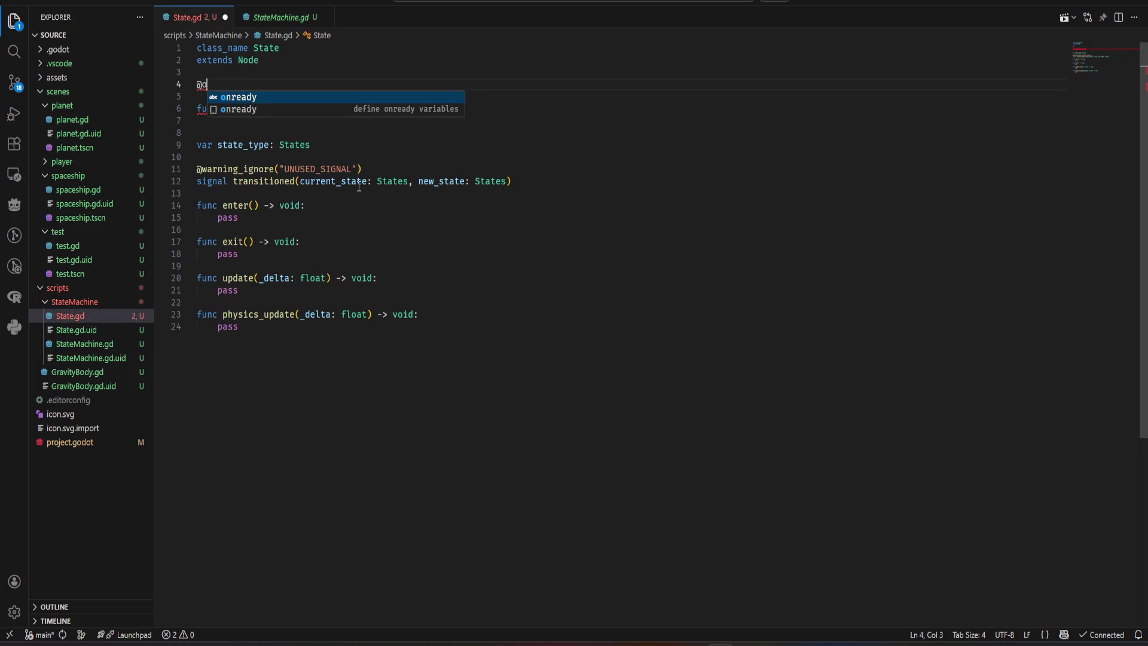
type(" var state")
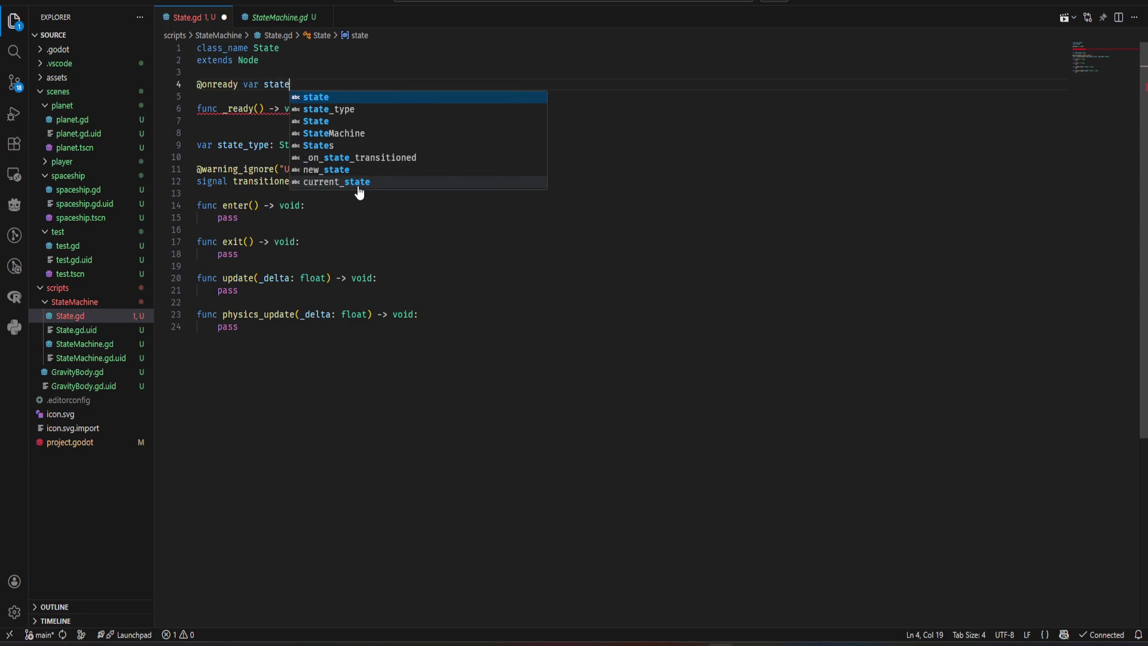
type("_machine")
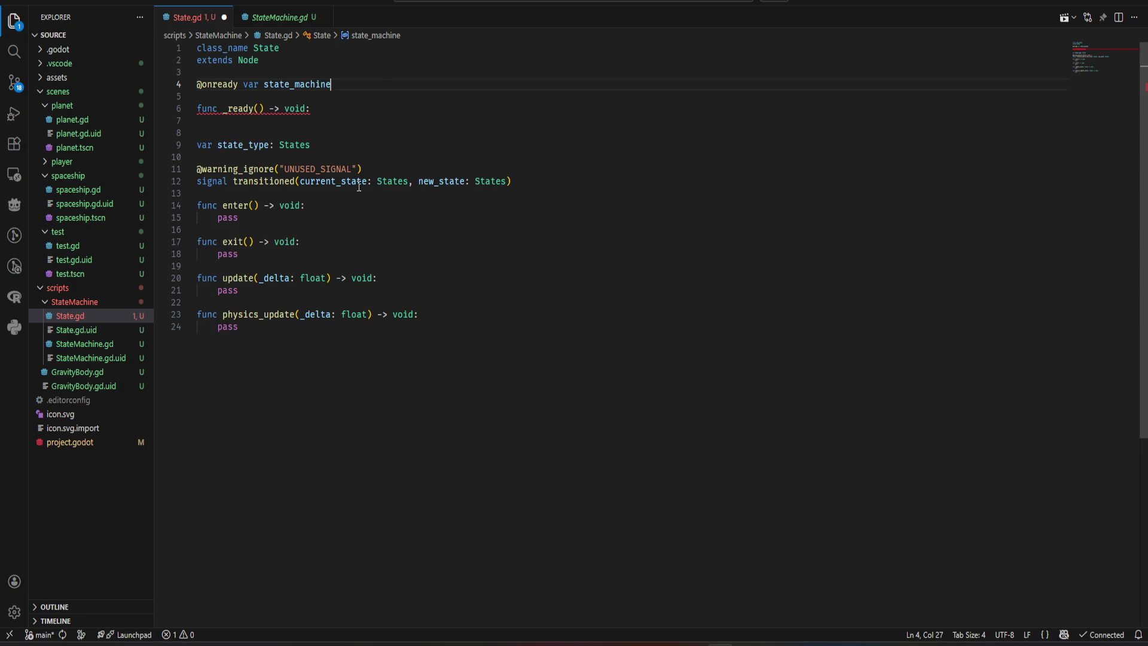
key("BackSpace")
key("BackSpace")
key("BackSpace")
type("states =")
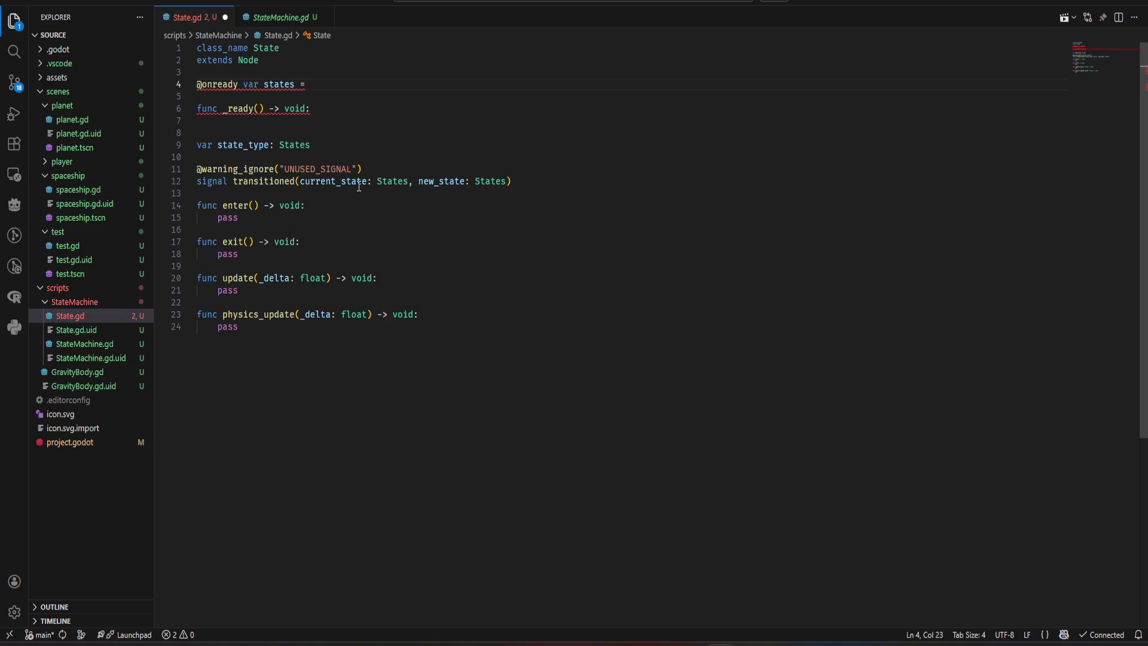
Step: Compare against StateMachine.gd, then select the empty _ready() function lines
key("ctrl+Tab")
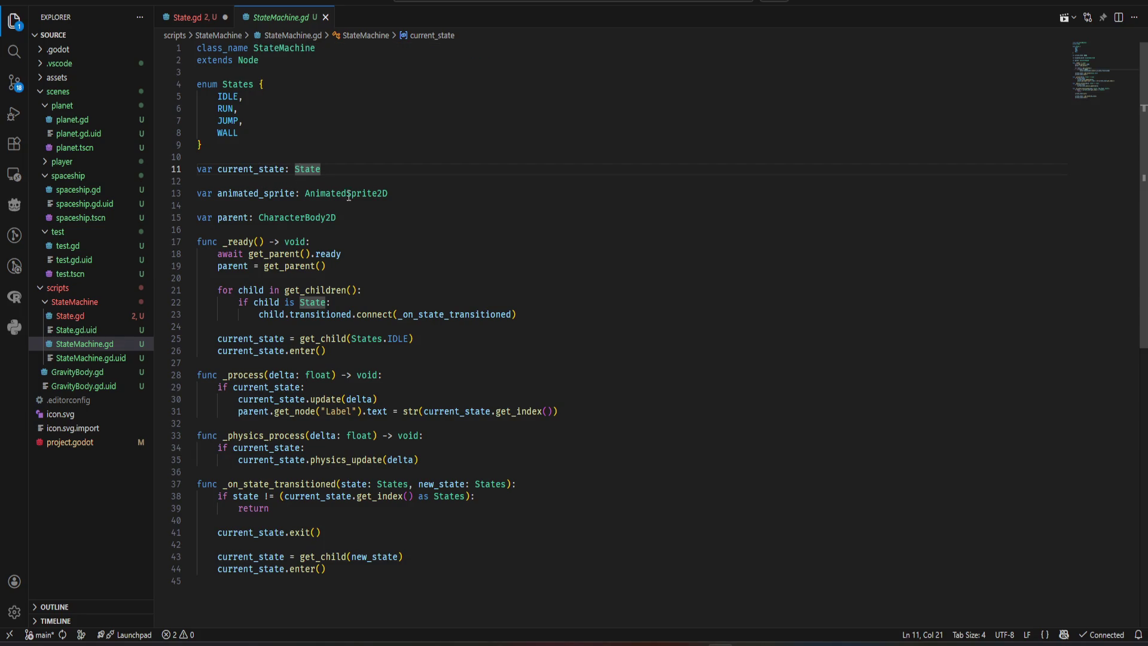
scroll(317, 150, "down", 3)
scroll(339, 184, "up", 2)
left_click(200, 23)
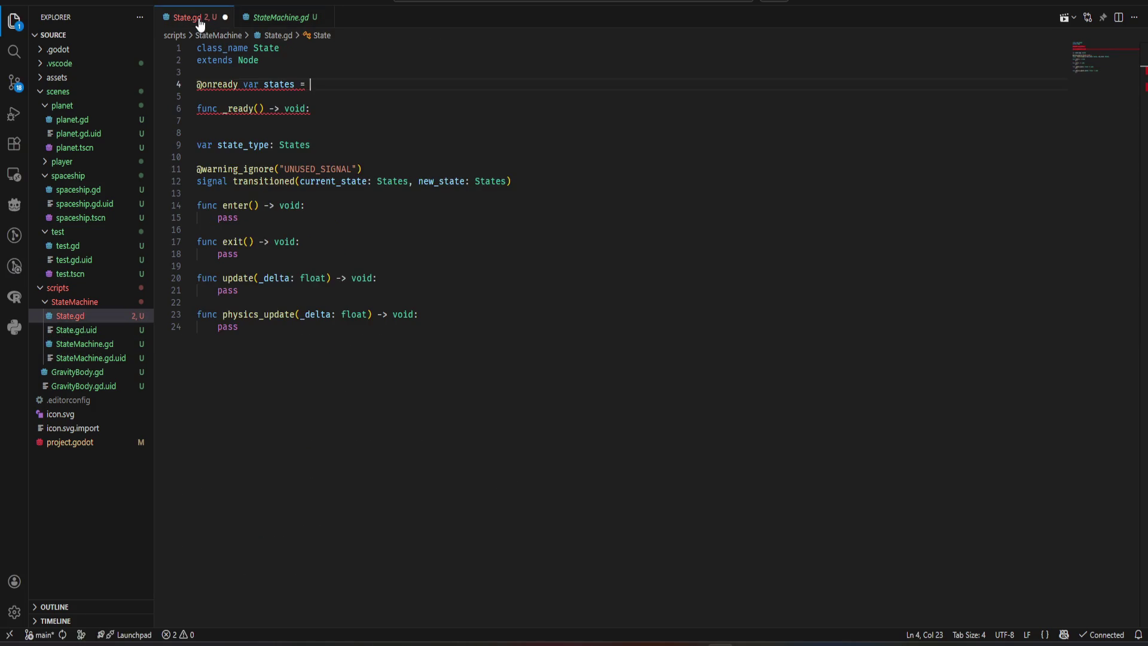
left_click(275, 20)
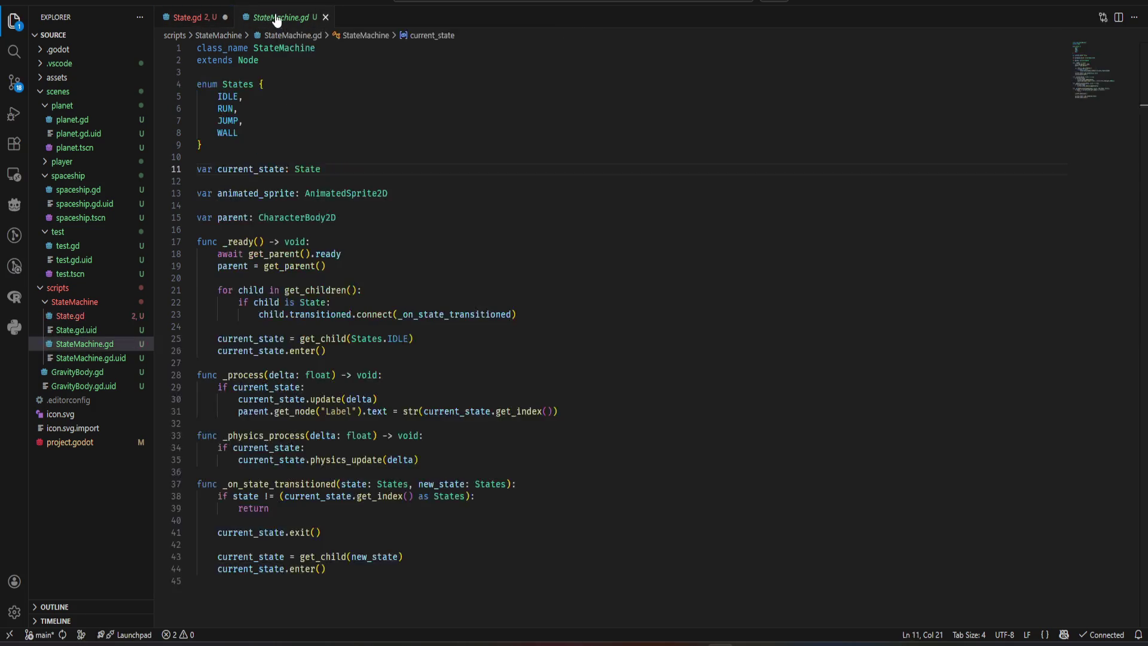
left_click(178, 21)
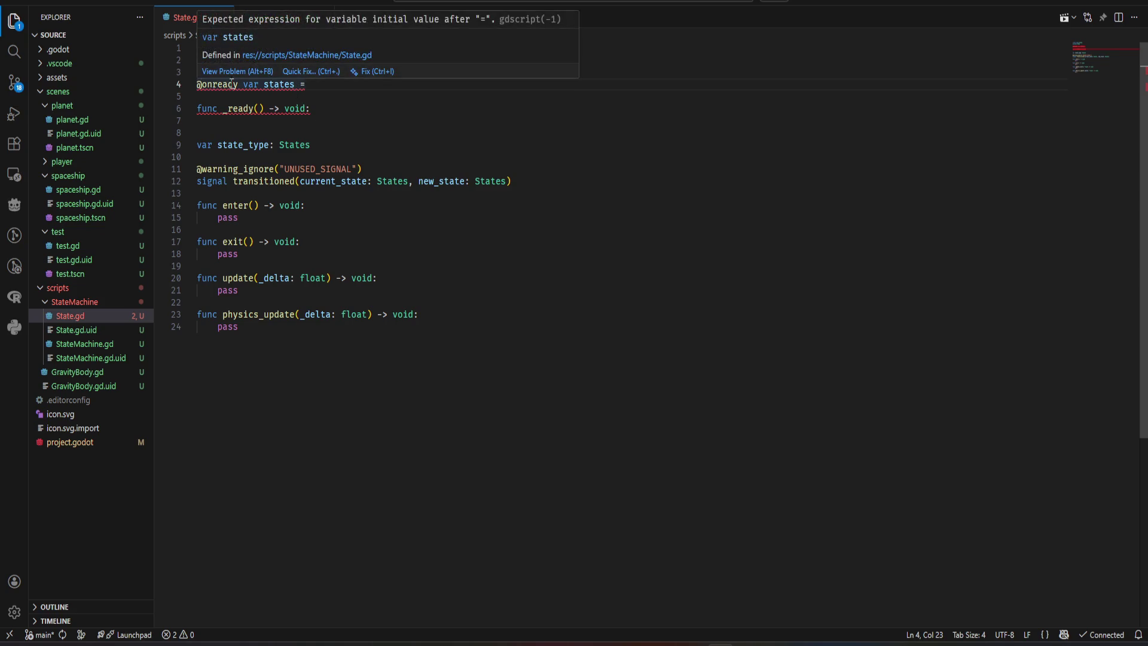
mouse_move(310, 84)
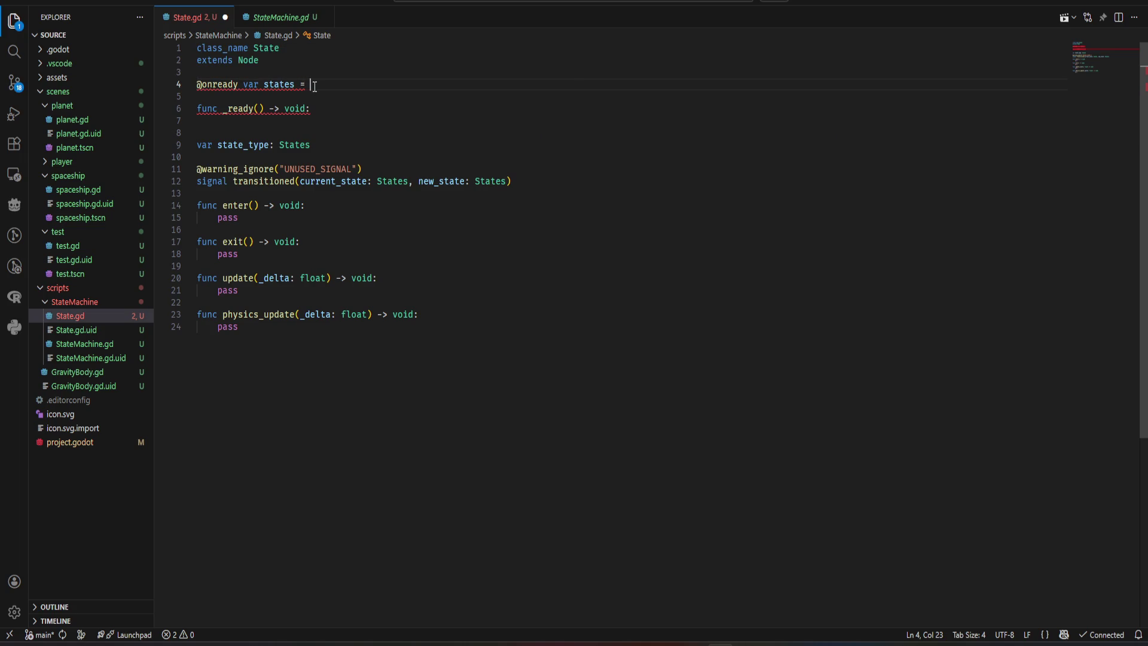
left_click_drag(311, 108, 198, 96)
Step: Delete the empty _ready() and complete the line as 'states = get_parent().States', then save
key("BackSpace")
key("BackSpace")
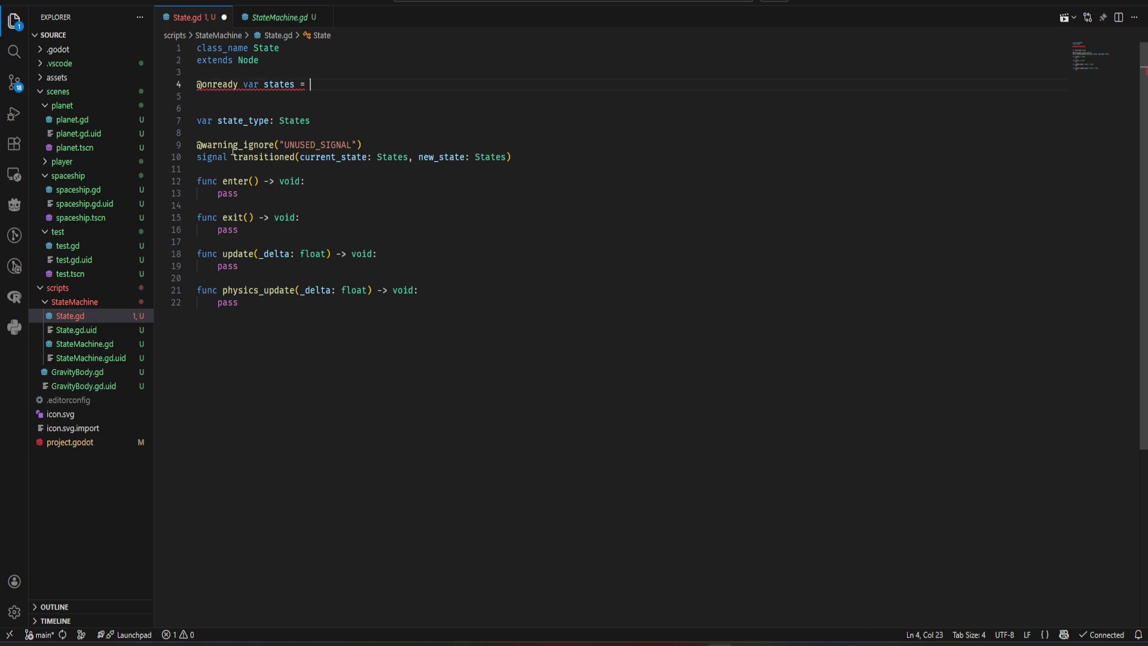
type("get_parent")
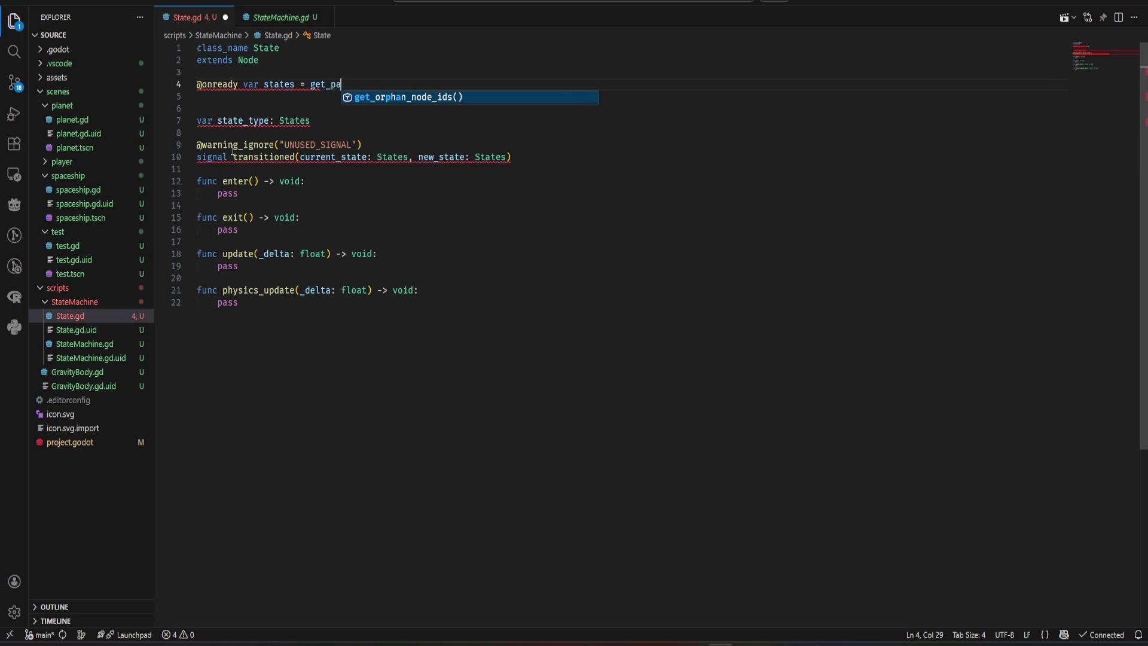
type("()")
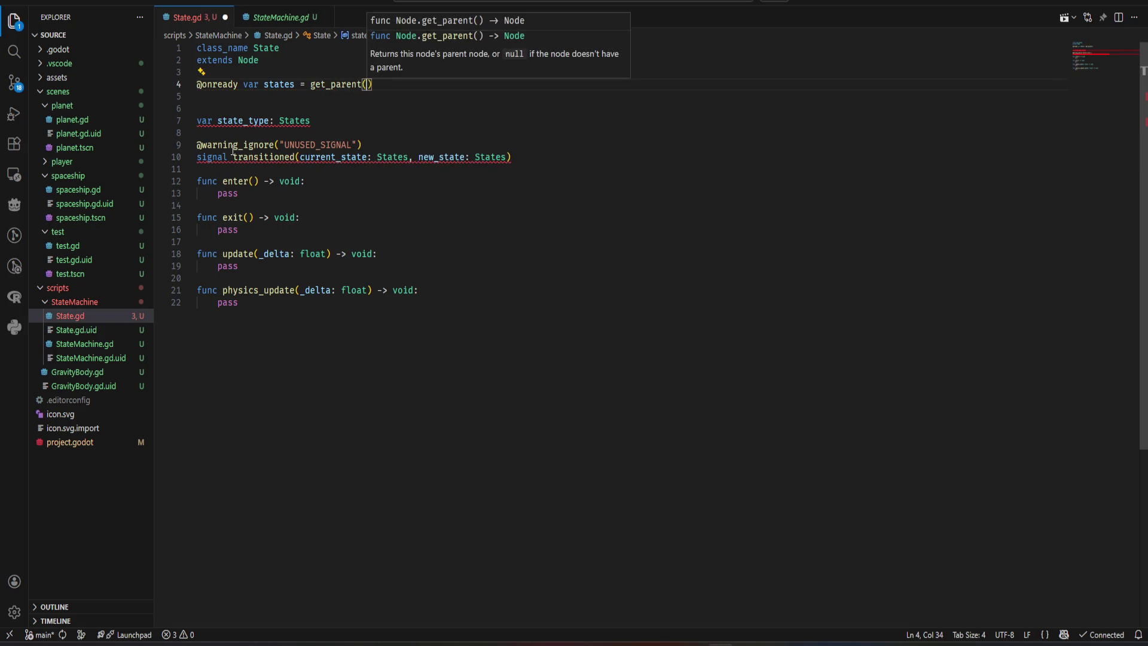
type(".states")
key("Left")
key("Left")
key("Left")
key("BackSpace")
type("S")
key("ctrl+s")
Step: Try an ': EN' type hint on states, remove it, and place the caret in States on line 7
left_click(294, 84)
type(": EN")
key("BackSpace")
key("BackSpace")
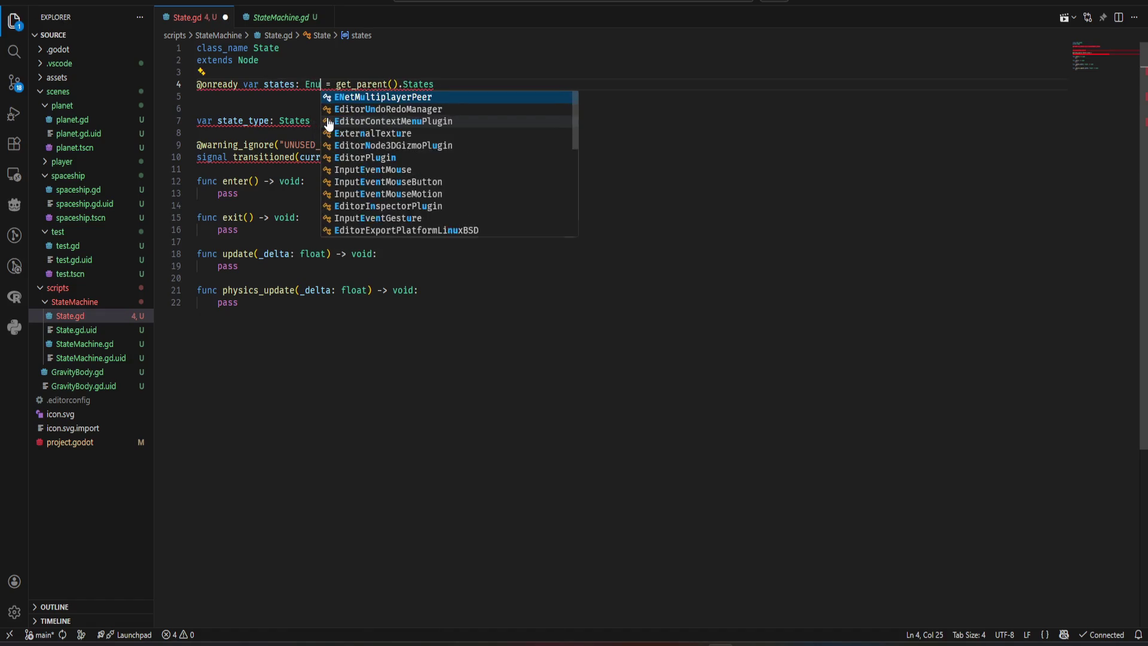
key("BackSpace")
key("BackSpace")
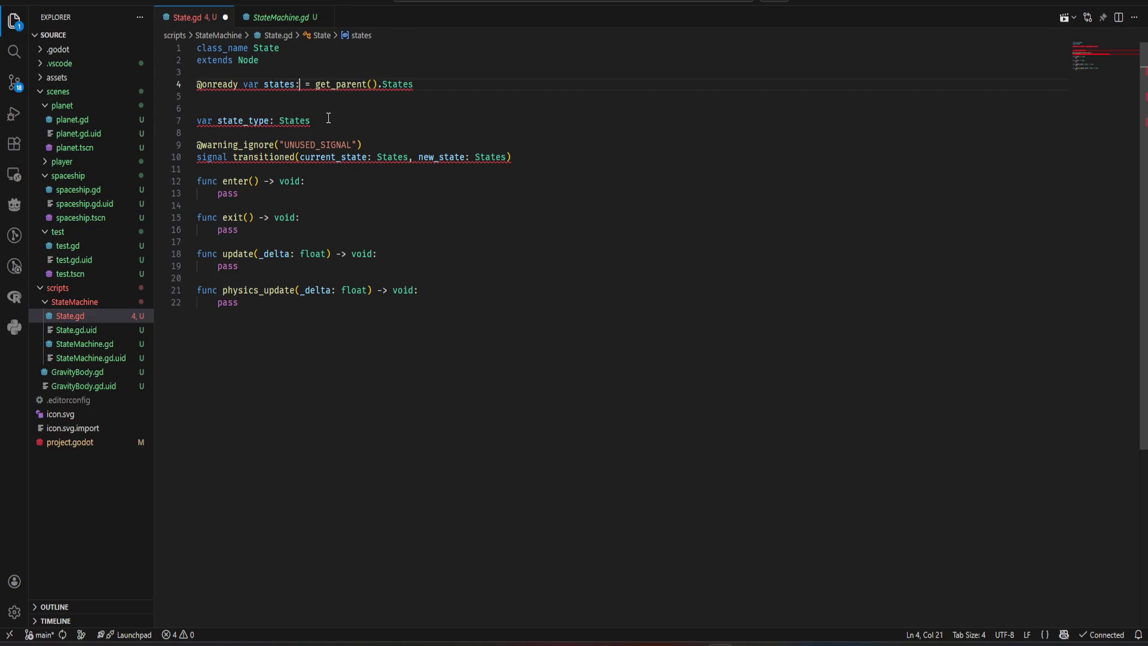
left_click(425, 85)
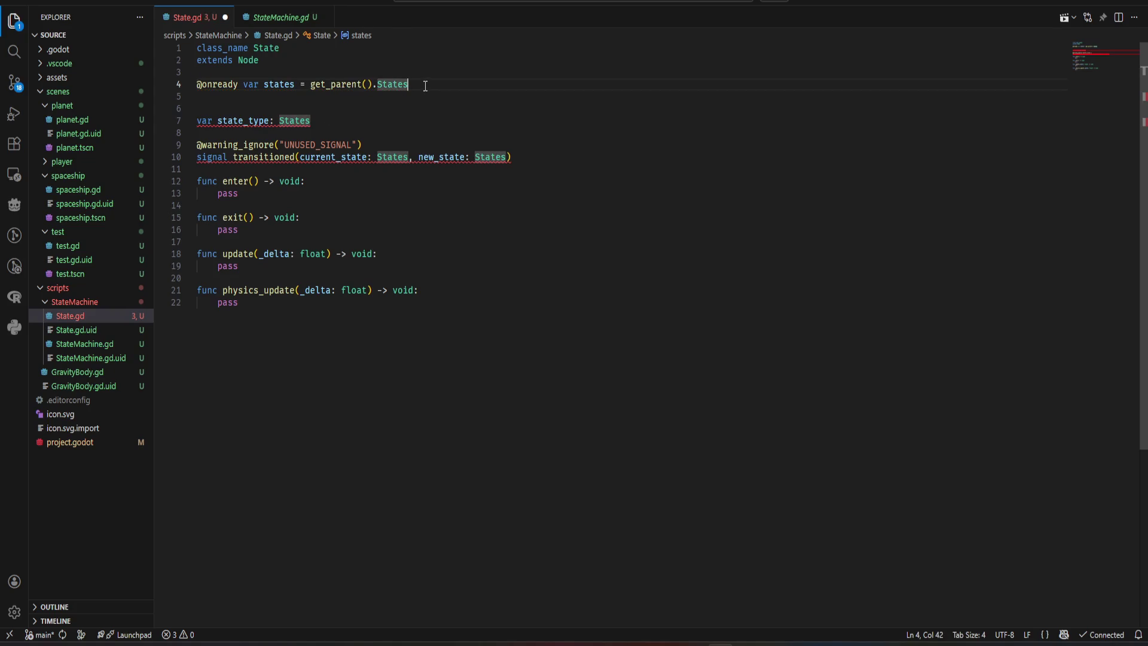
mouse_move(386, 84)
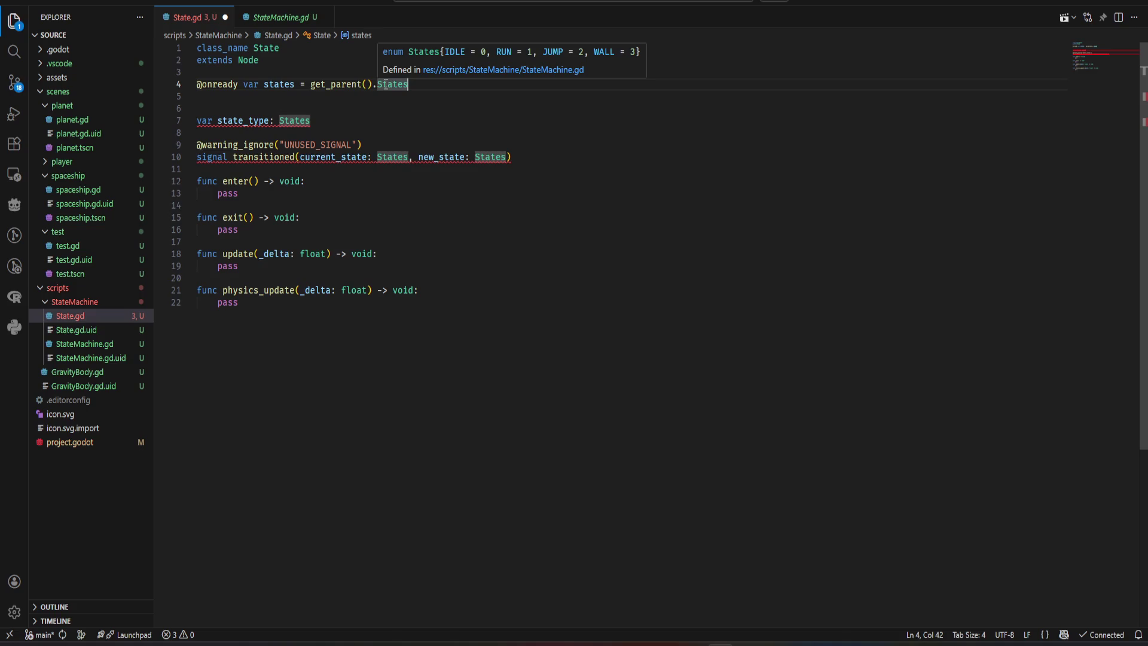
key("Down")
key("Down")
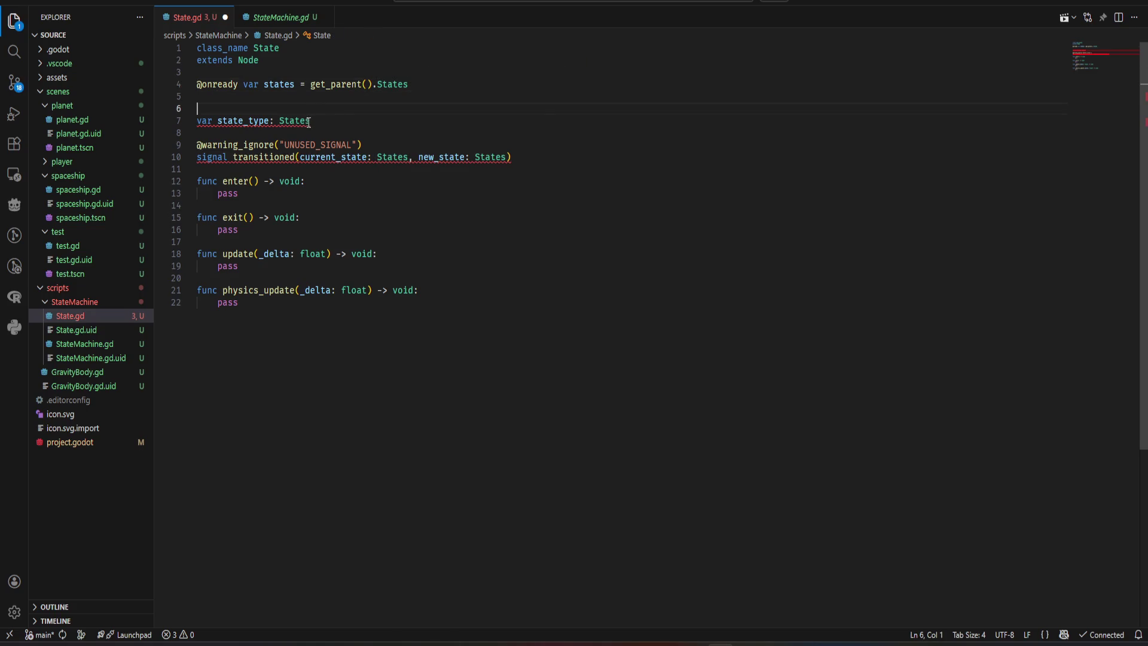
mouse_move(223, 124)
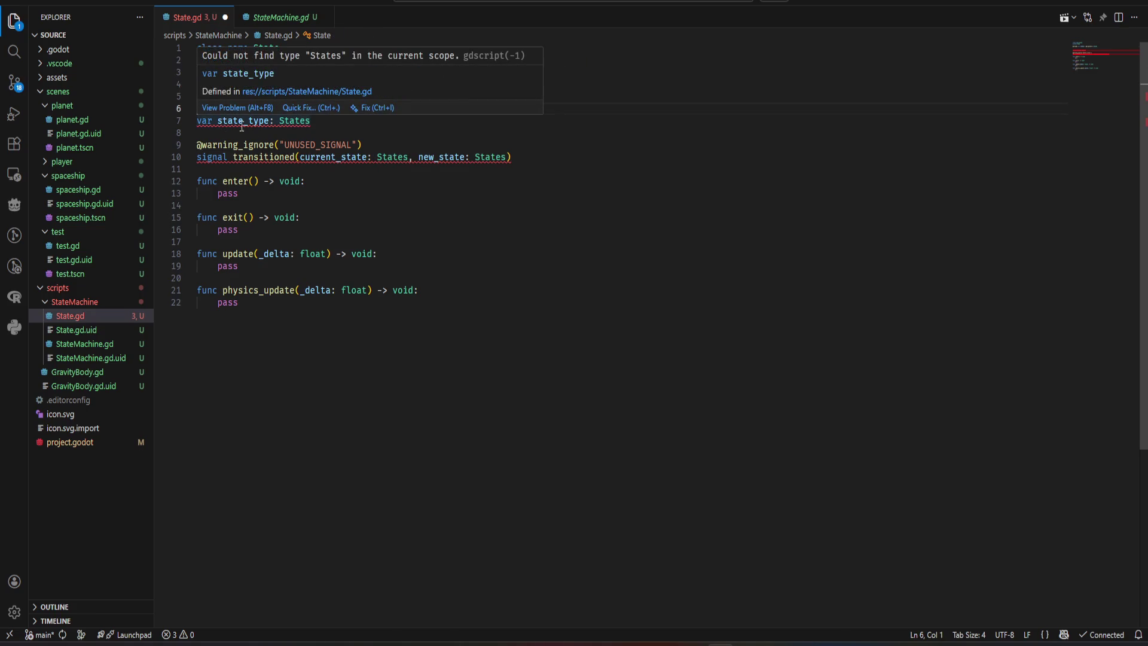
left_click(290, 122)
double_click(290, 122)
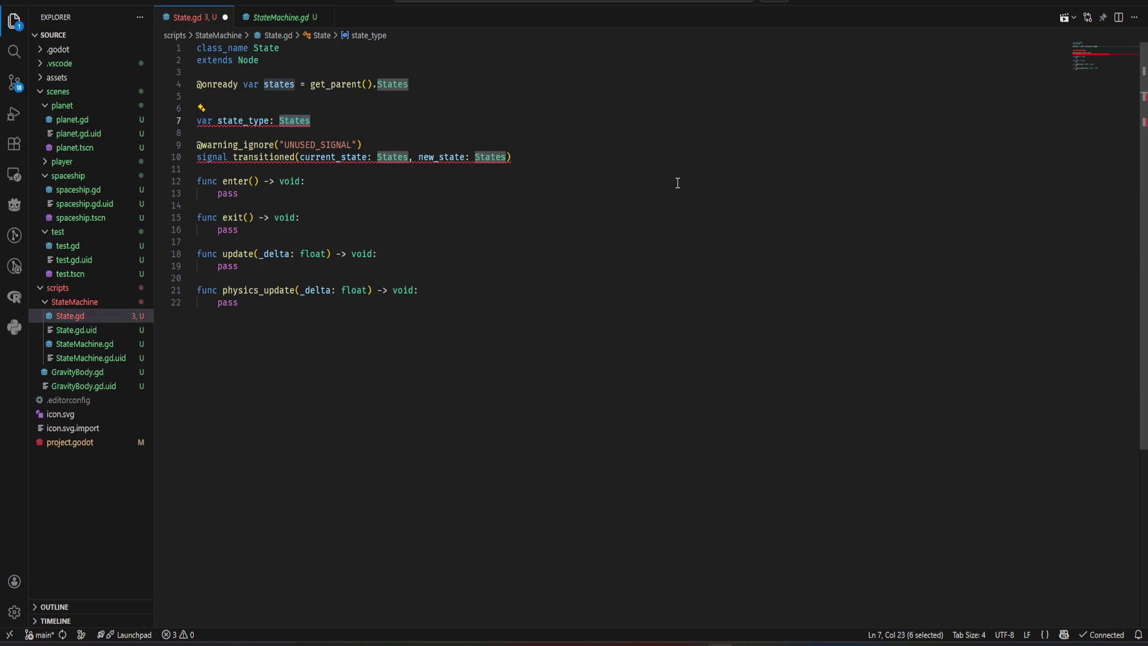
Step: Glance at StateMachine.gd, then start a ': E' type hint on the states line
left_click(300, 120)
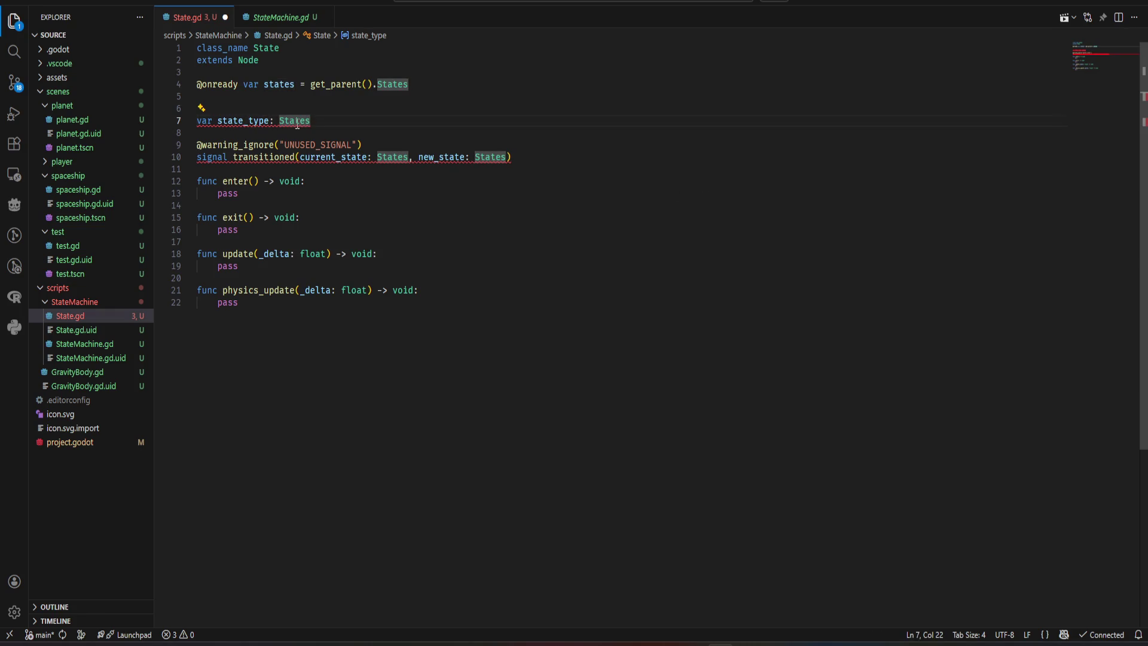
left_click(280, 17)
left_click(188, 17)
left_click(325, 157)
left_click(328, 121)
key("Up")
key("Up")
key("Up")
type(": E")
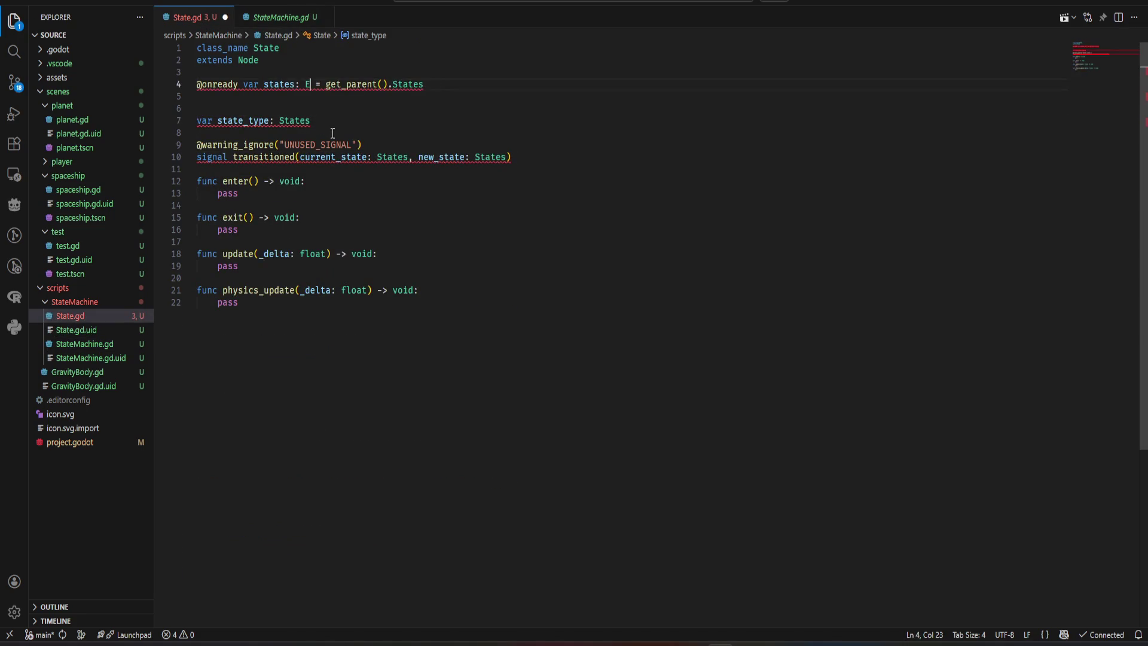
key("End")
key("shift+Home")
key("BackSpace")
key("Down")
key("Down")
key("Down")
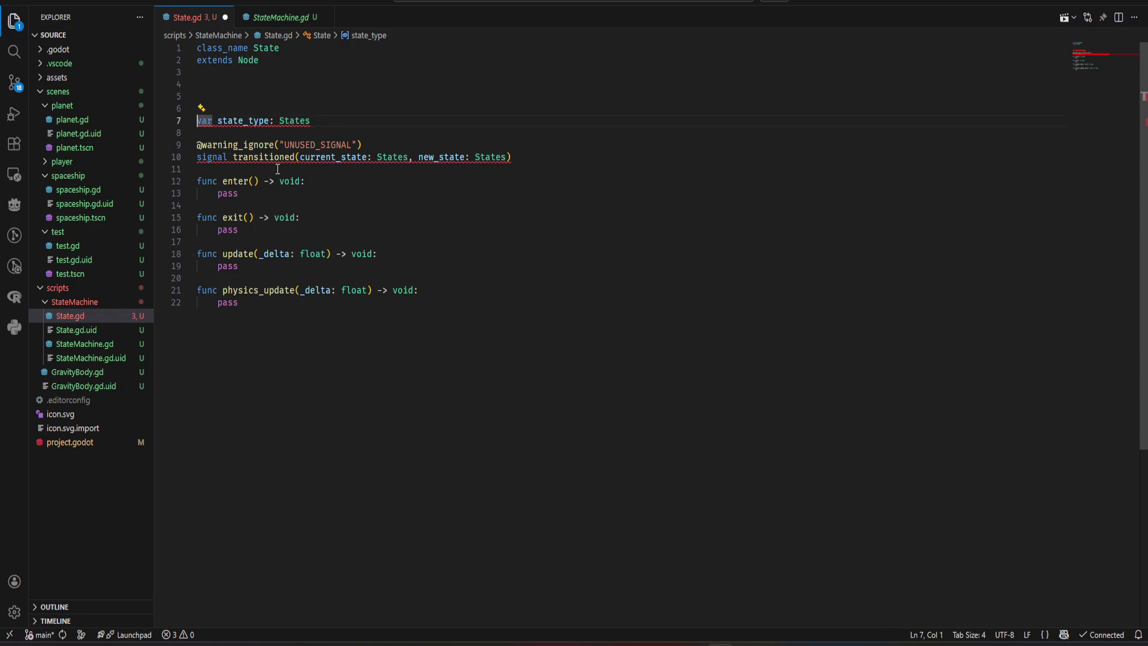
key("BackSpace")
key("BackSpace")
key("BackSpace")
key("BackSpace")
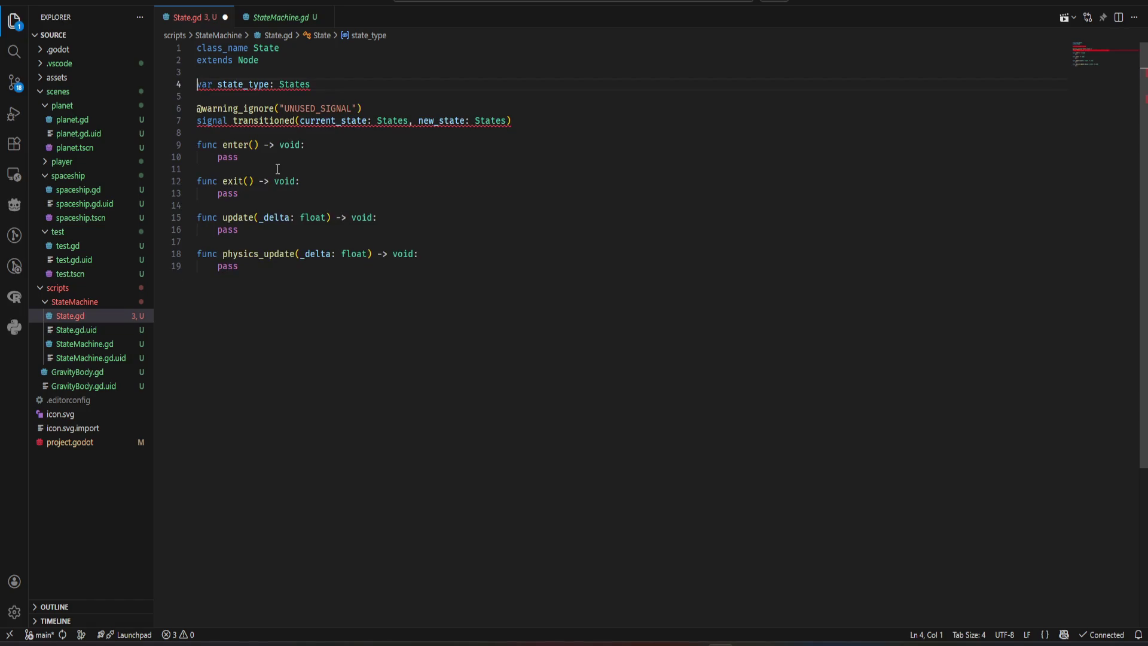
left_click(273, 71)
key("Return")
key("Return")
key("Up")
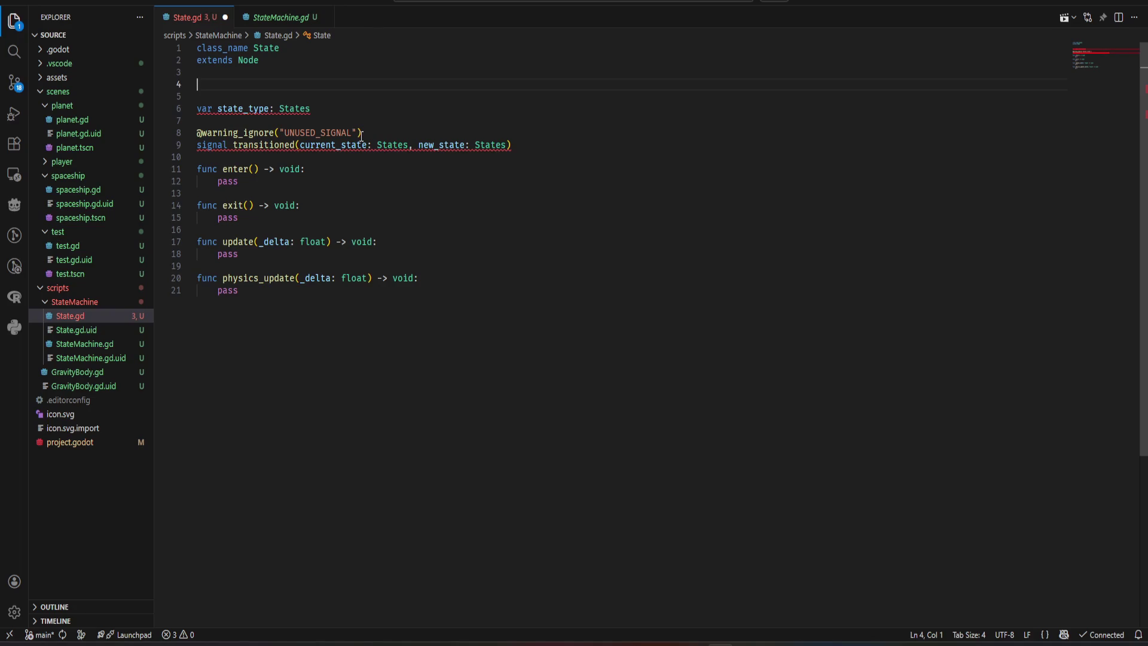
Step: Review StateMachine.gd and return to State.gd
left_click(280, 18)
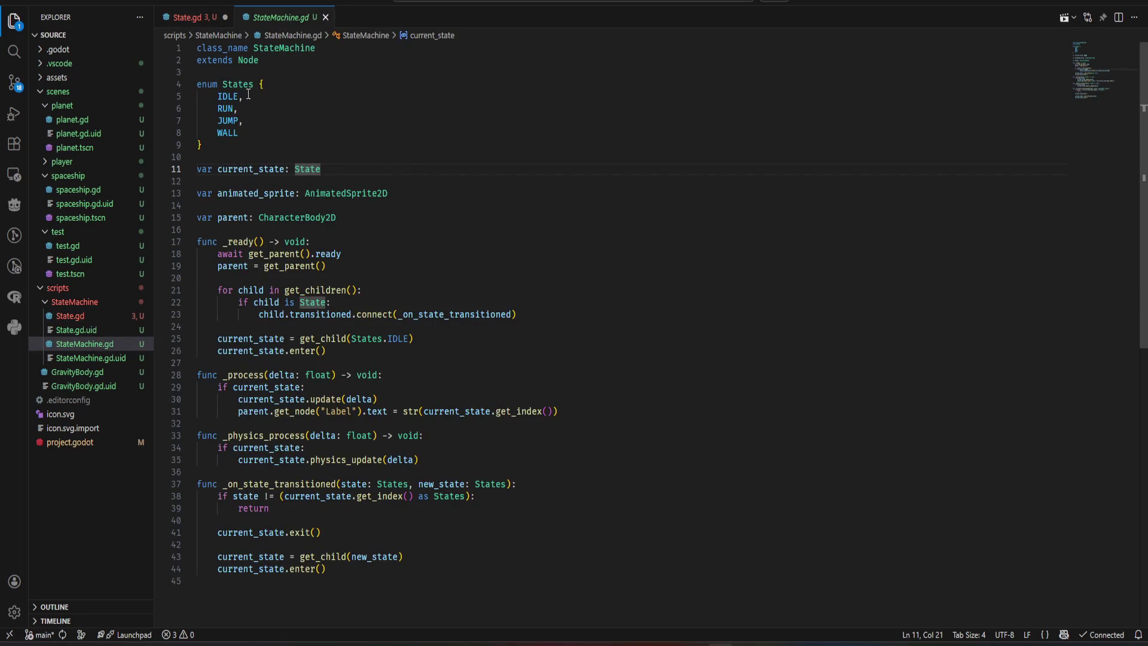
mouse_move(242, 187)
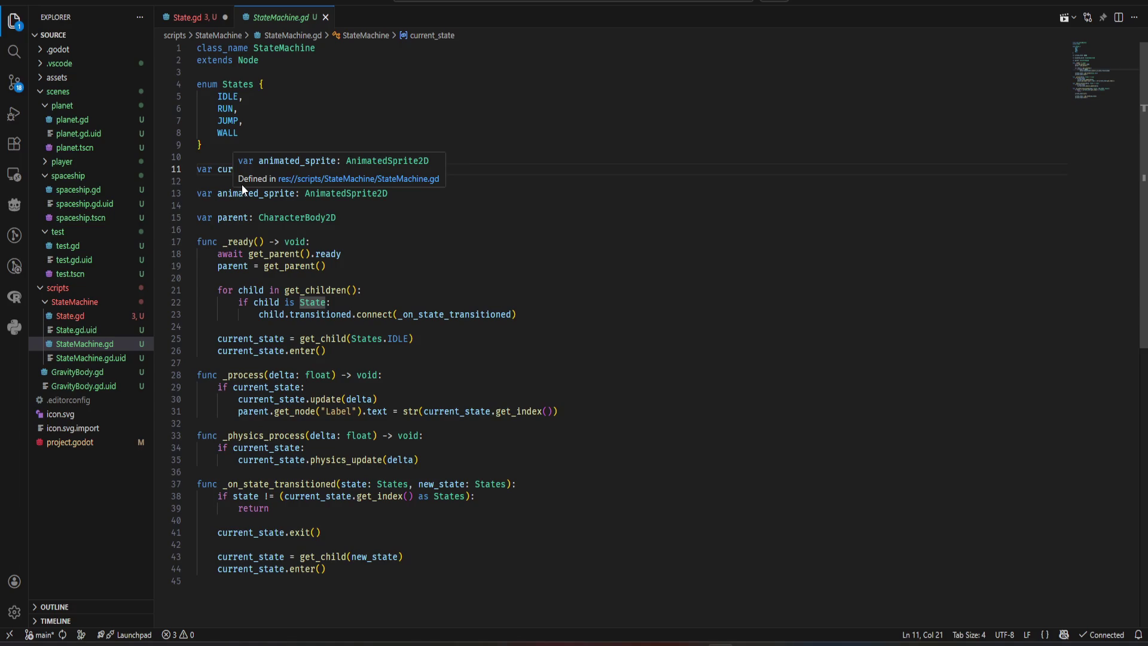
mouse_move(217, 90)
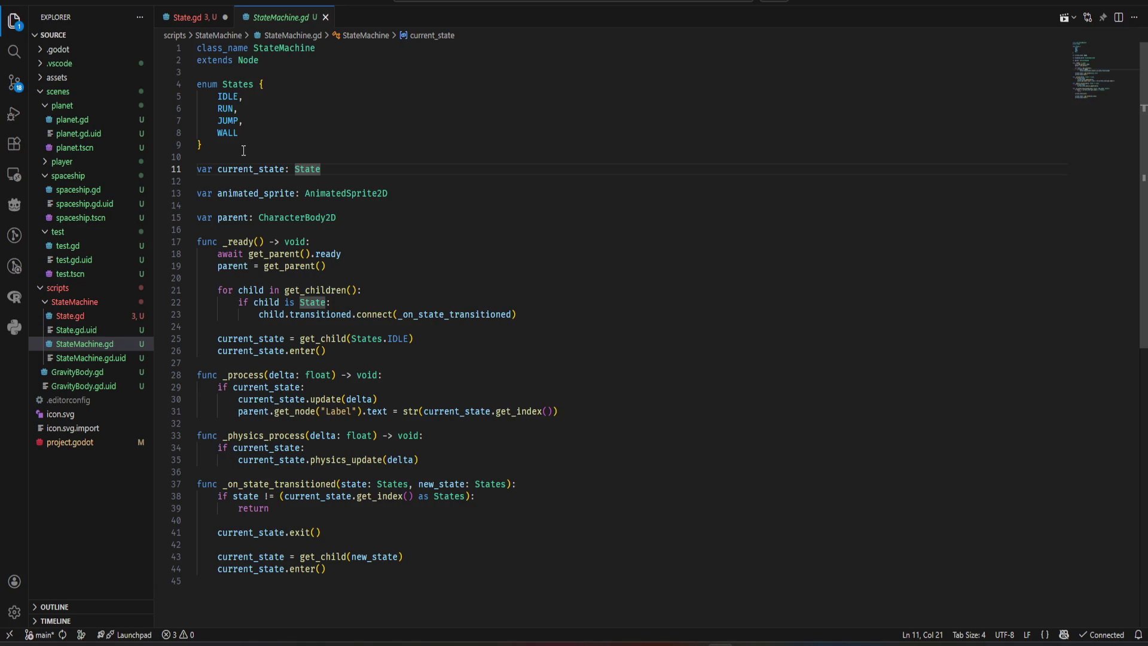
left_click(197, 23)
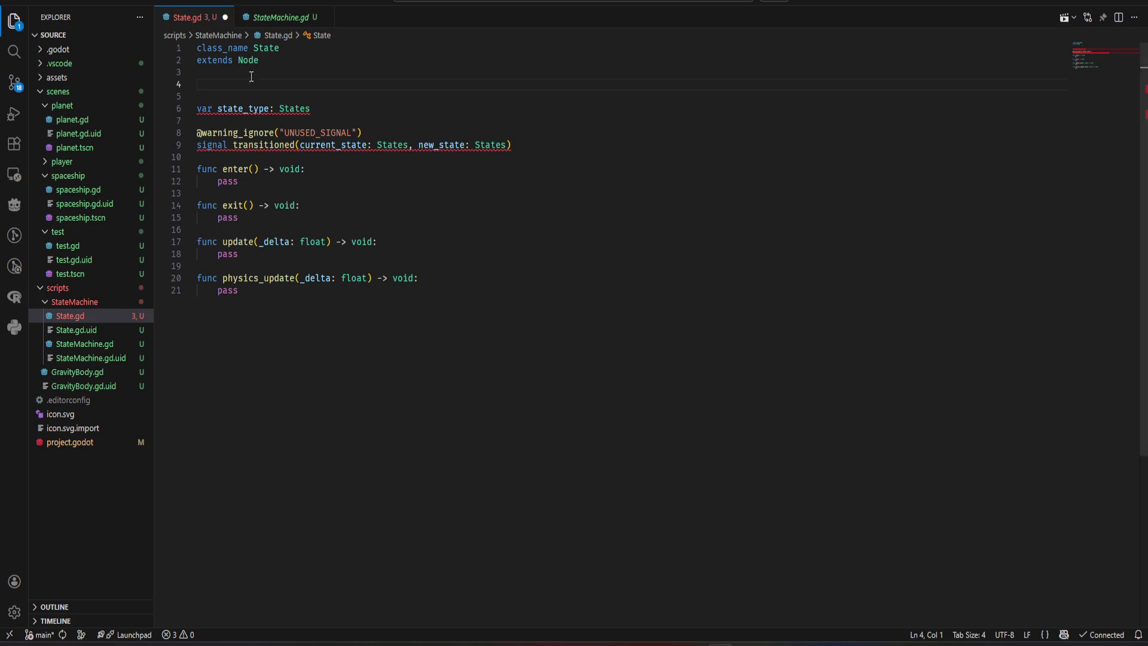
Step: Change the state_type variable's type on line 6 to StateMachine.States
left_click_drag(311, 108, 198, 108)
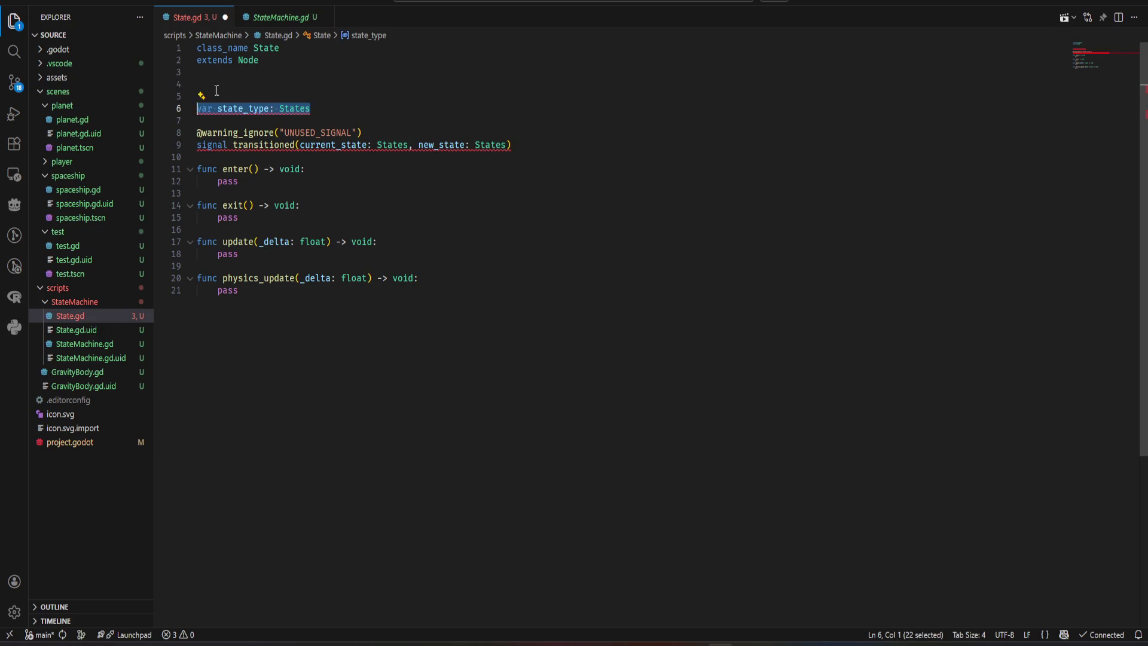
left_click(212, 94)
left_click_drag(317, 109, 197, 108)
key("BackSpace")
key("BackSpace")
key("BackSpace")
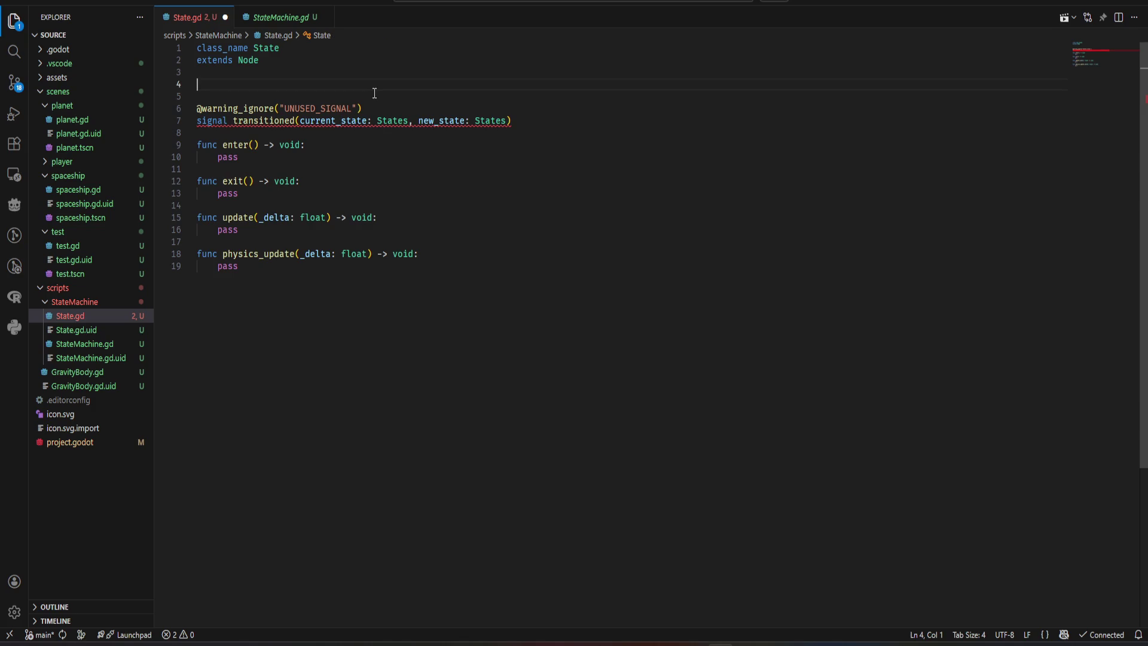
key("ctrl+z")
key("ctrl+z")
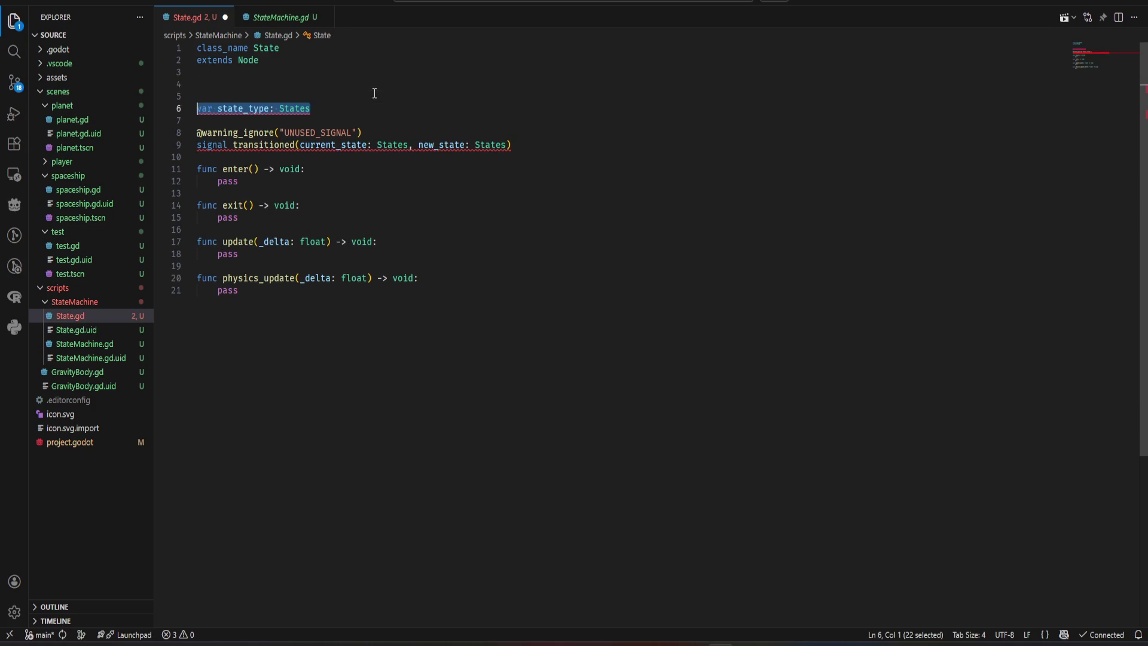
left_click(279, 108)
type("Sta")
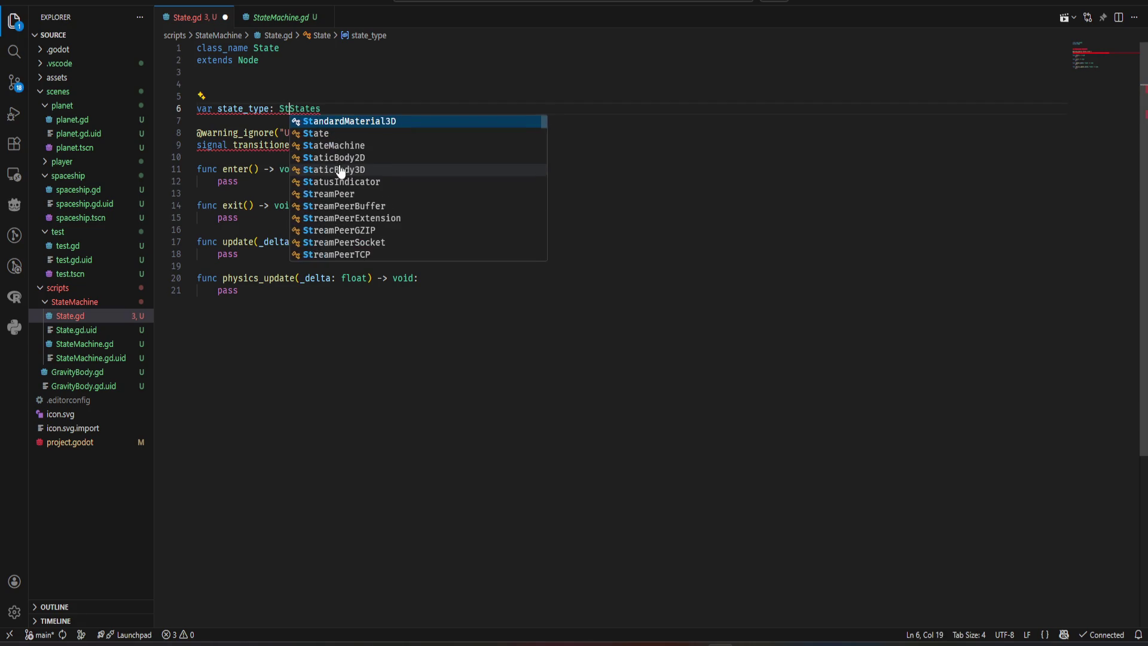
key("Down")
key("Down")
key("Return")
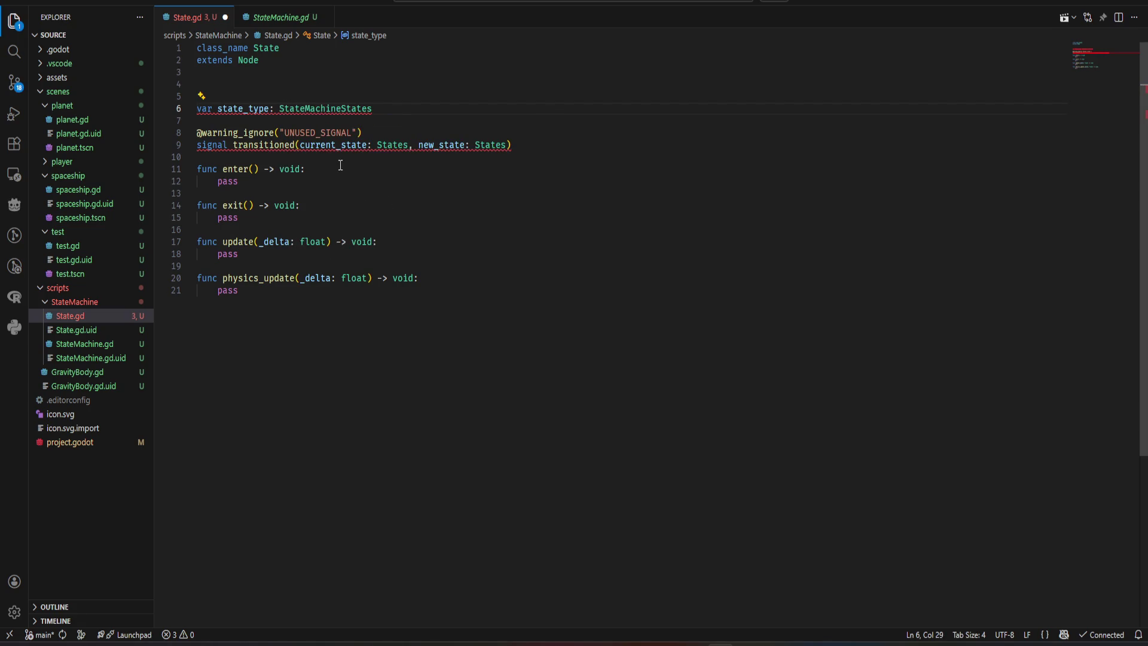
type(".")
left_click(406, 72)
Step: Type the transitioned signal's current_state and new_state parameters as StateMachine.States
mouse_move(362, 106)
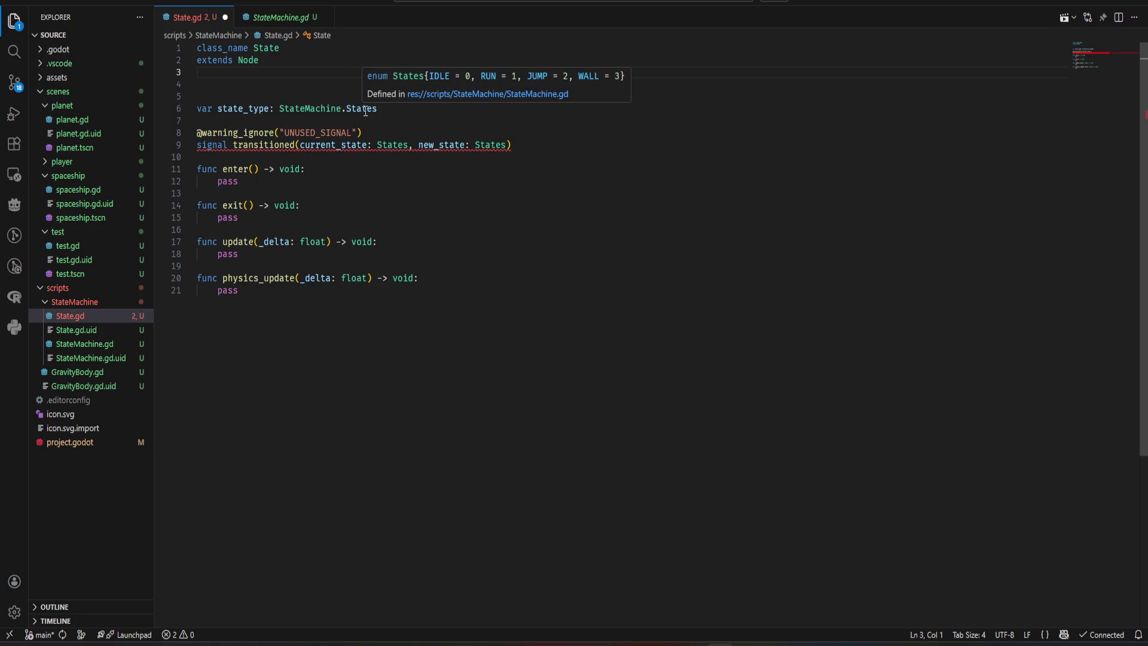
mouse_move(247, 145)
mouse_move(385, 145)
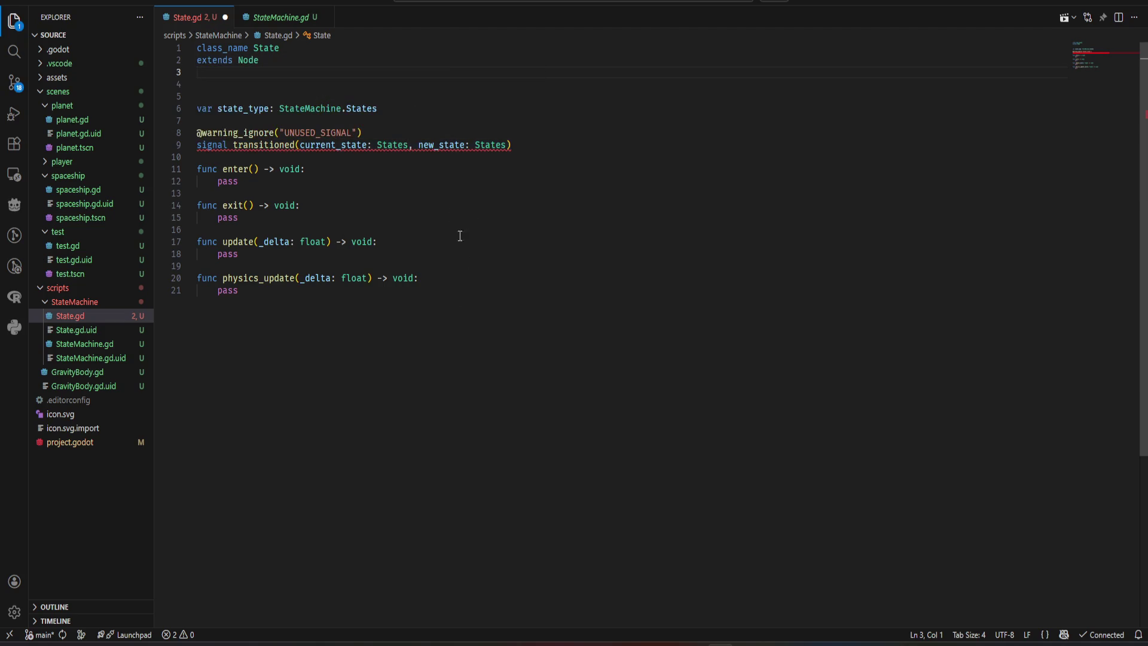
left_click_drag(378, 108, 280, 109)
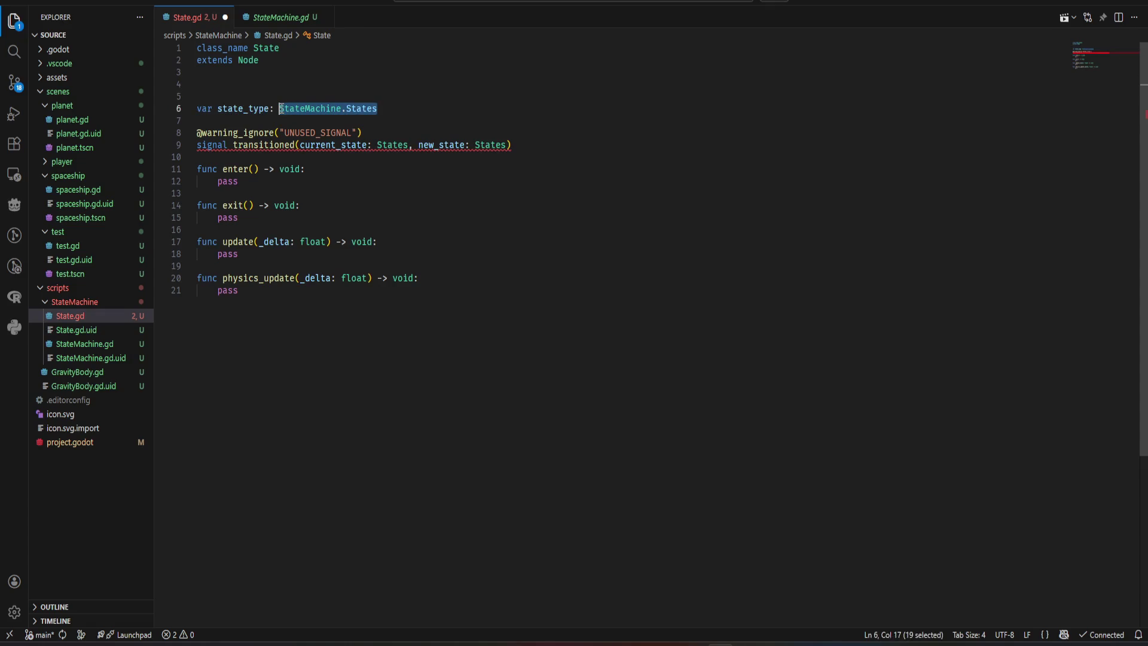
key("ctrl+c")
left_click(391, 145)
key("ctrl+v")
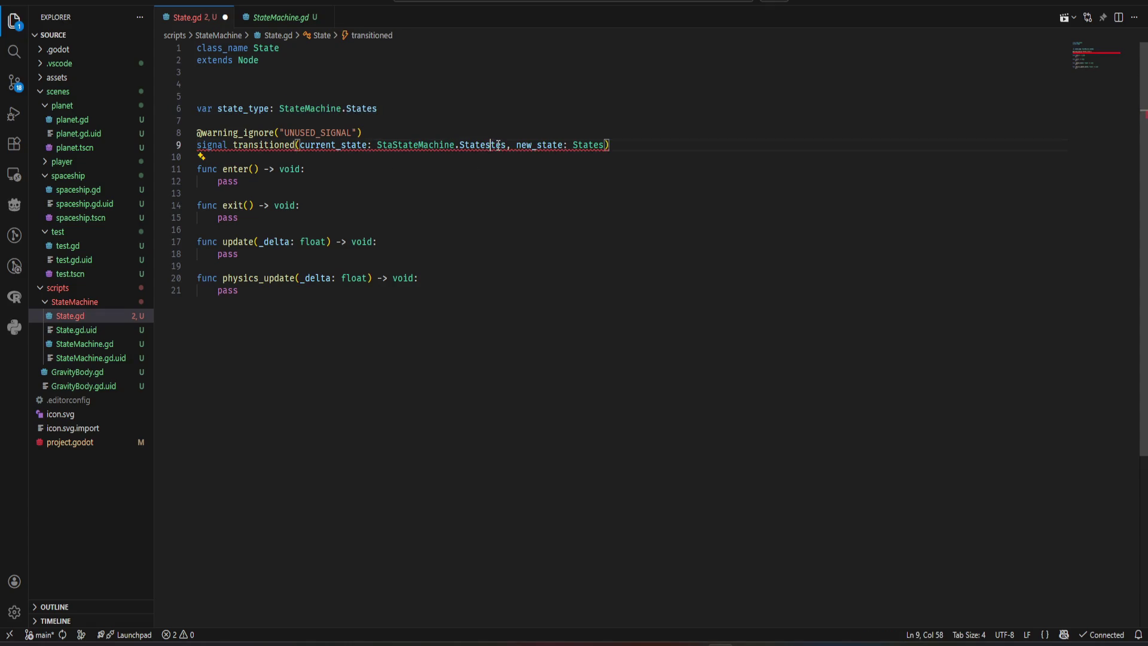
double_click(598, 145)
key("ctrl+v")
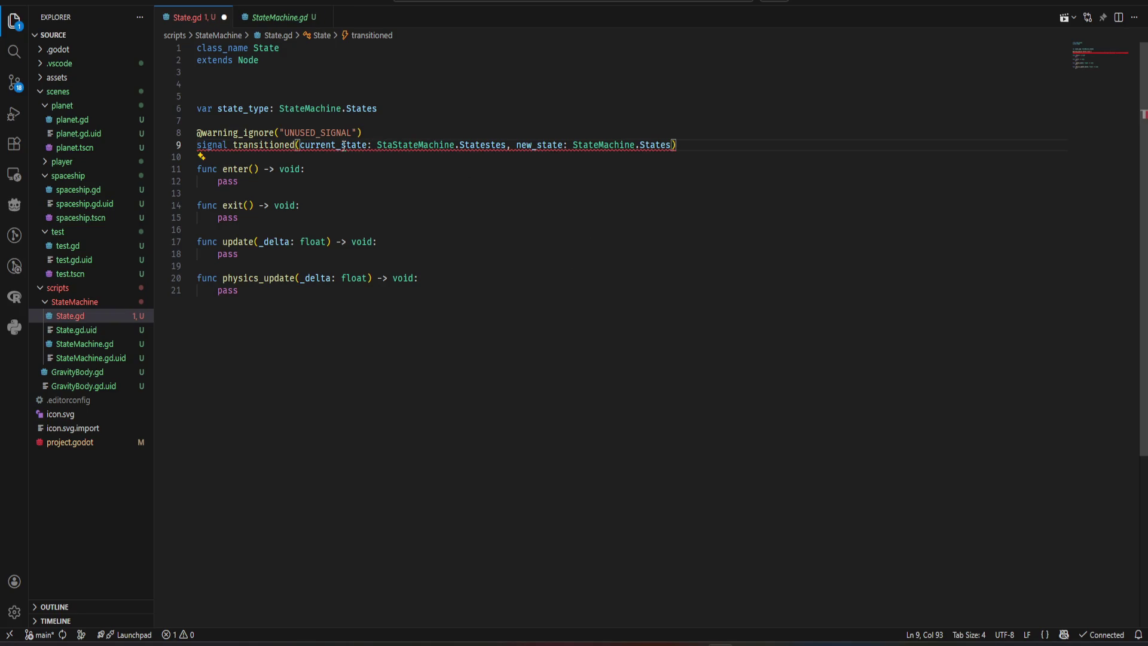
mouse_move(343, 146)
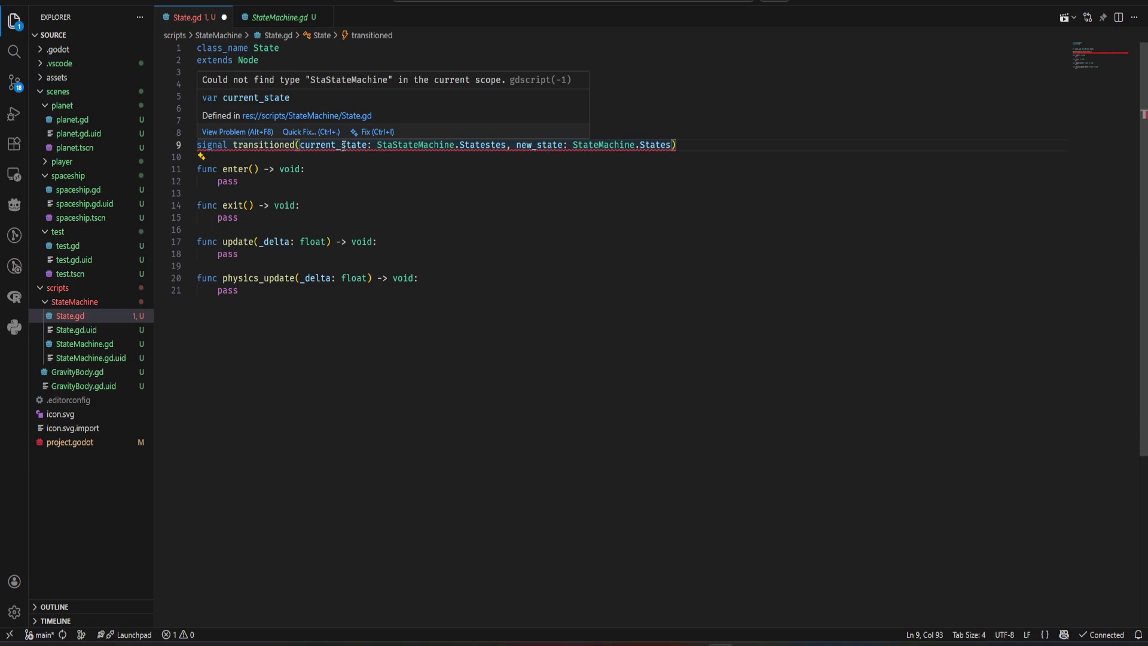
left_click_drag(401, 145, 395, 145)
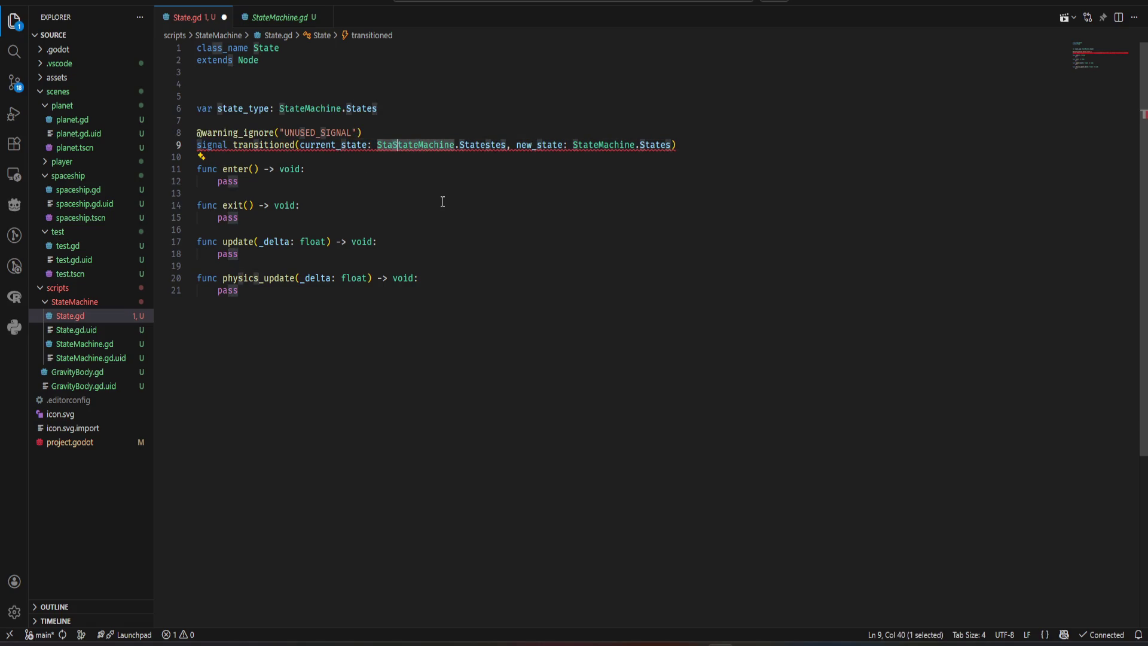
key("Left")
key("BackSpace")
key("BackSpace")
key("BackSpace")
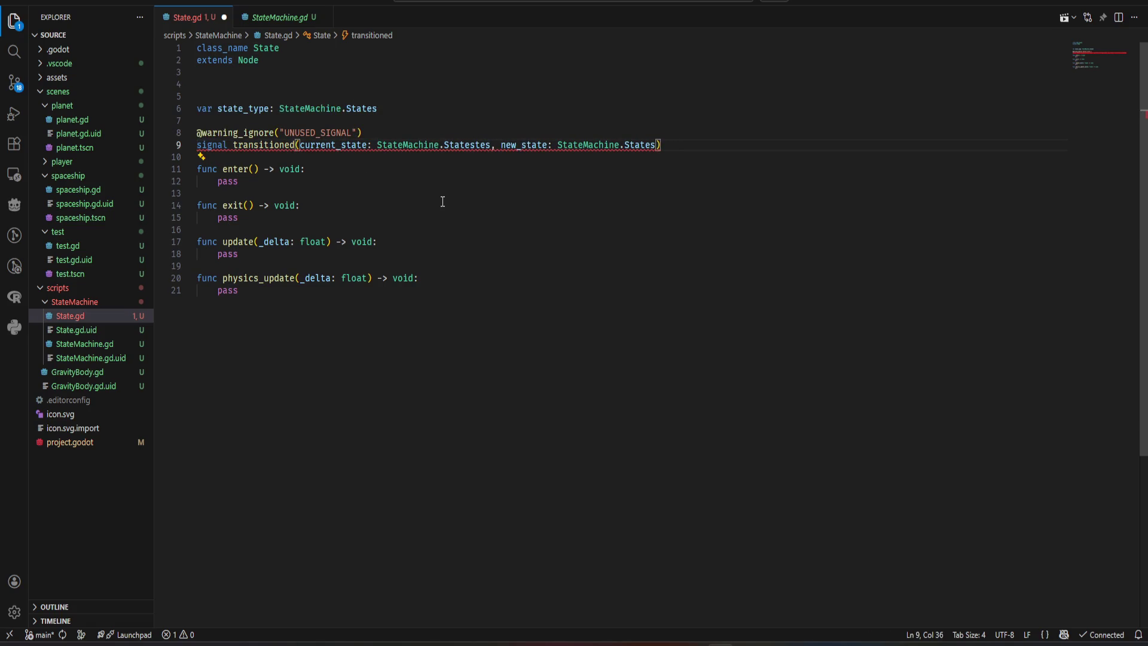
mouse_move(432, 144)
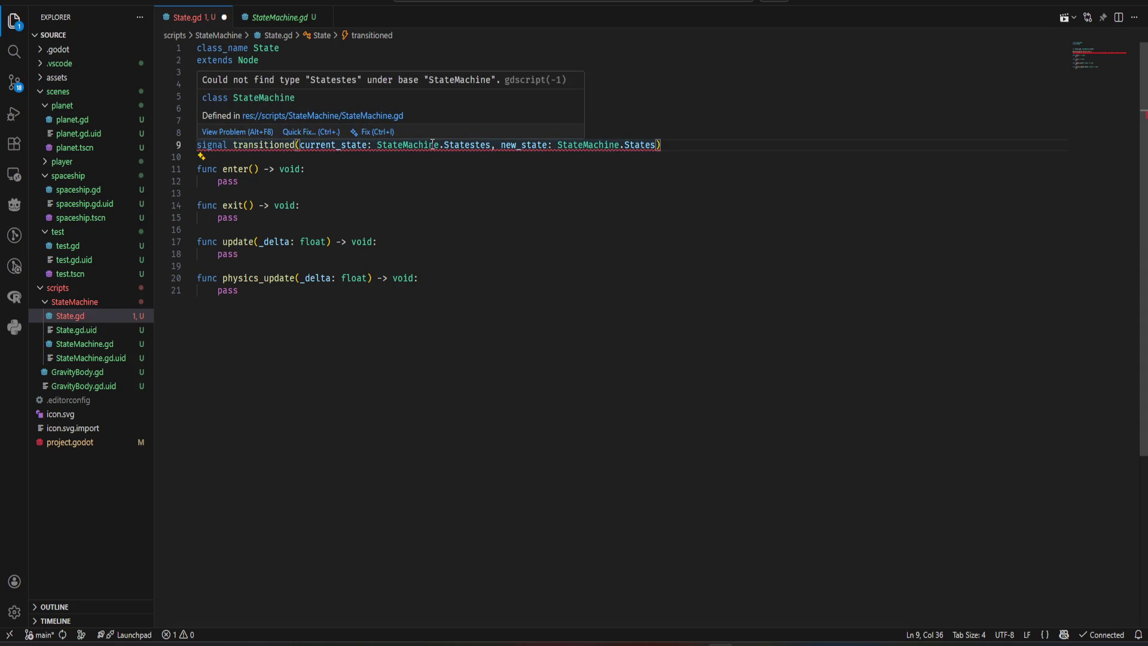
left_click(410, 216)
Step: Correct the 'Statestes' typo to 'States', save State.gd, and return to Godot
key("ctrl+s")
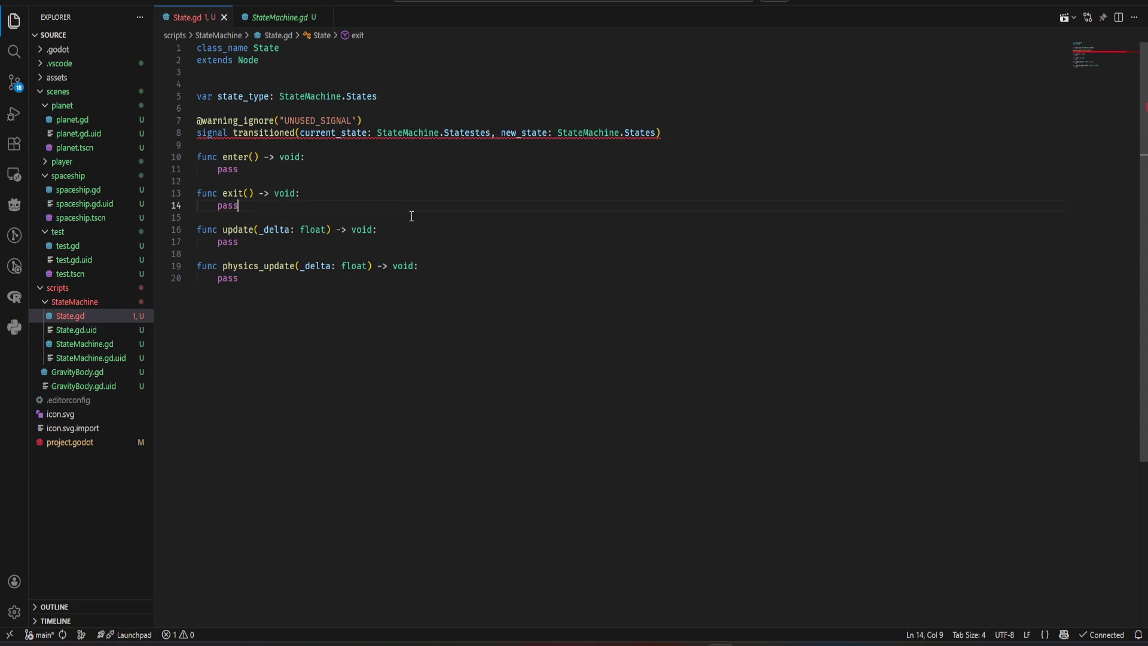
mouse_move(395, 132)
left_click(460, 134)
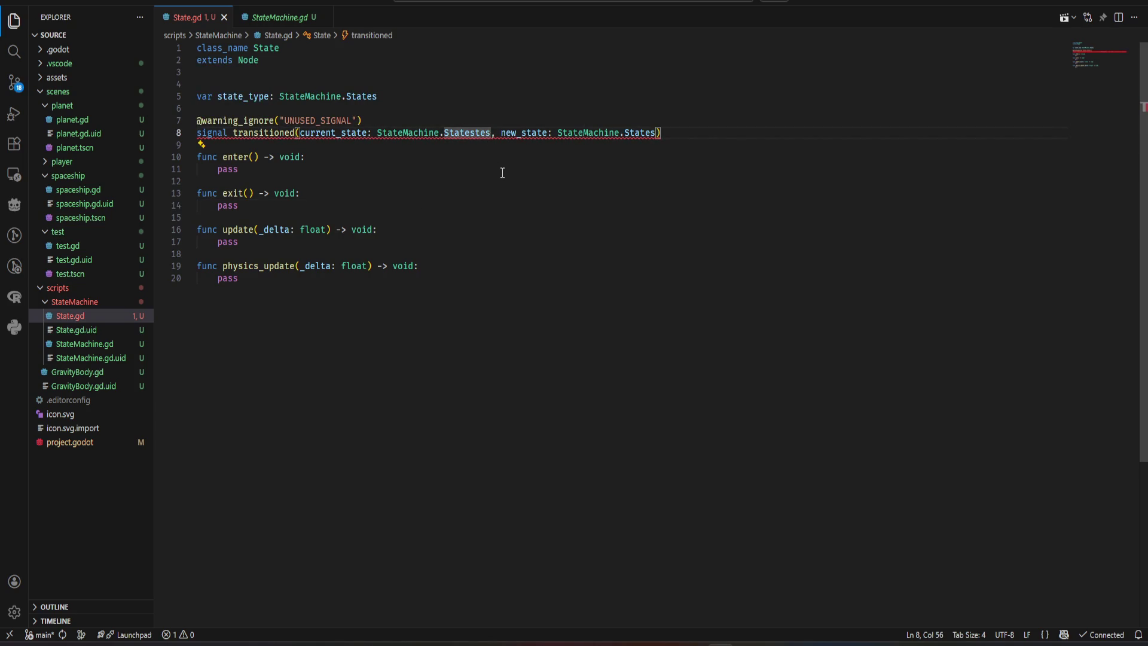
key("BackSpace")
key("BackSpace")
key("BackSpace")
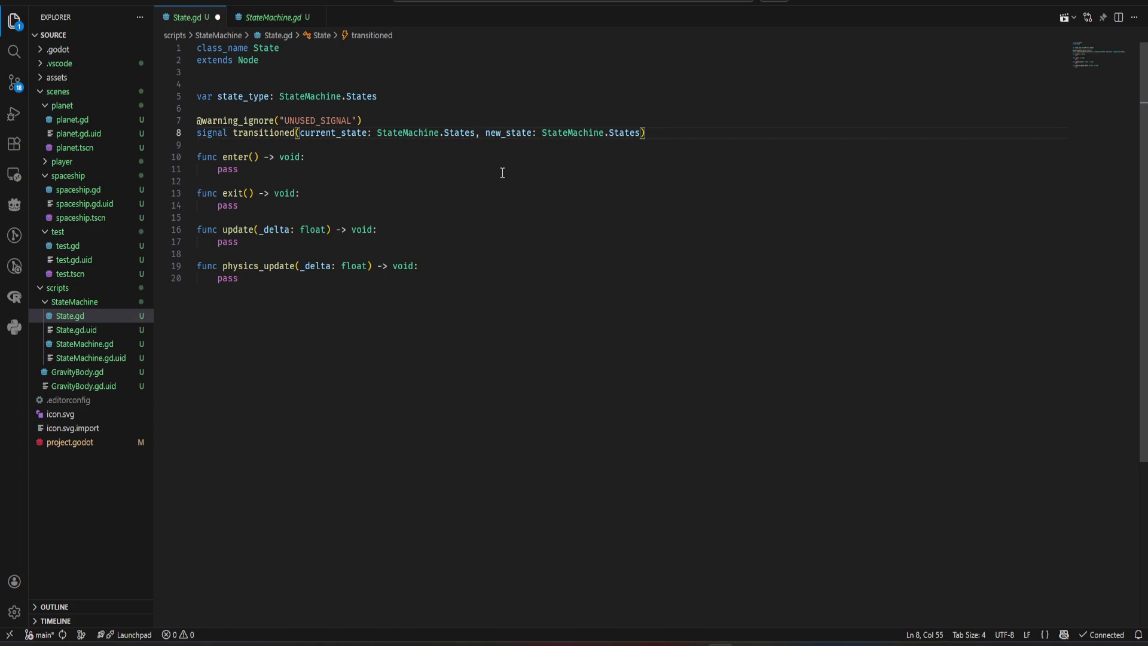
key("ctrl+s")
key("alt+Tab")
scroll(491, 381, "down", 3)
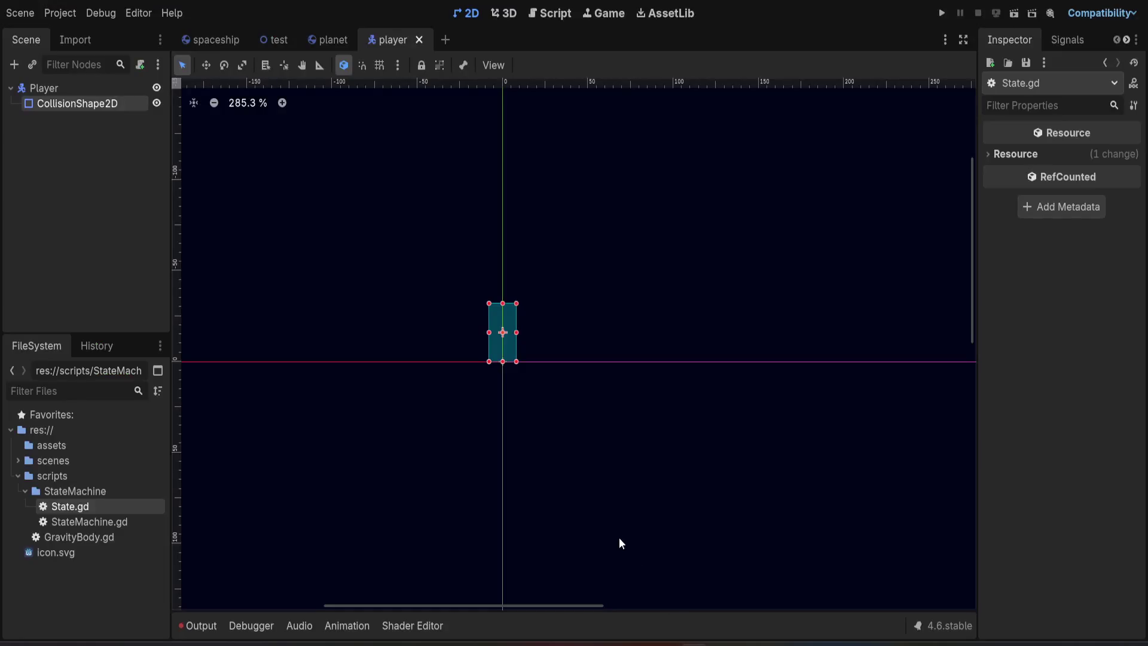
Step: Add a StateMachine child node under Player
right_click(39, 87)
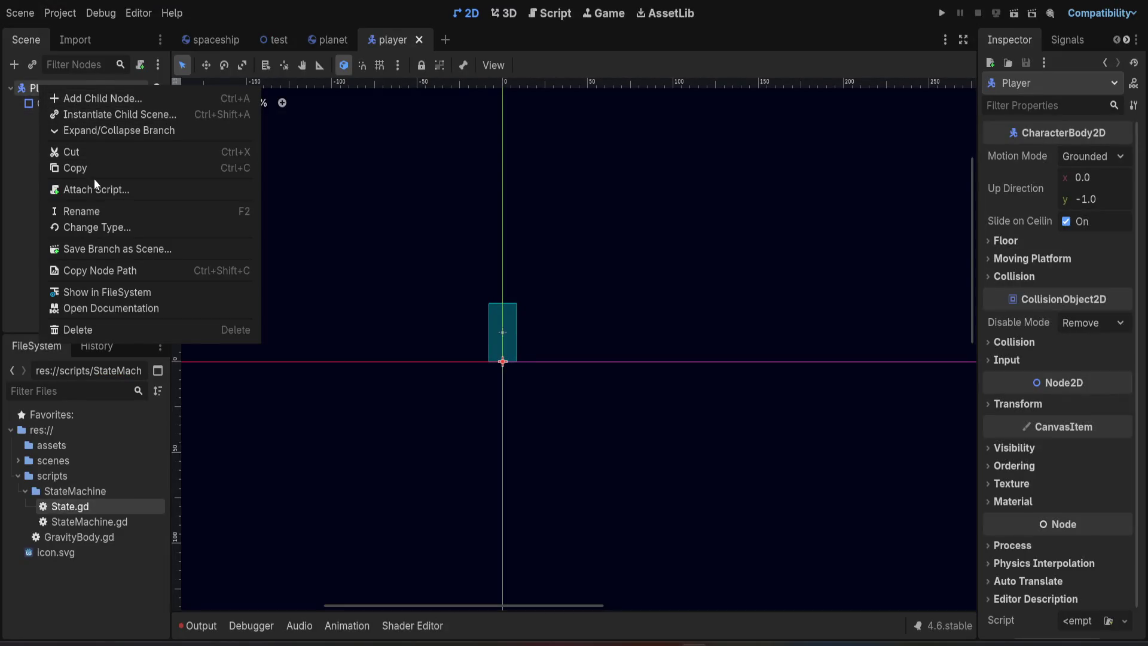
left_click(83, 102)
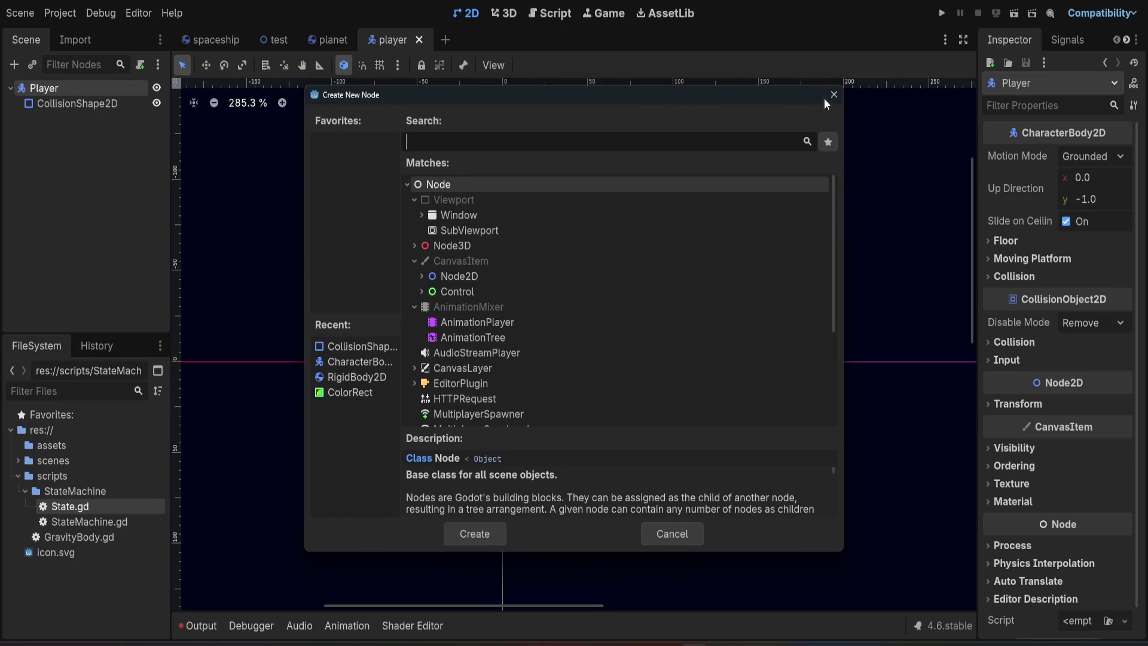
left_click(834, 95)
right_click(63, 87)
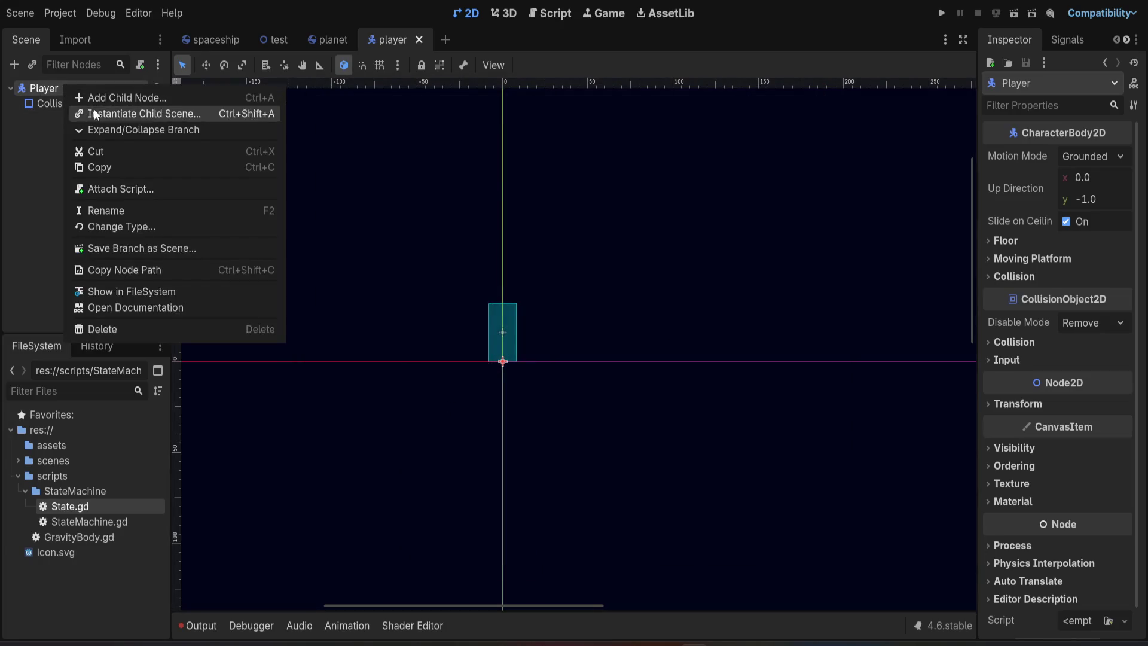
left_click(90, 97)
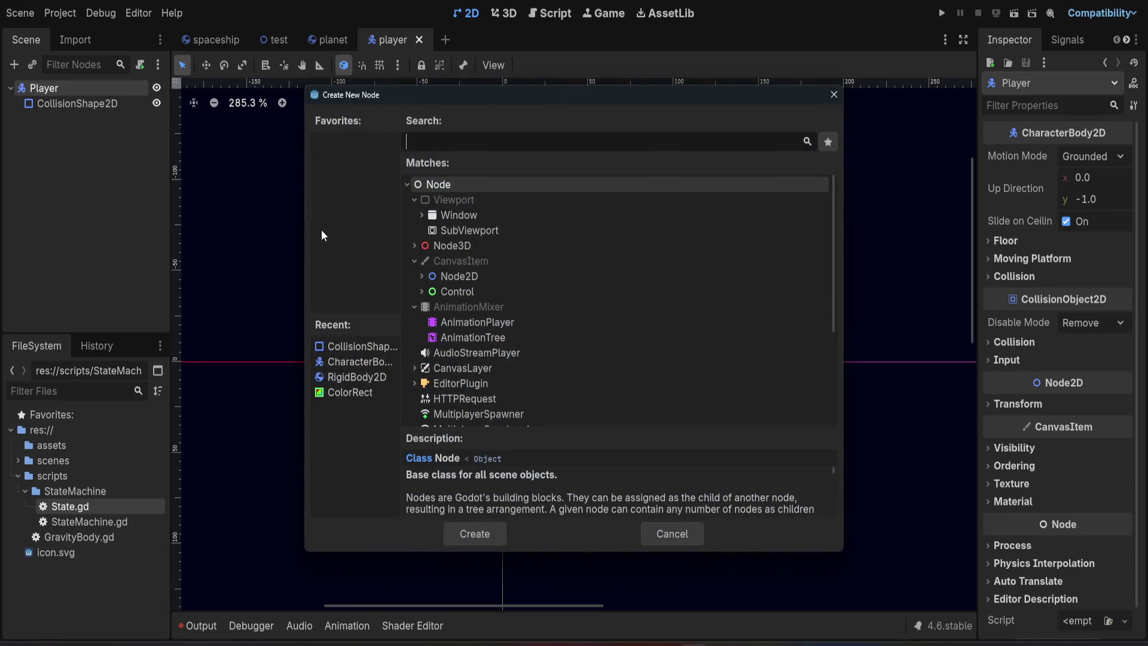
type("State")
key("Down")
key("Return")
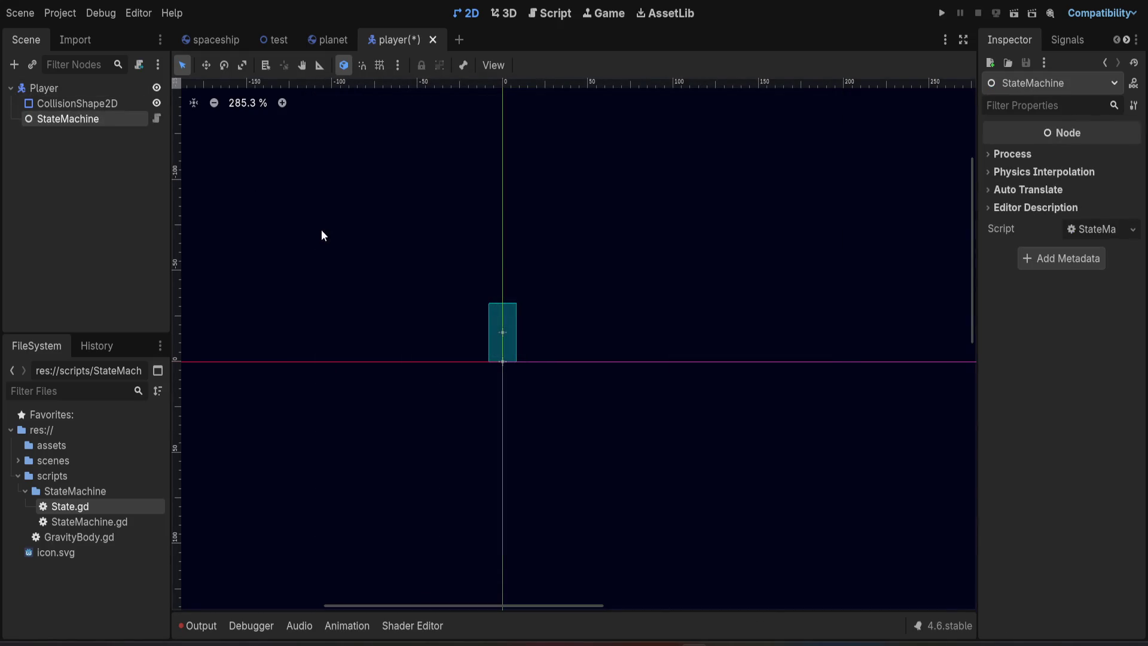
Step: Give StateMachine a plain Node child, deleting the State node added by mistake
right_click(80, 118)
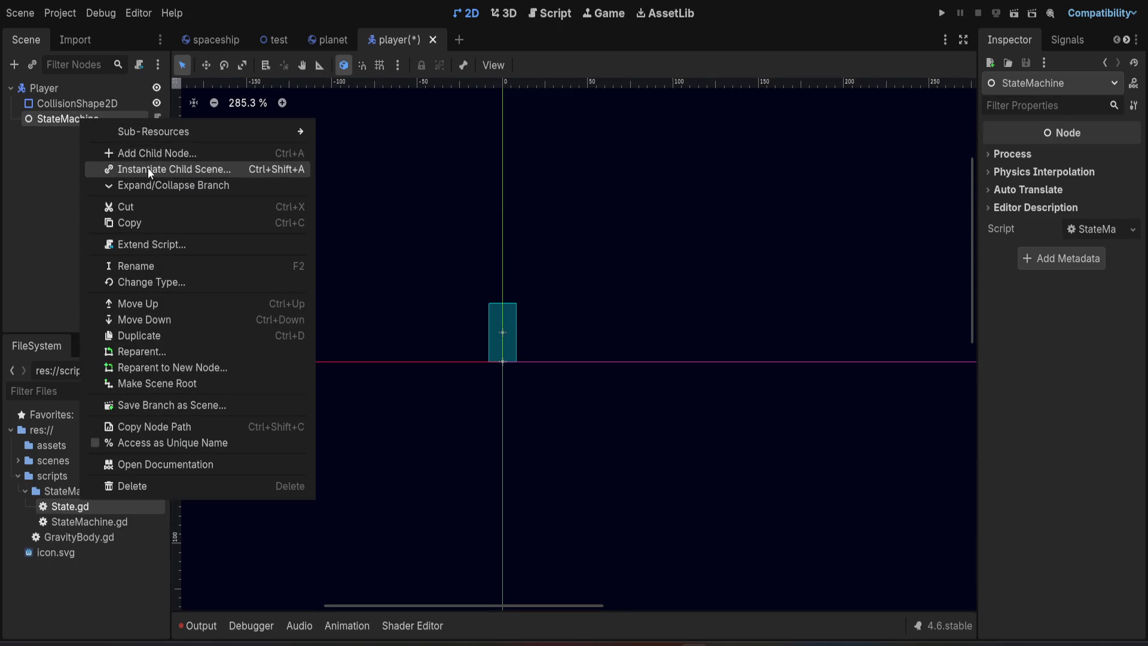
left_click(148, 153)
type("Sta")
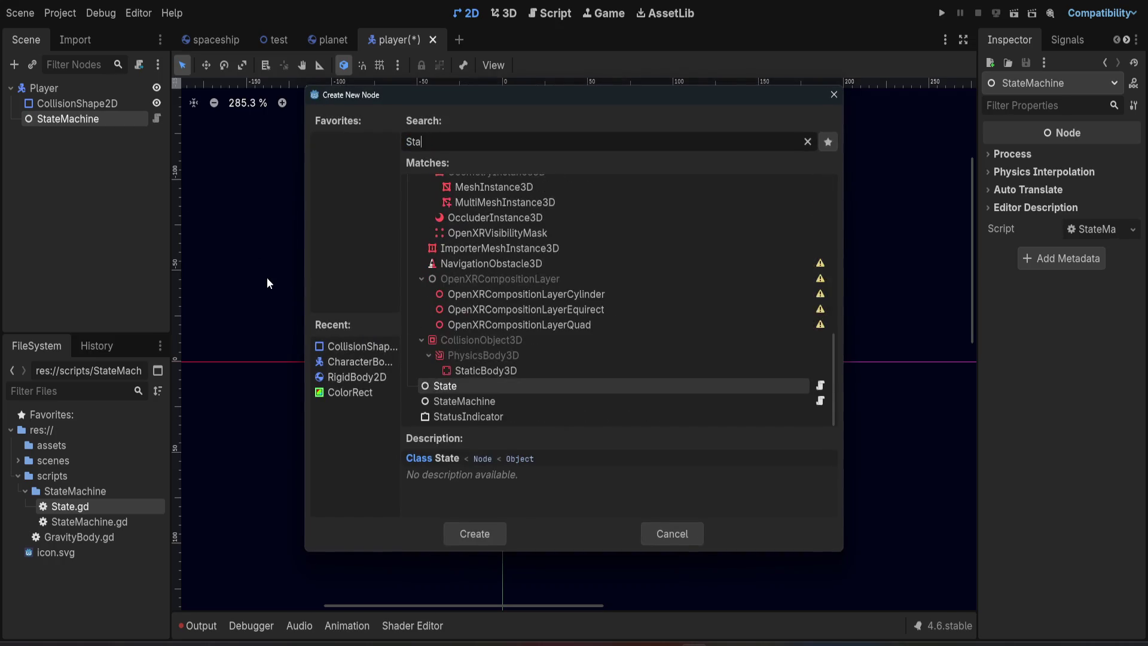
key("Return")
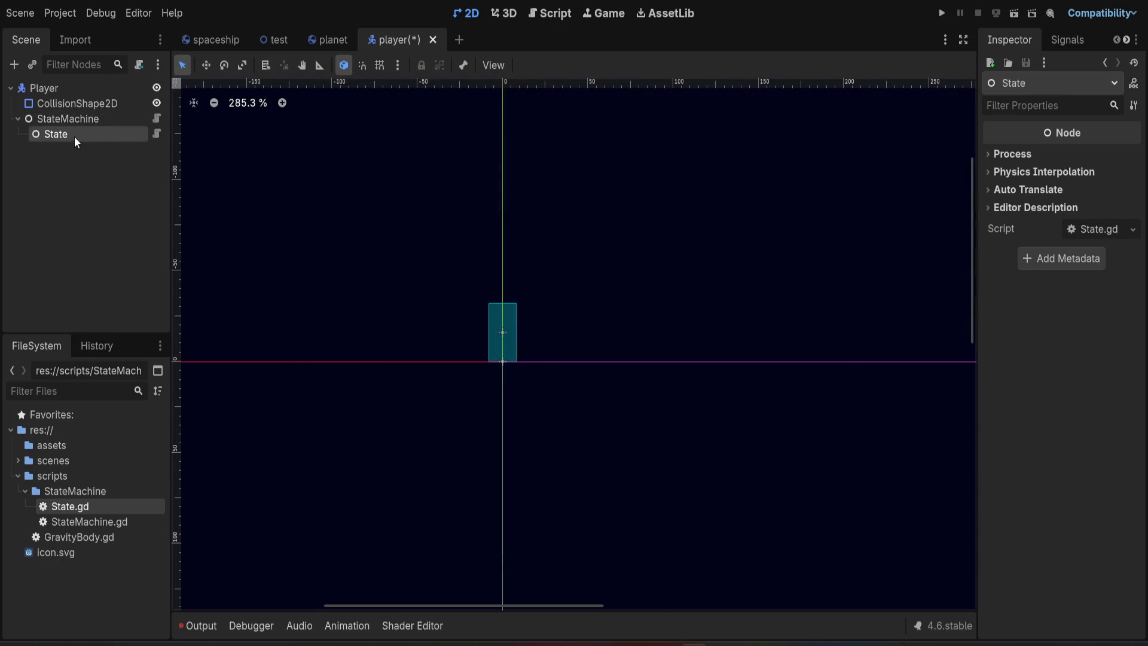
key("Delete")
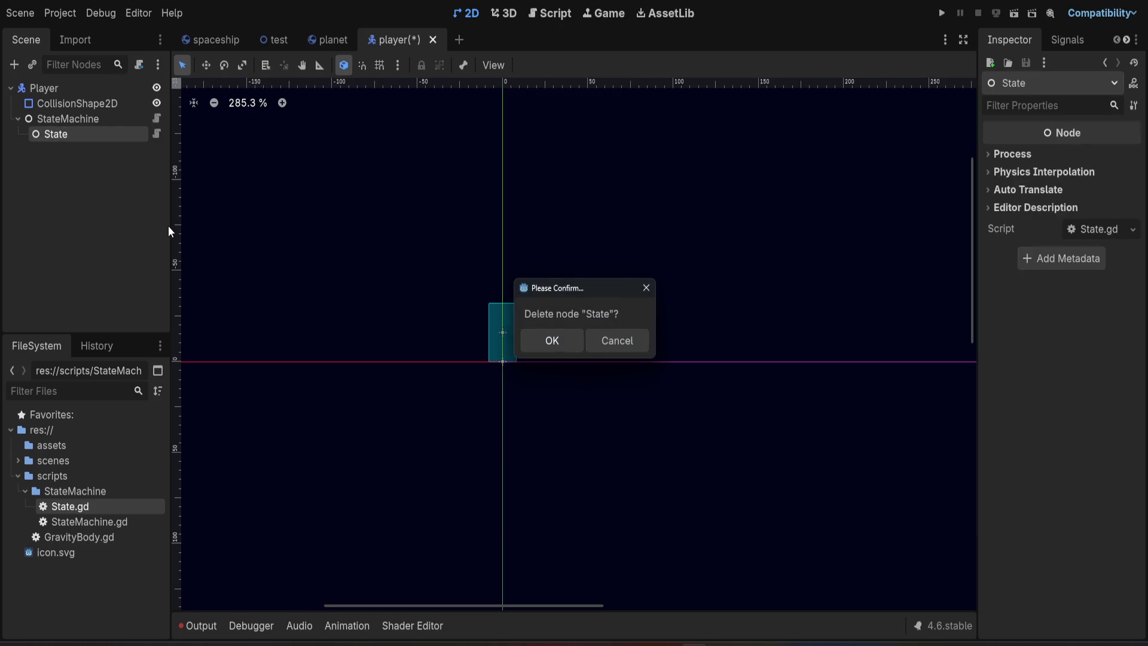
left_click(542, 334)
right_click(77, 121)
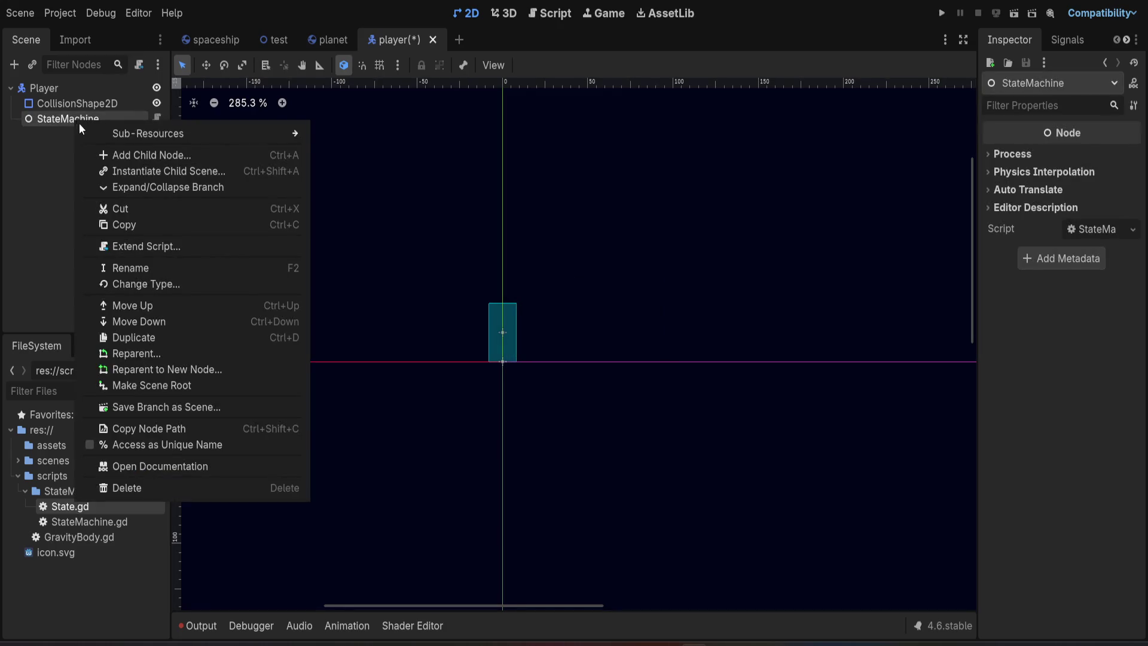
left_click(142, 155)
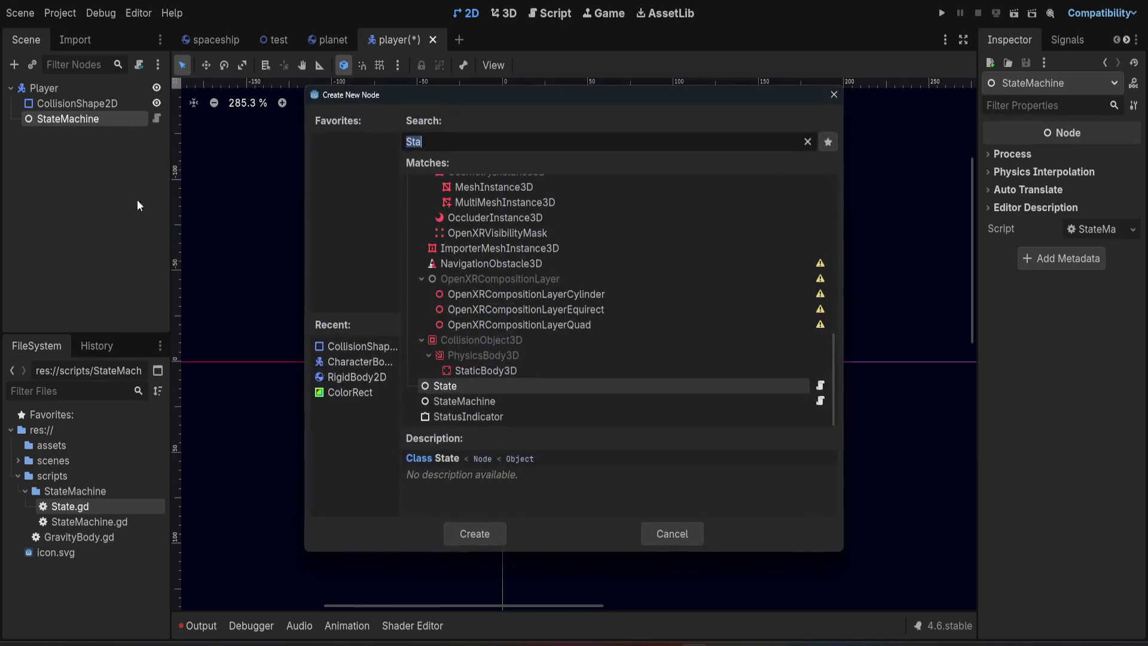
type("node")
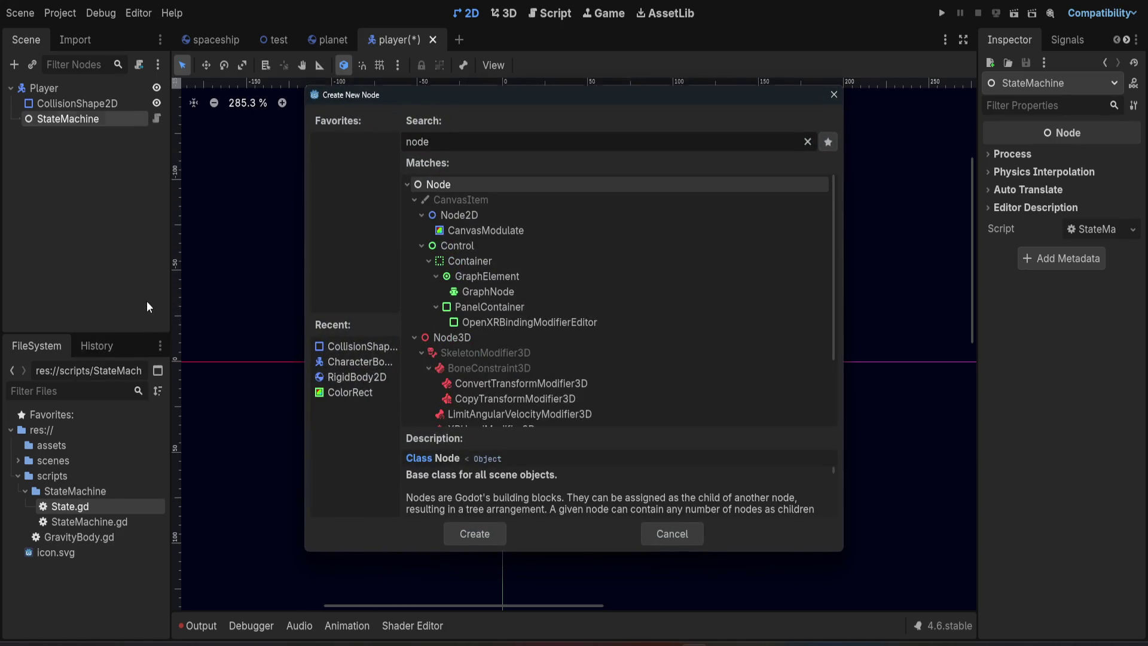
key("Return")
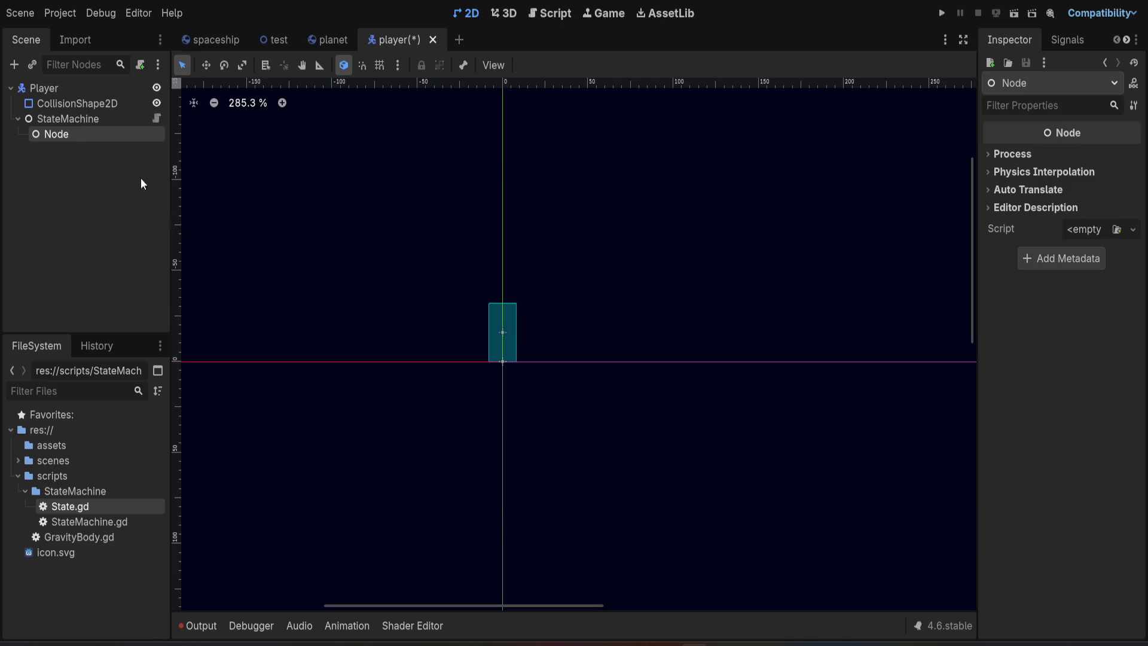
right_click(64, 132)
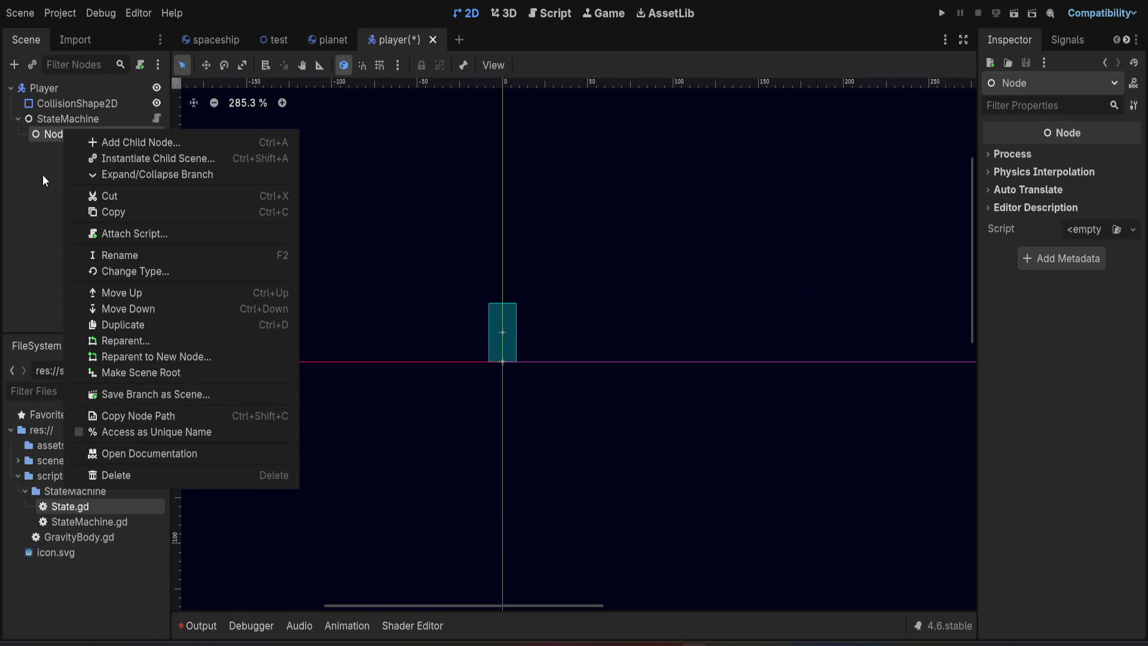
Step: Attach a new script inheriting State, named Idle.gd, to the plain Node
left_click(141, 234)
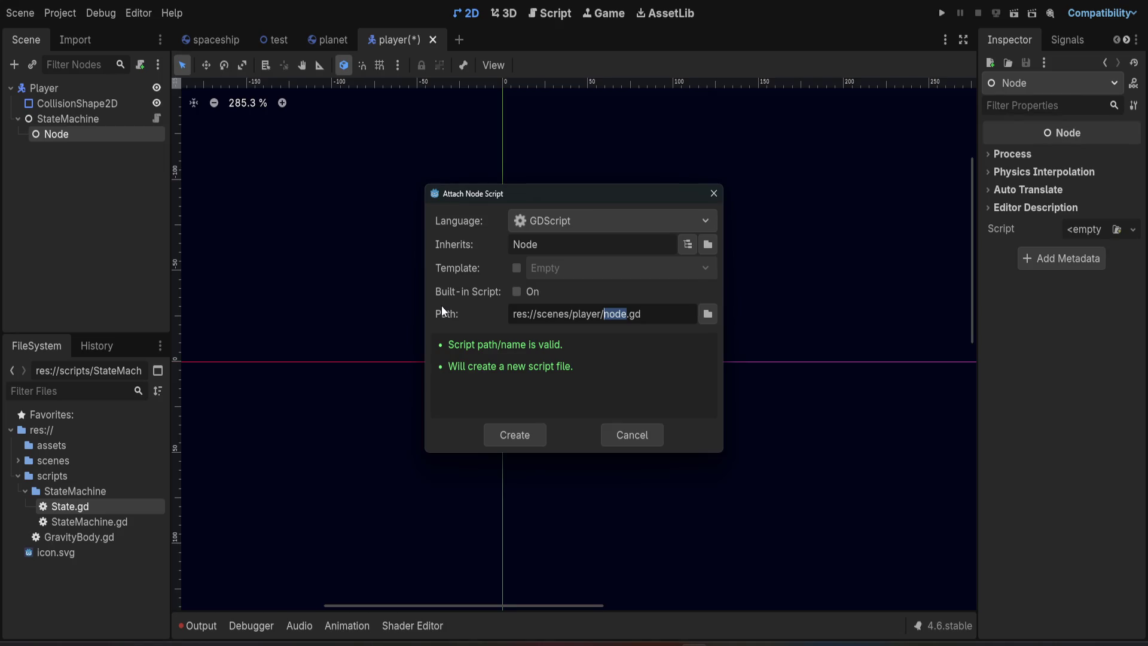
double_click(525, 244)
type("Stat")
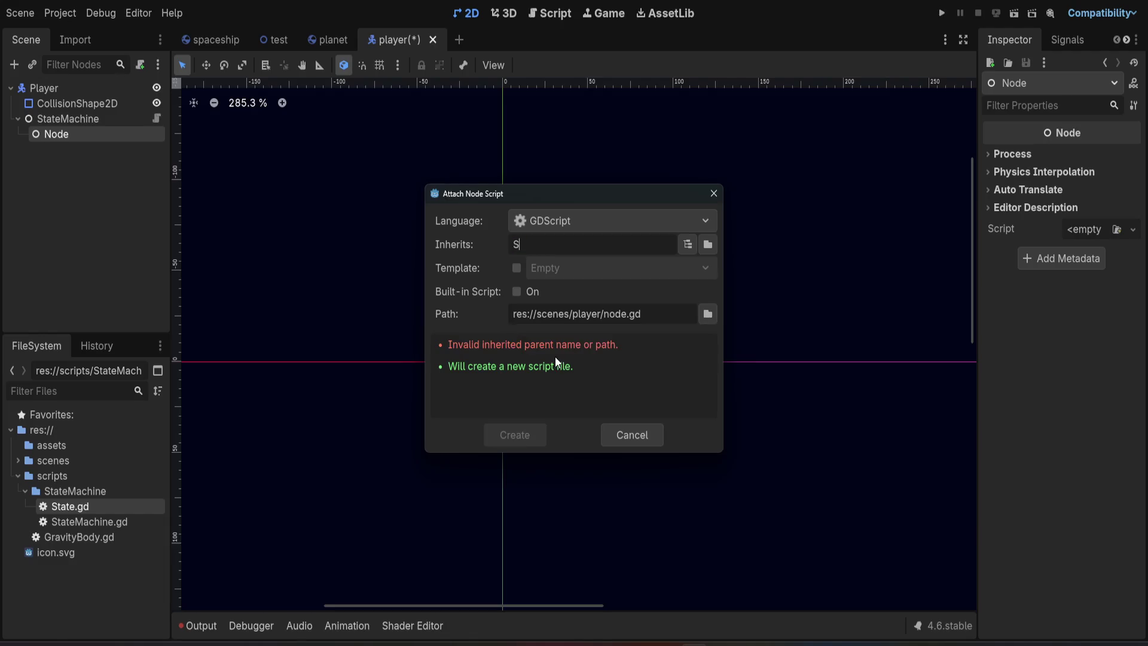
type("e")
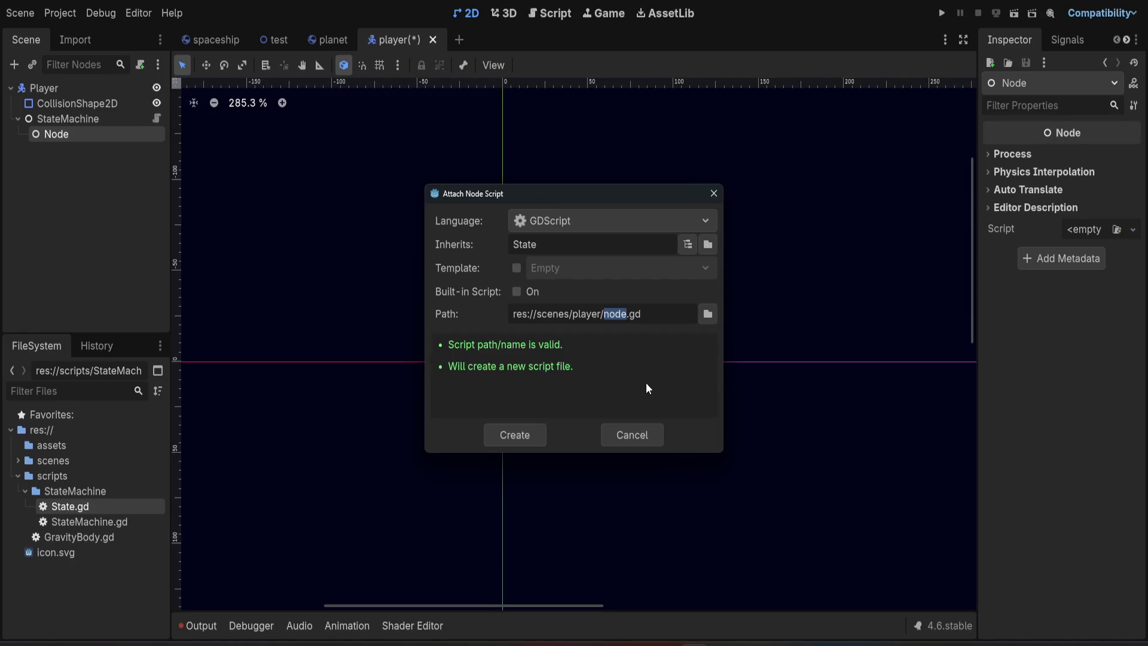
type("Idle")
left_click(521, 437)
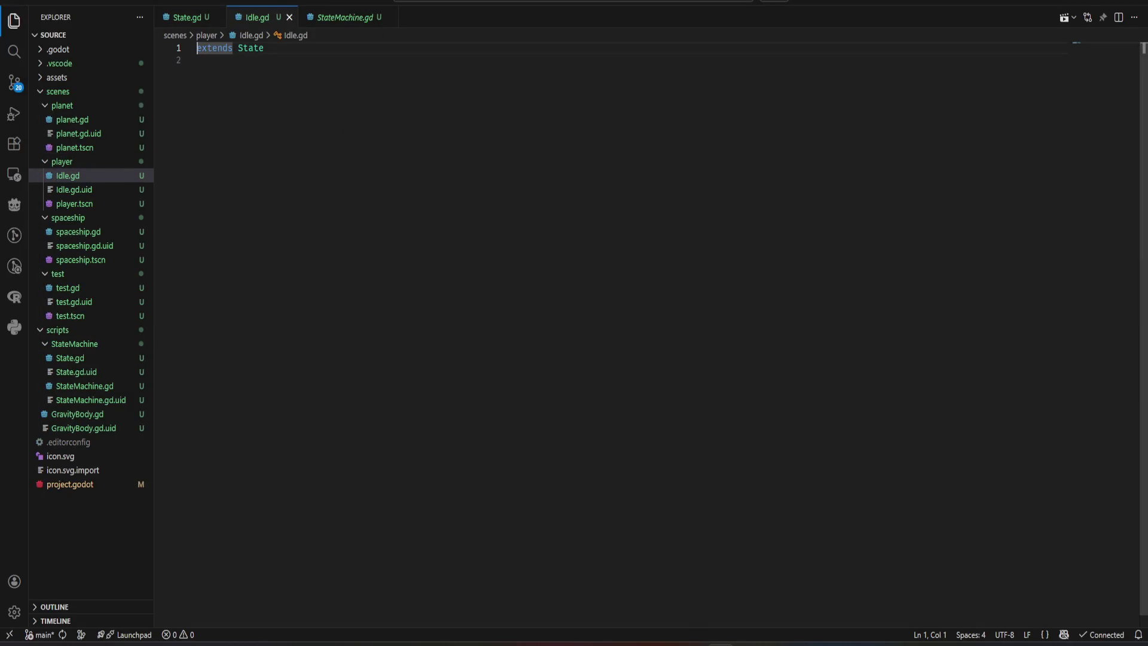
Step: Rename the Node to Idle and save the player scene
key("alt+Tab")
double_click(57, 131)
type("Idle")
key("Return")
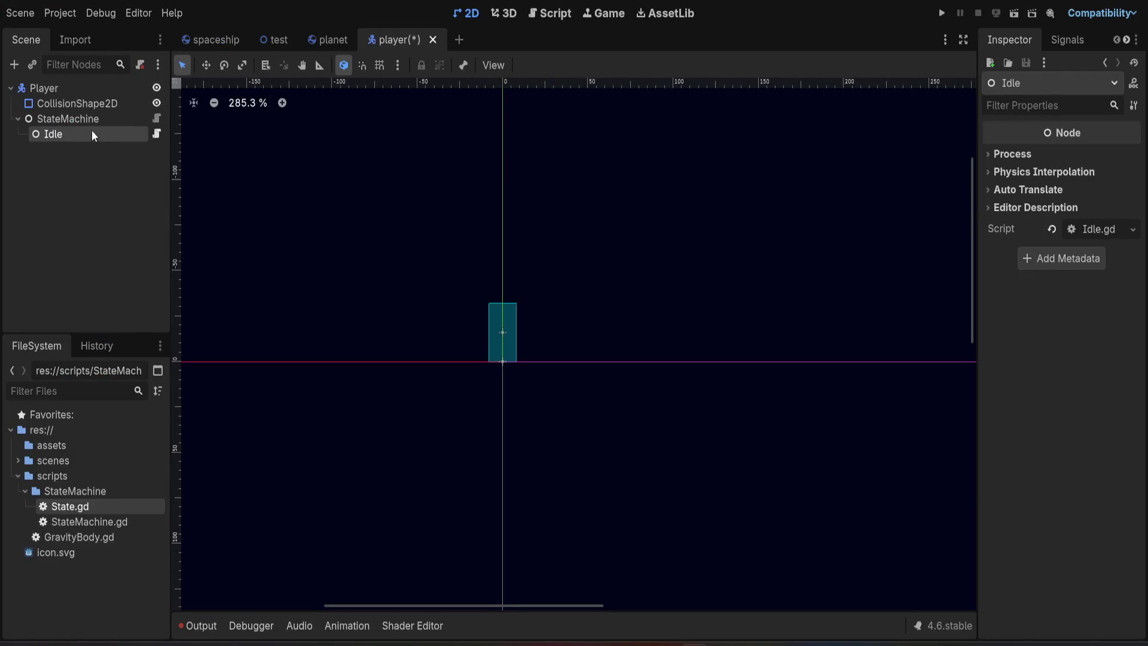
key("ctrl+s")
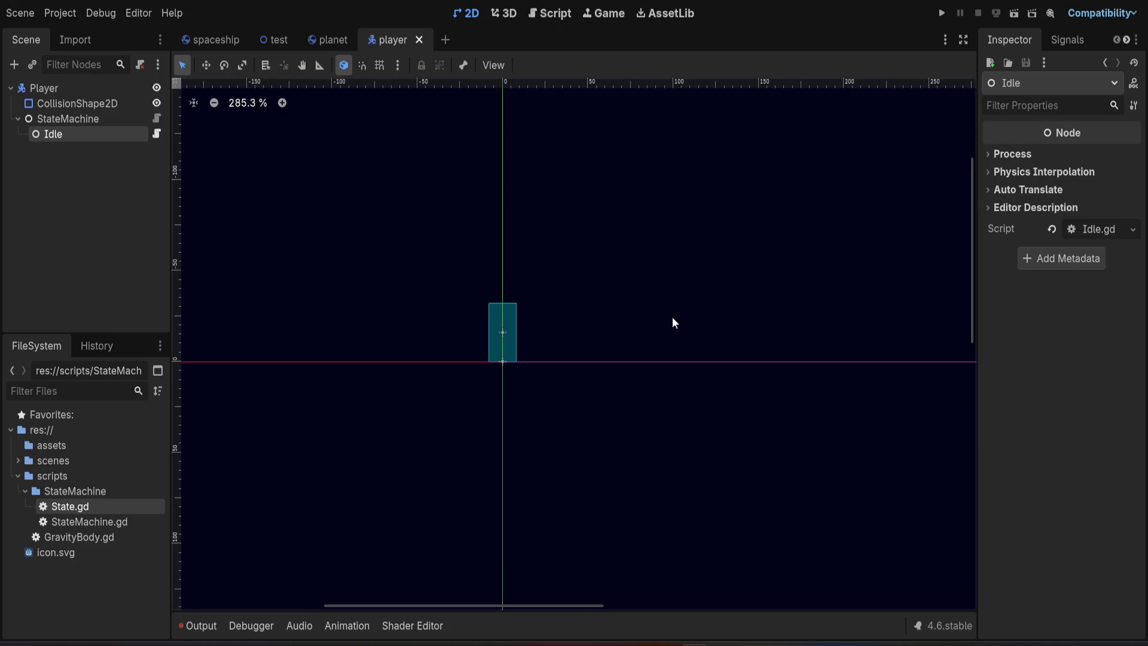
Step: Add 'class_name IdleState' above 'extends State' in Idle.gd
key("alt+Tab")
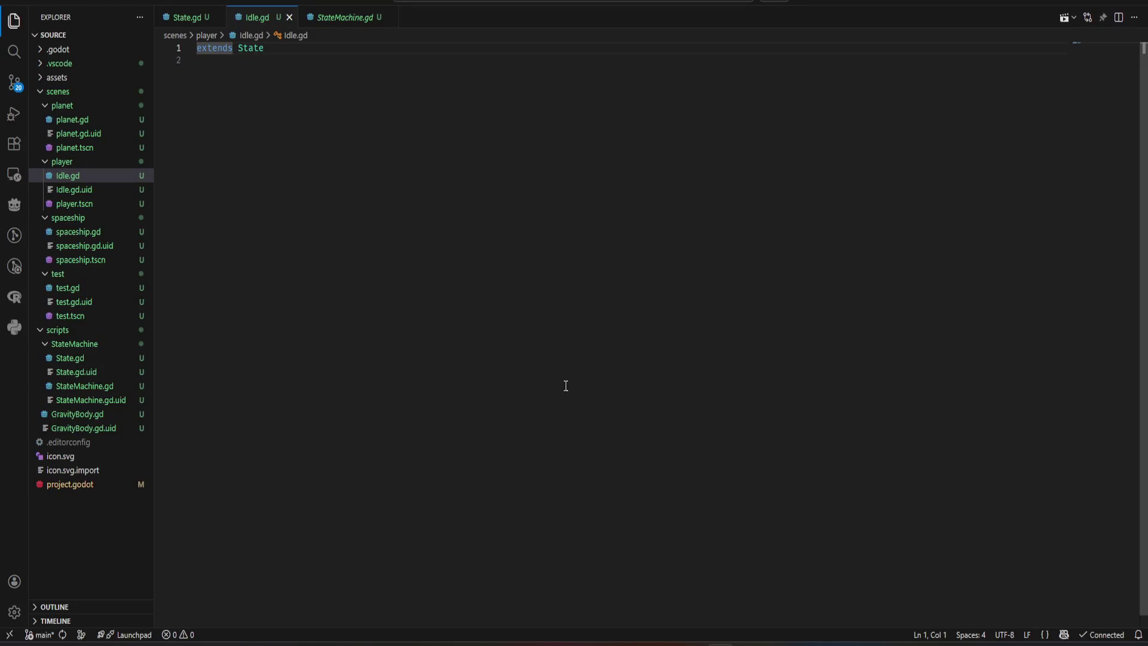
left_click(260, 103)
key("Up")
key("Return")
key("Up")
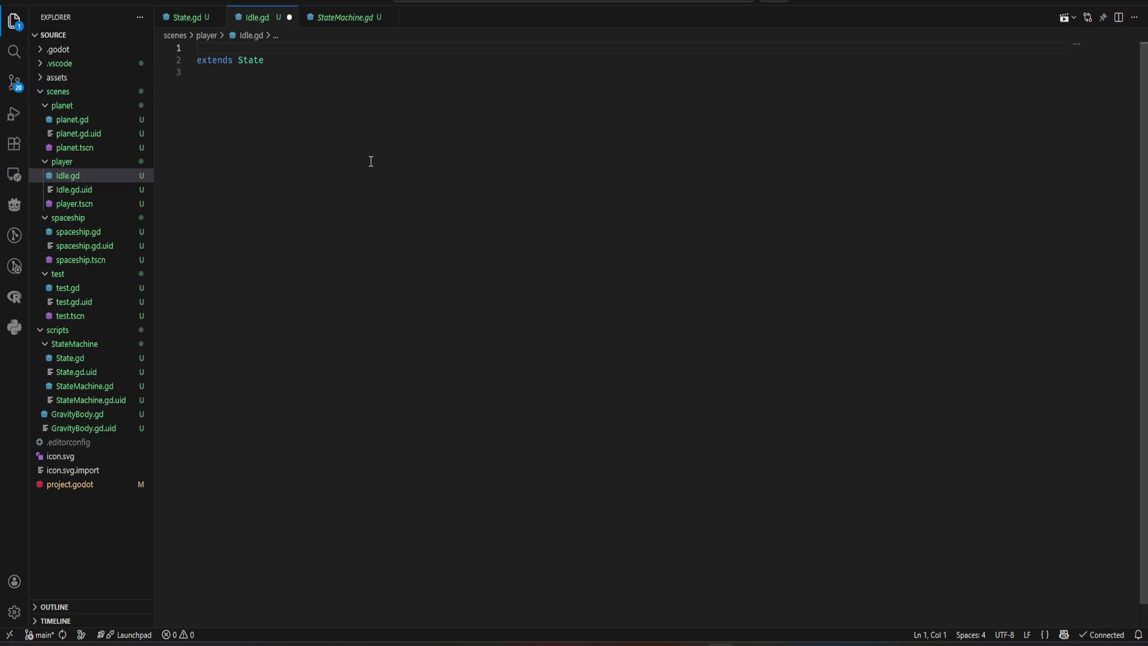
type("class_name Id")
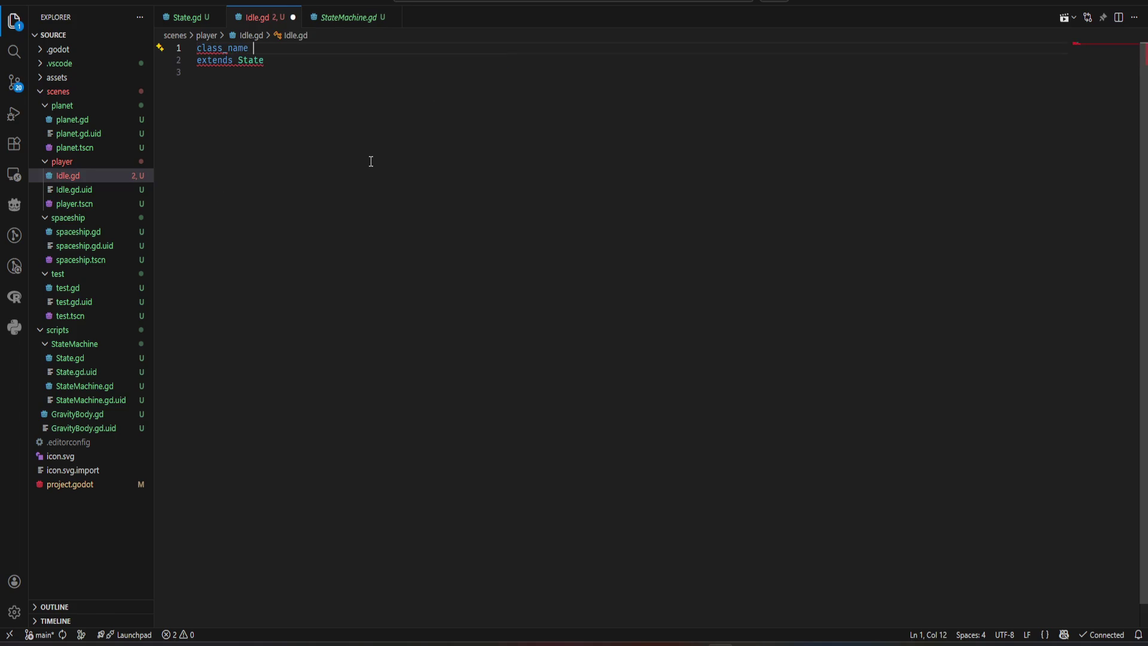
type("leState")
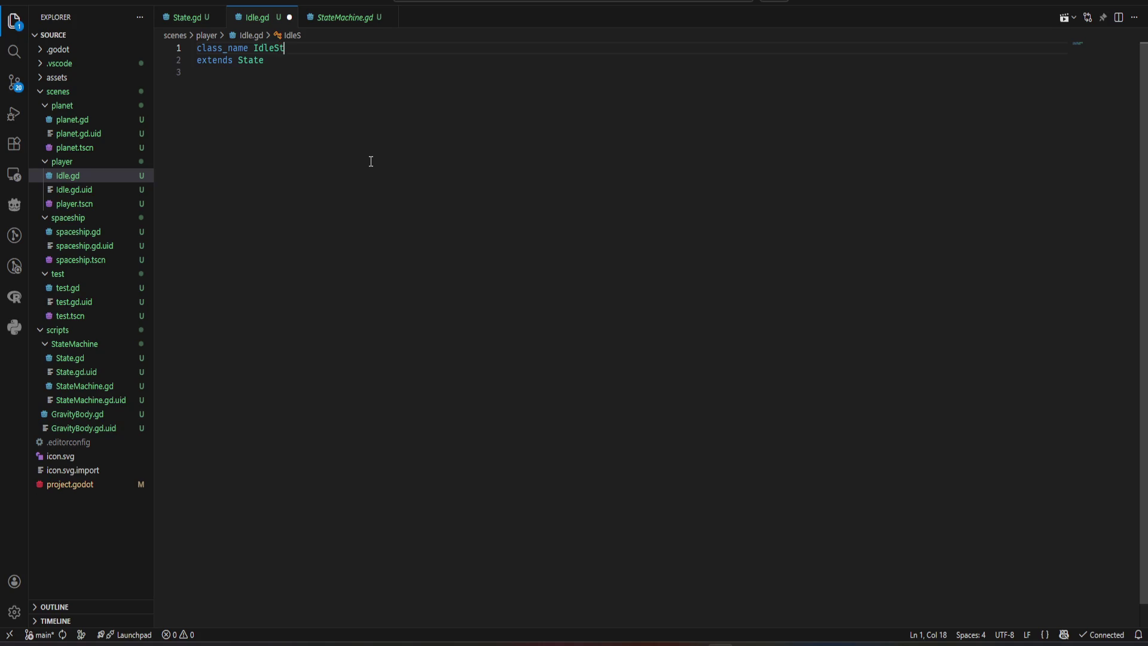
left_click(278, 146)
key("Return")
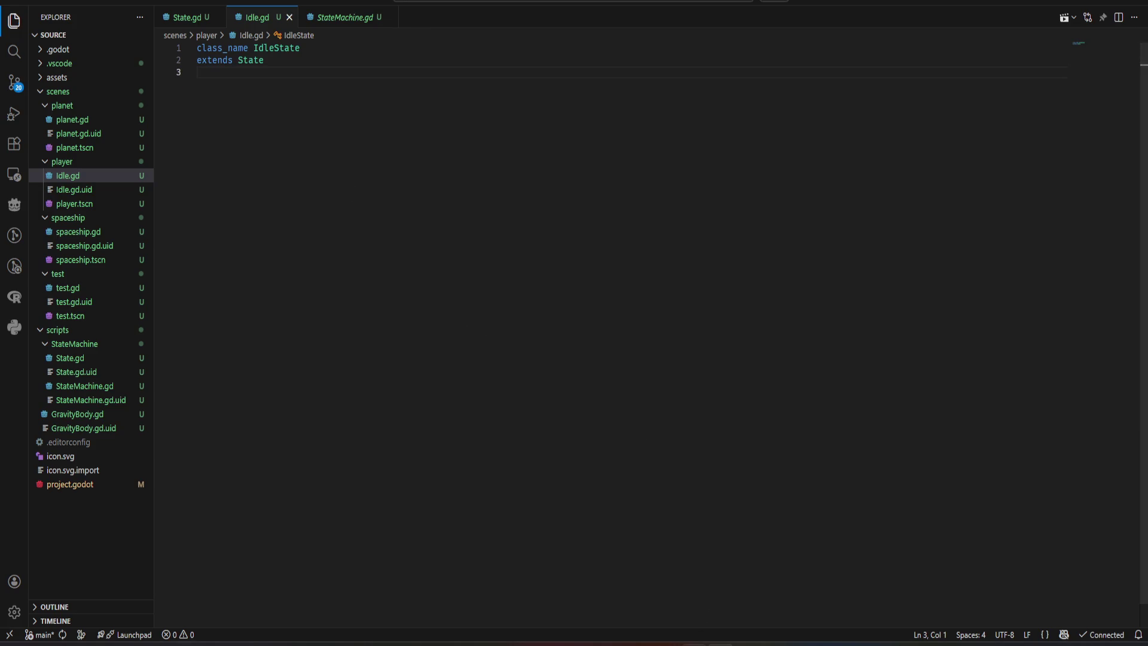
left_click(699, 643)
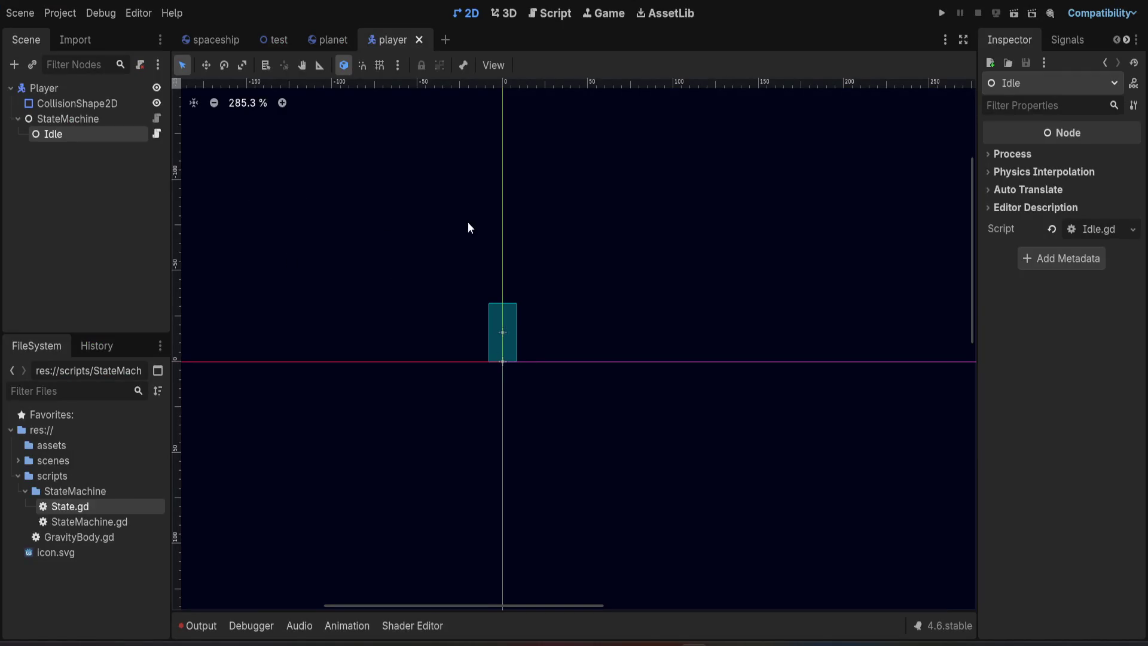
left_click(718, 644)
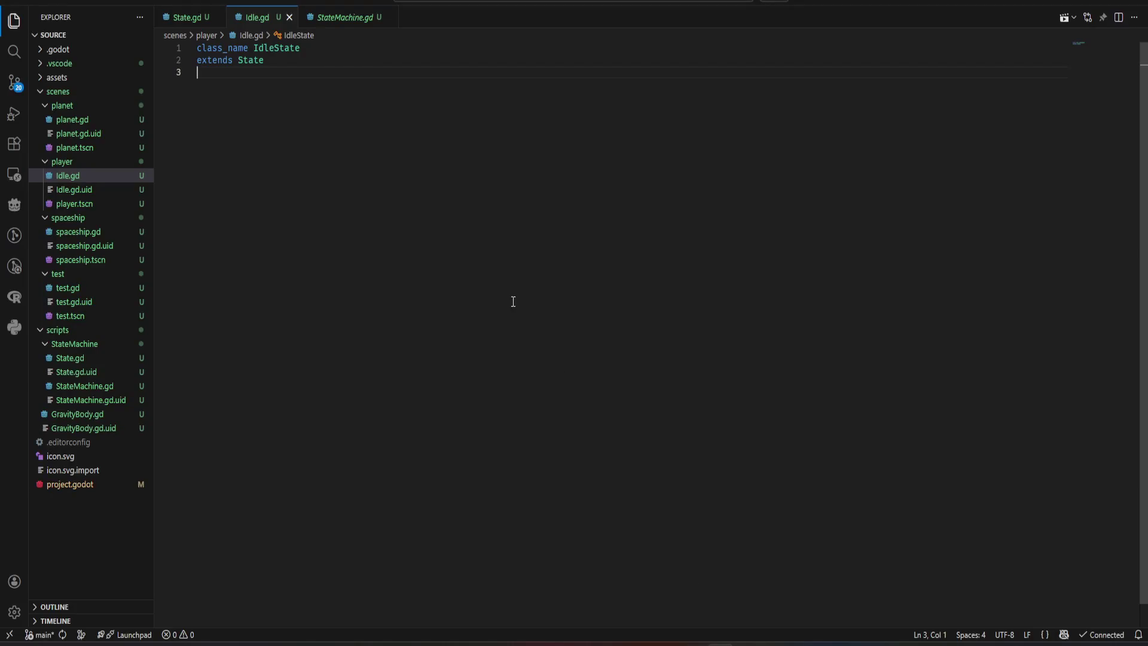
left_click(189, 14)
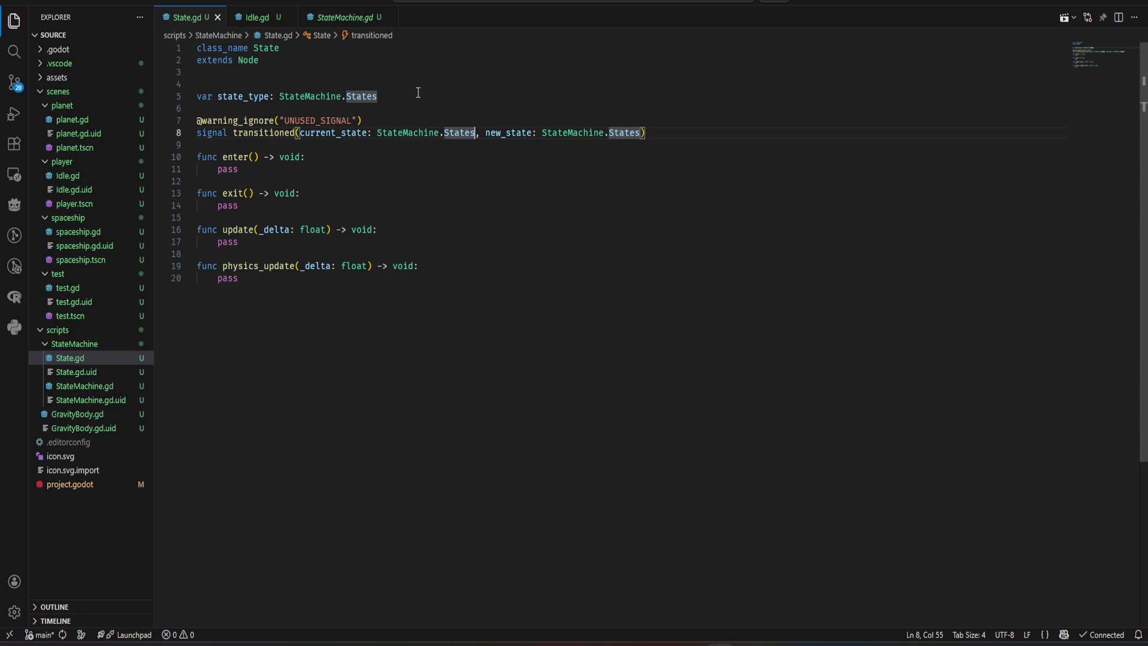
left_click(359, 108)
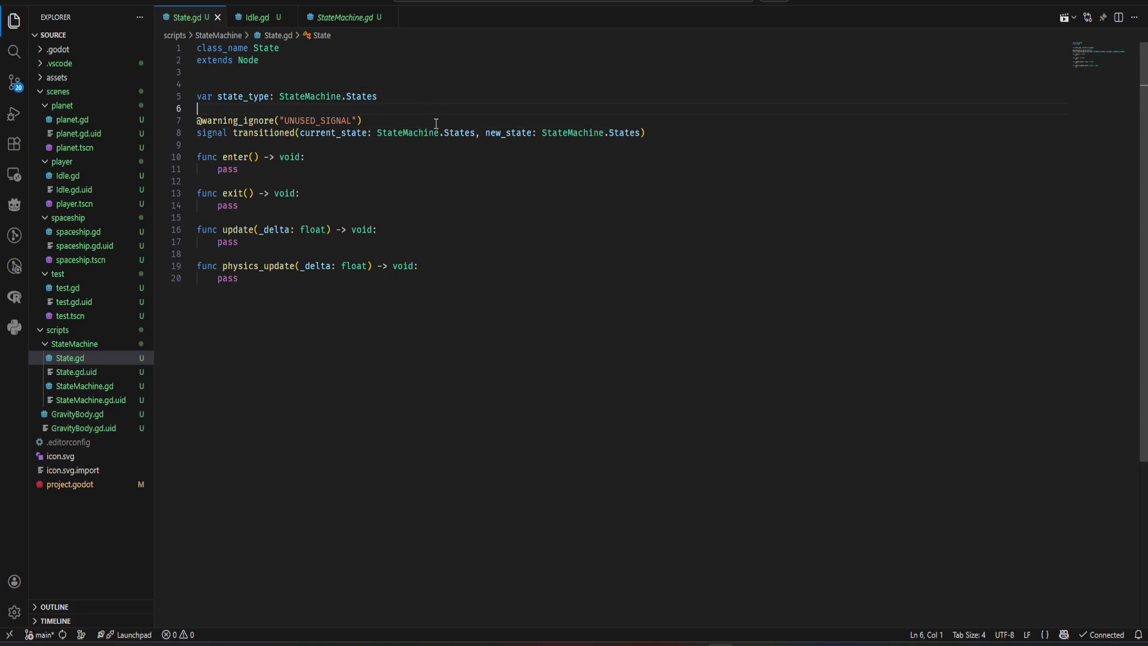
left_click(253, 18)
left_click(205, 18)
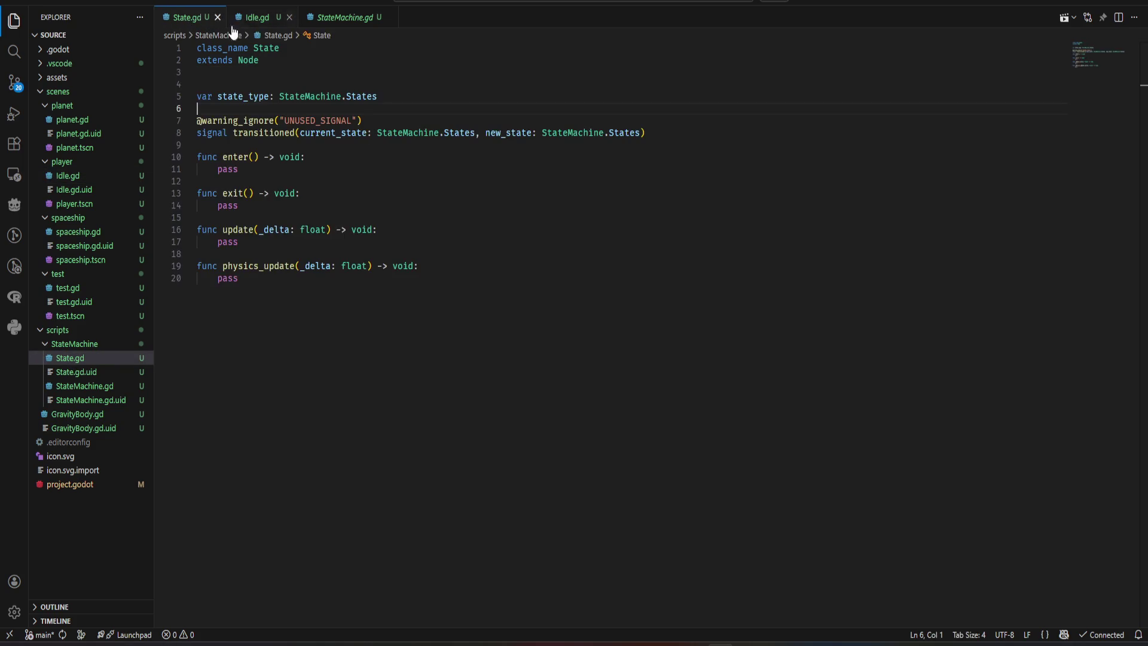
left_click(256, 22)
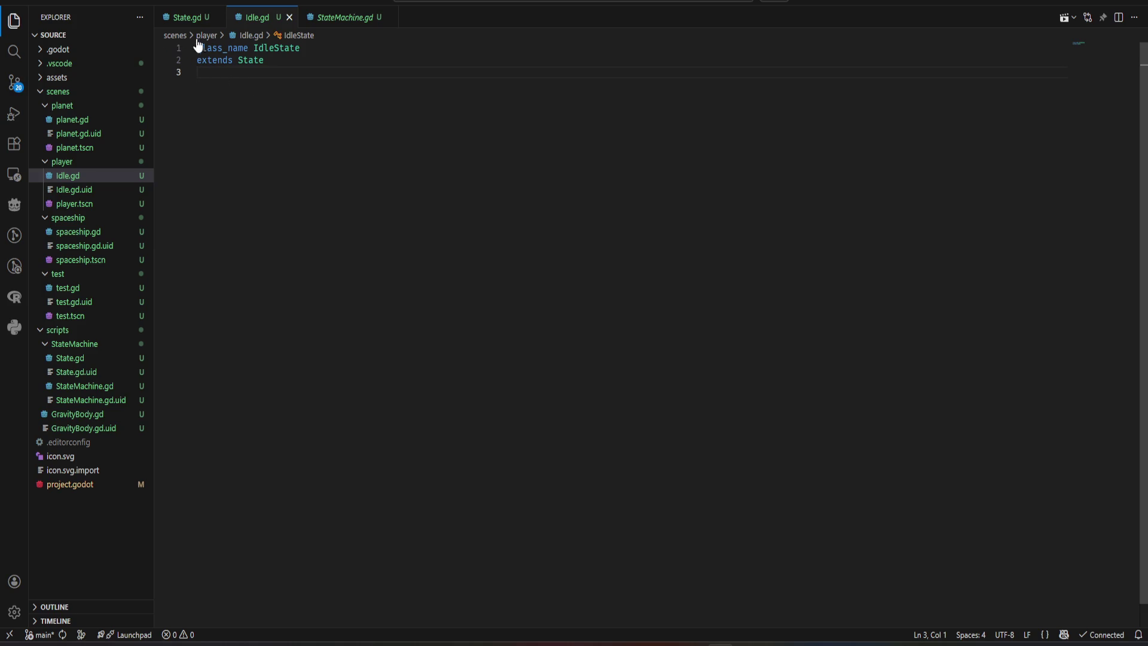
left_click(185, 24)
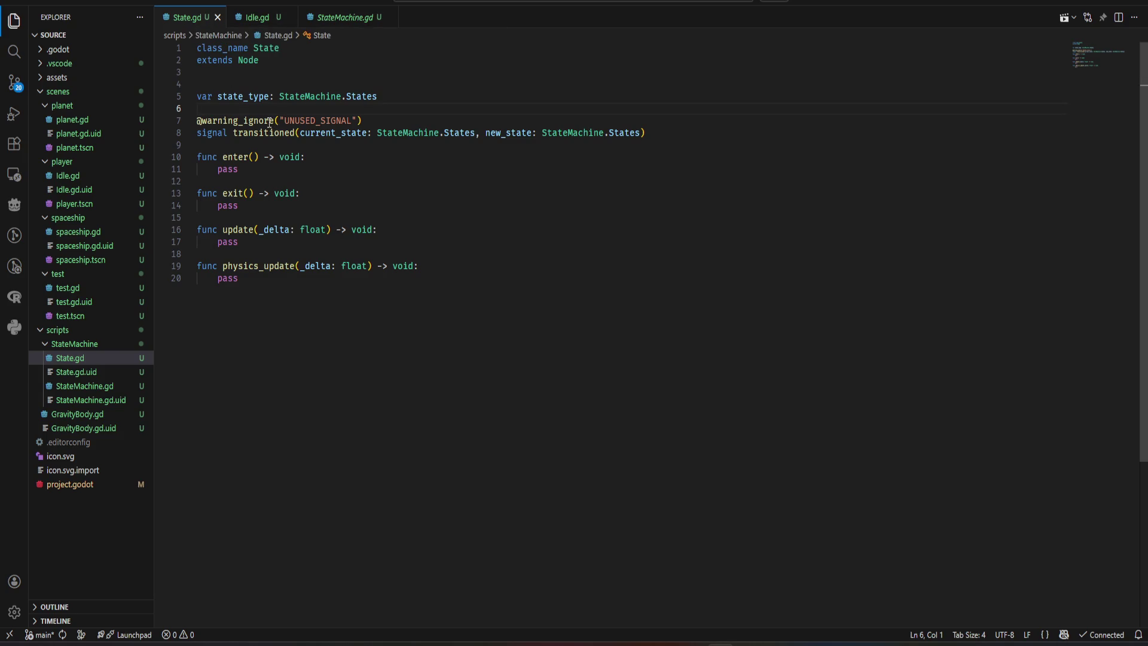
mouse_move(272, 122)
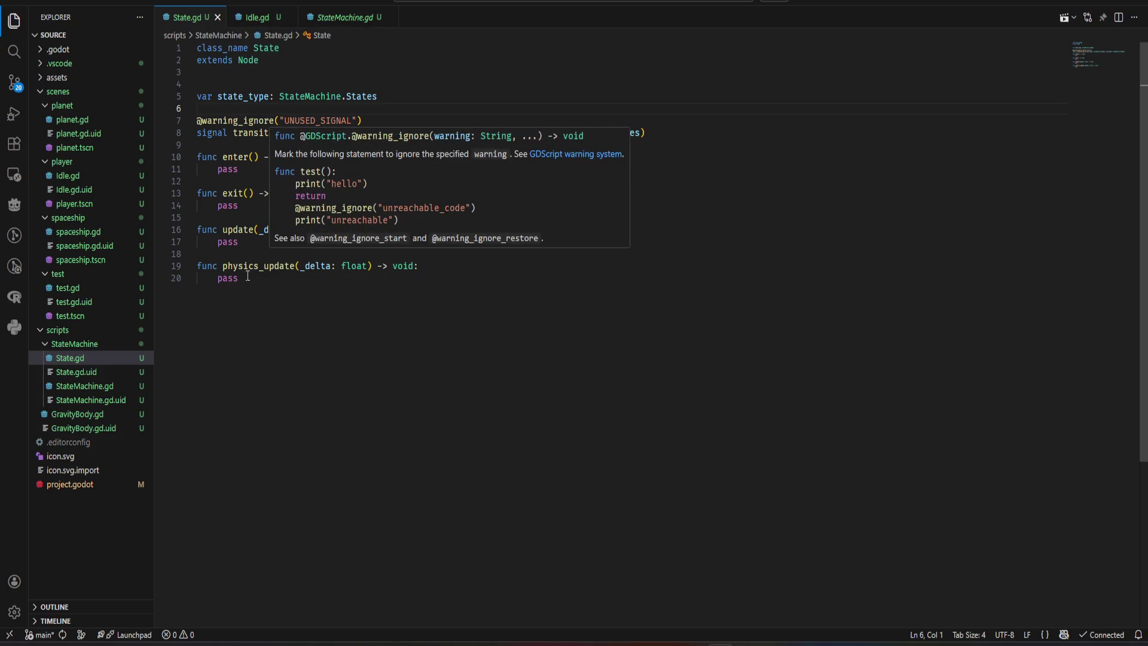
left_click(257, 18)
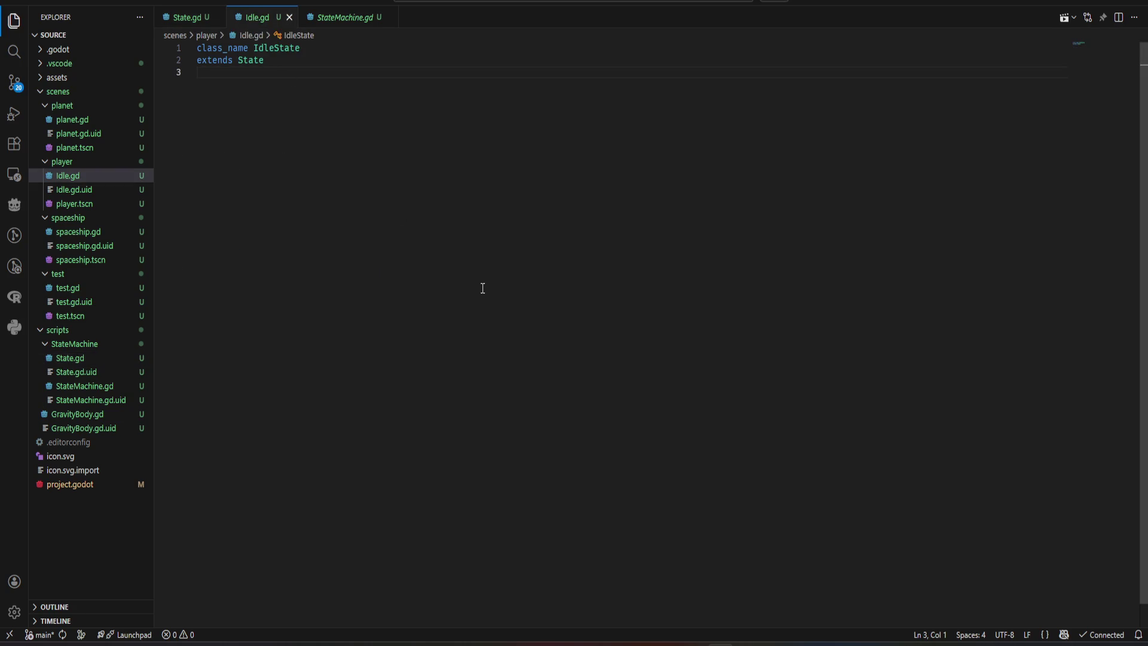
key("Return")
key("Return")
Step: Write a _ready() in Idle.gd setting state_type = StateMachine.States.IDLE and save
key("BackSpace")
type("rea")
key("Return")
key("BackSpace")
type("s")
key("Return")
type("=")
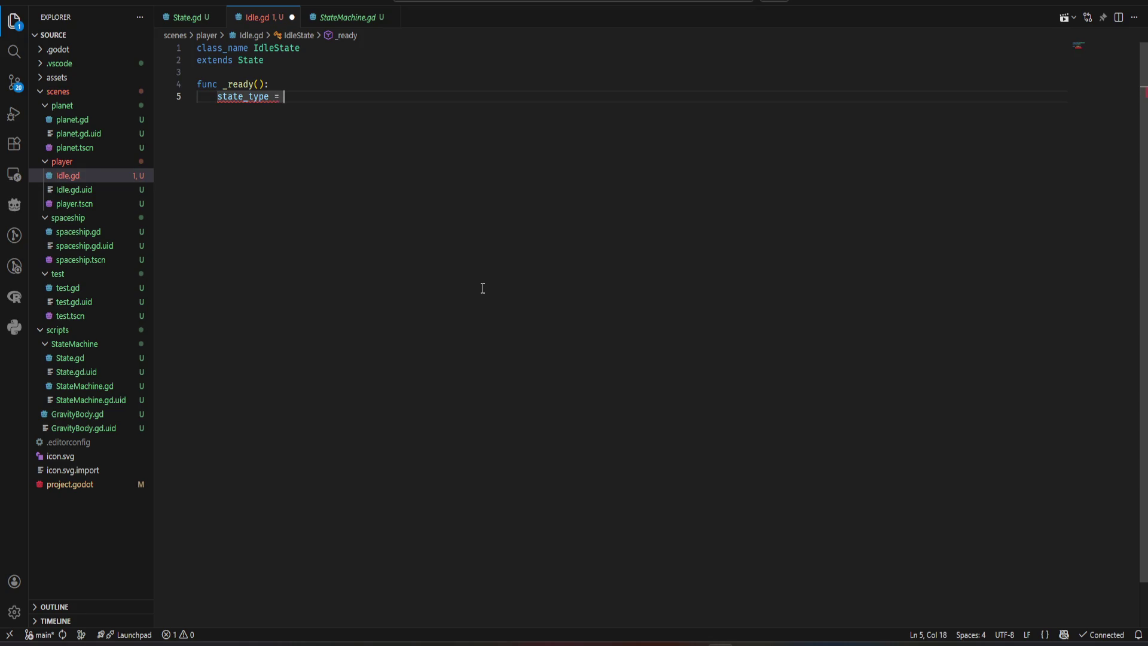
type("State")
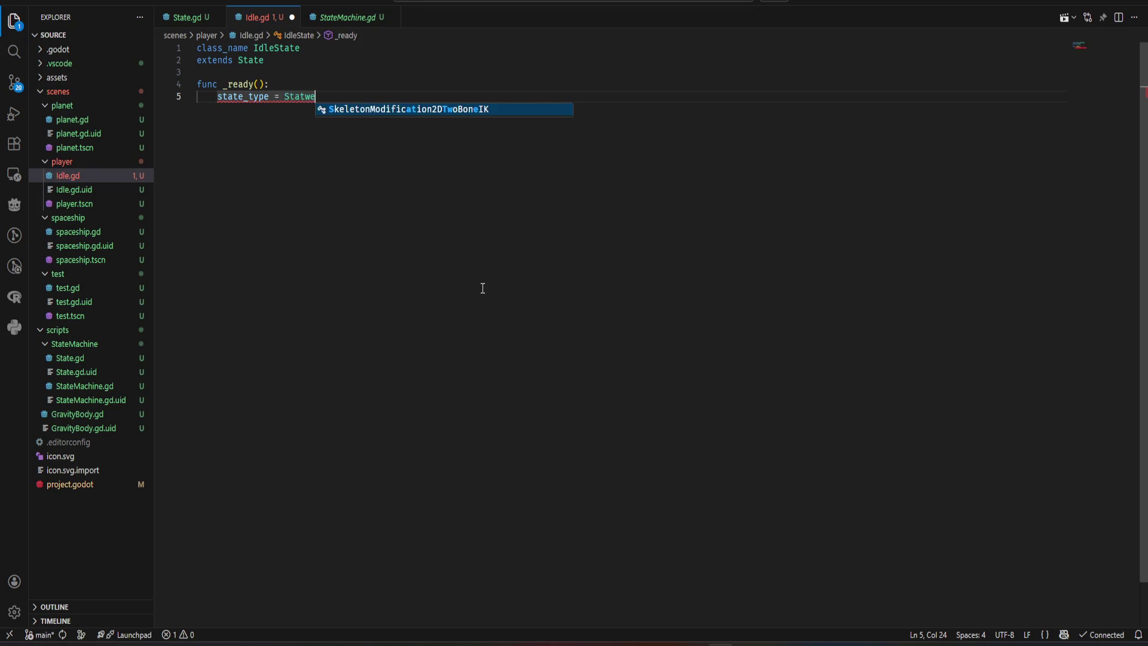
key("Down")
key("Return")
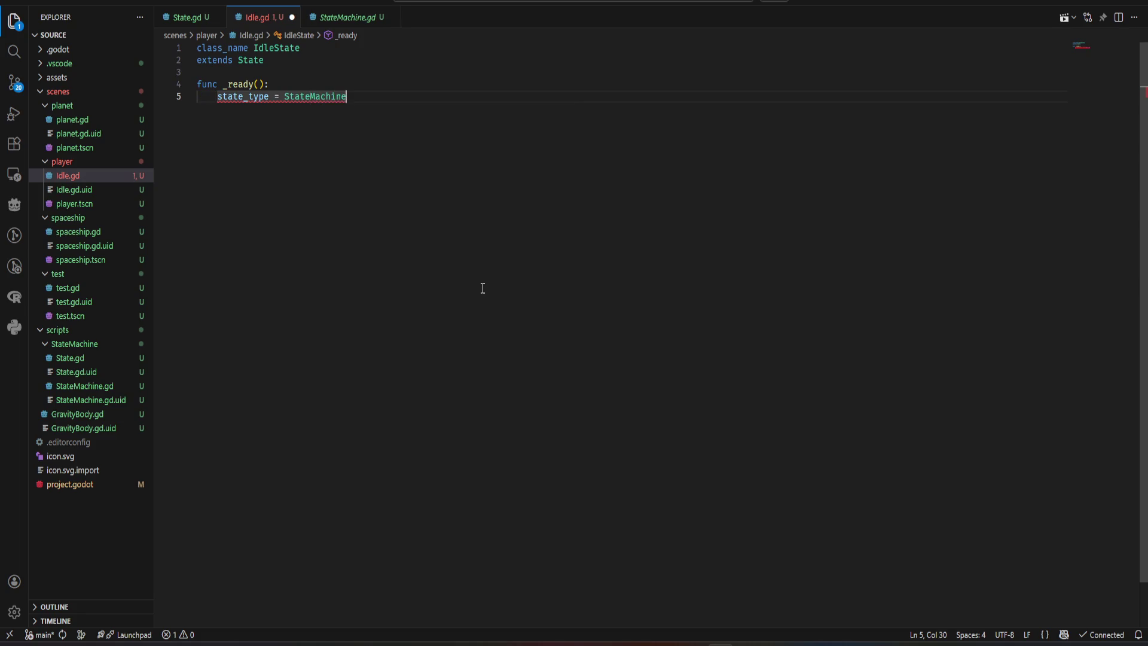
type(".S")
key("Return")
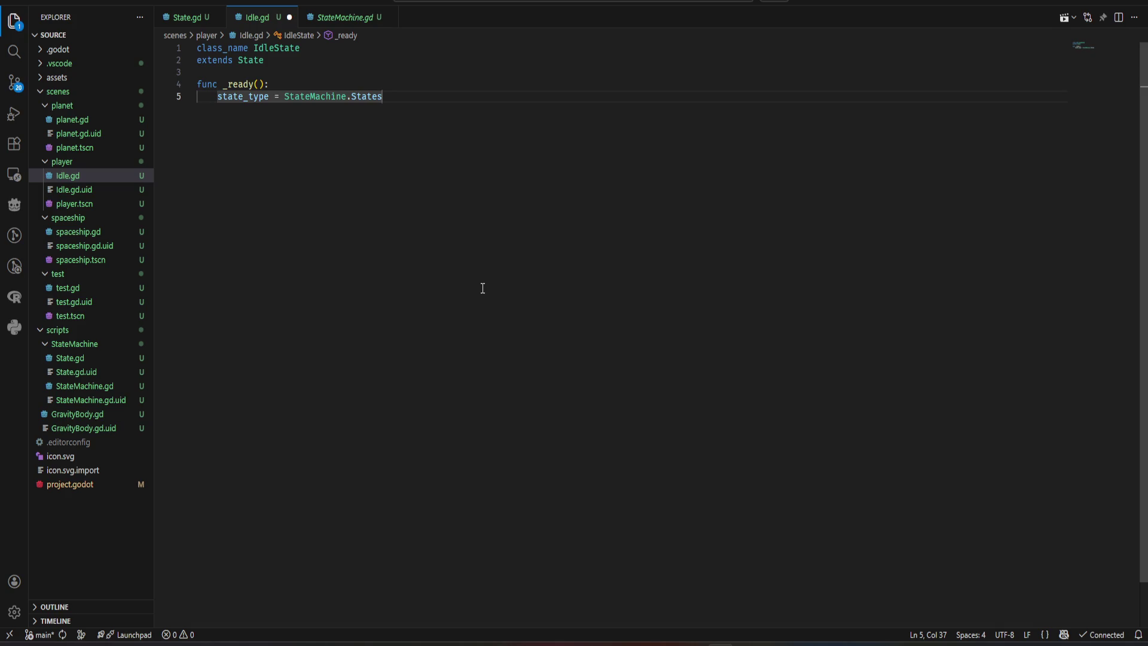
type(".")
type("IDLE")
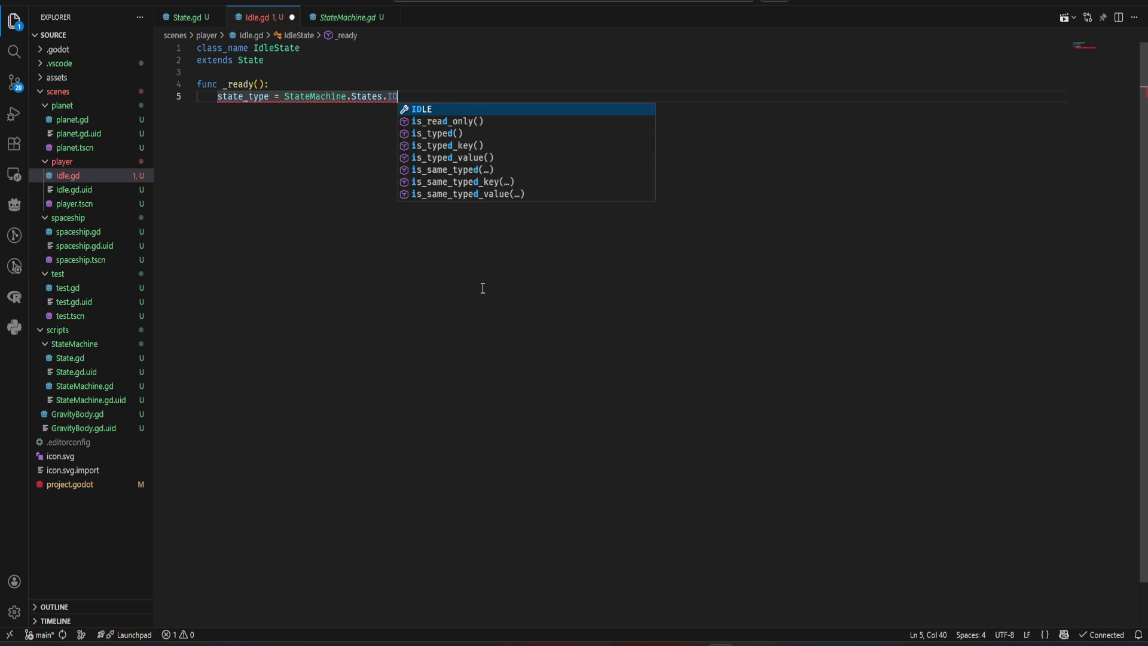
key("ctrl+s")
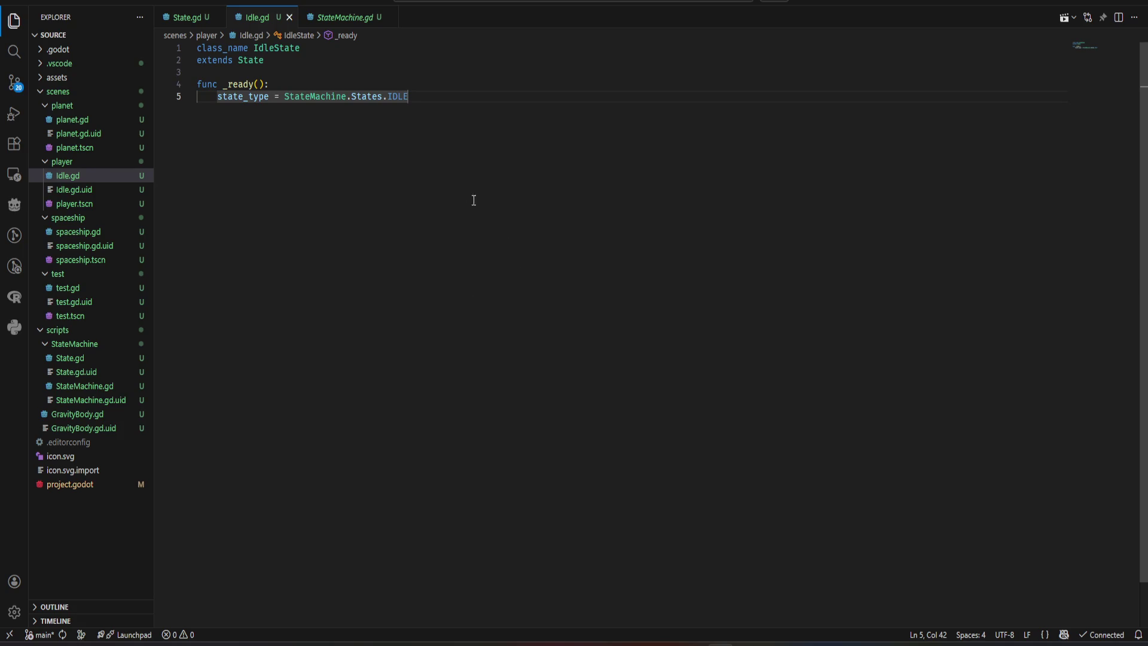
Step: Tidy the blank lines after the assignment and save Idle.gd again
key("Return")
key("BackSpace")
key("Return")
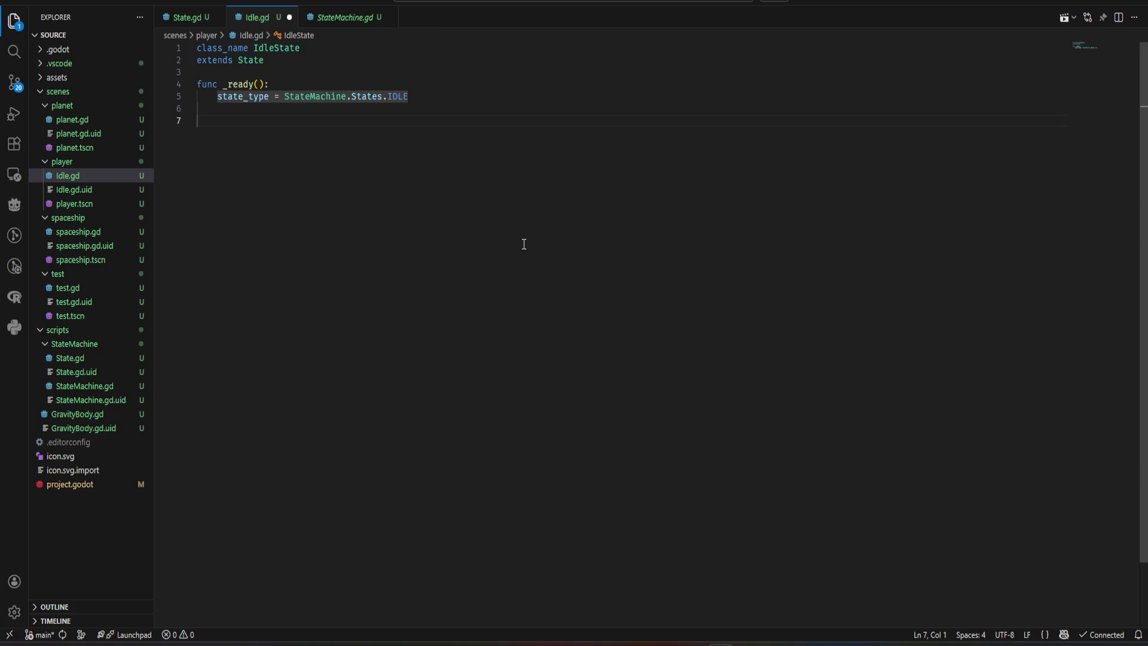
key("BackSpace")
key("ctrl+s")
Step: Move the StateMachine.gd tab to the front and review its _on_state_transitioned code
left_click(184, 18)
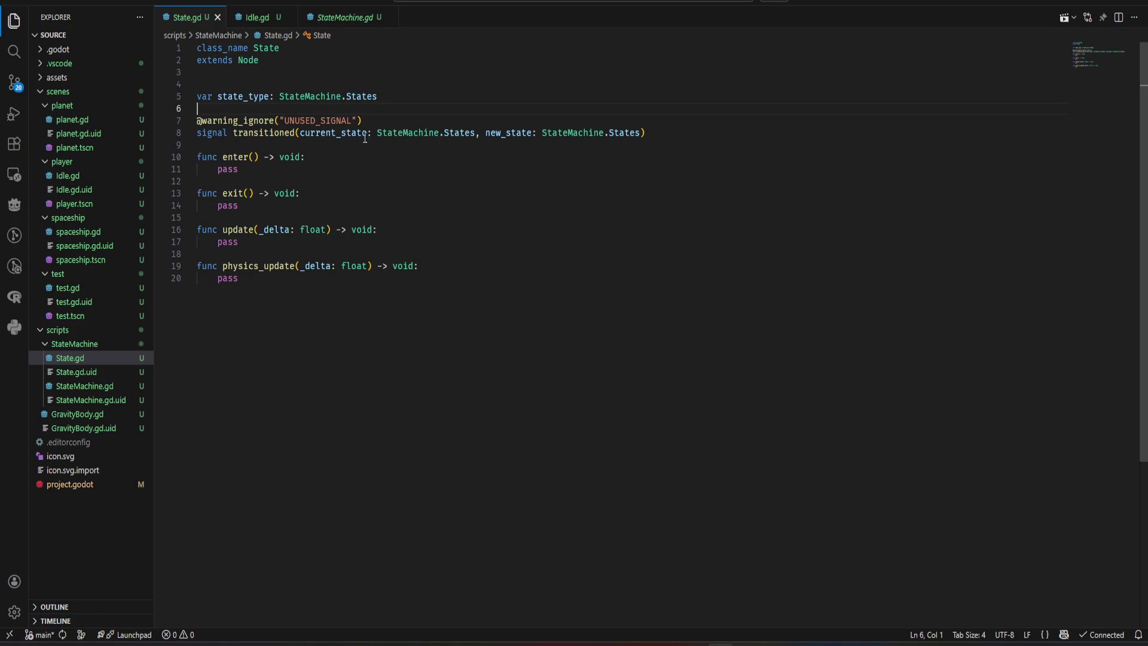
left_click_drag(328, 18, 188, 24)
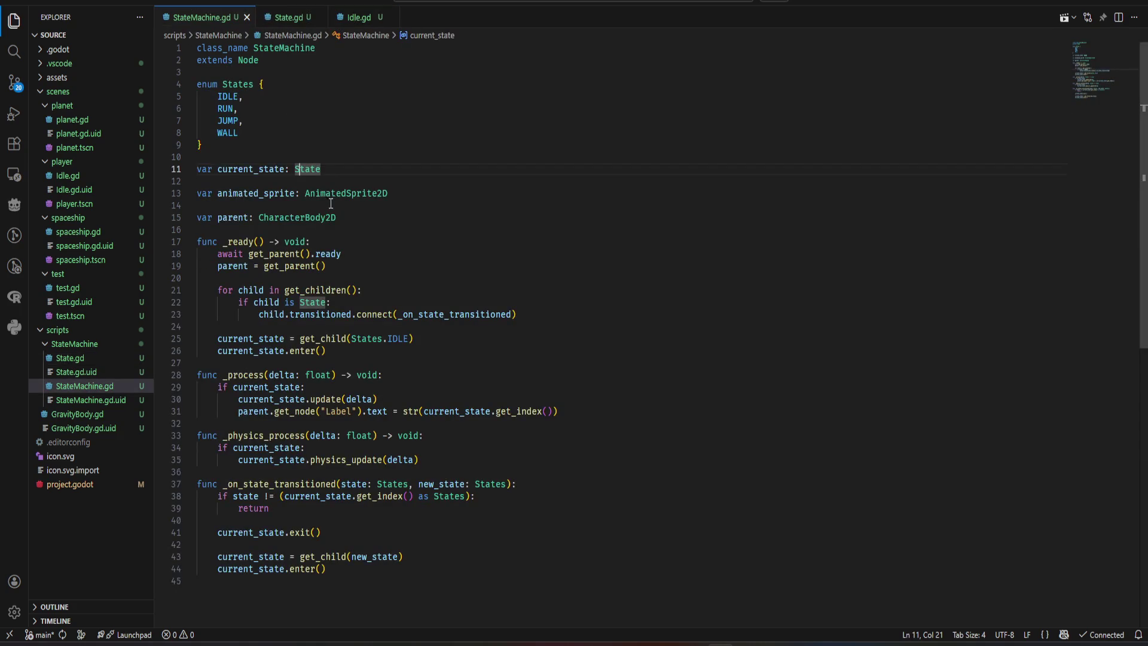
scroll(319, 203, "down", 4)
scroll(298, 302, "up", 1)
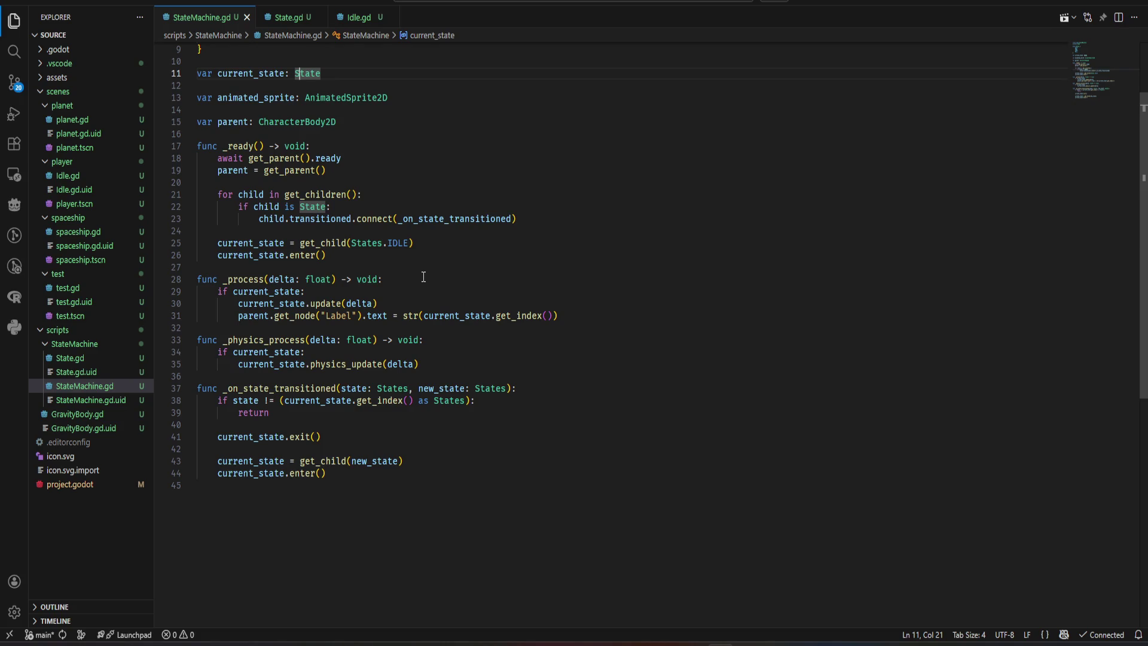
scroll(350, 286, "up", 1)
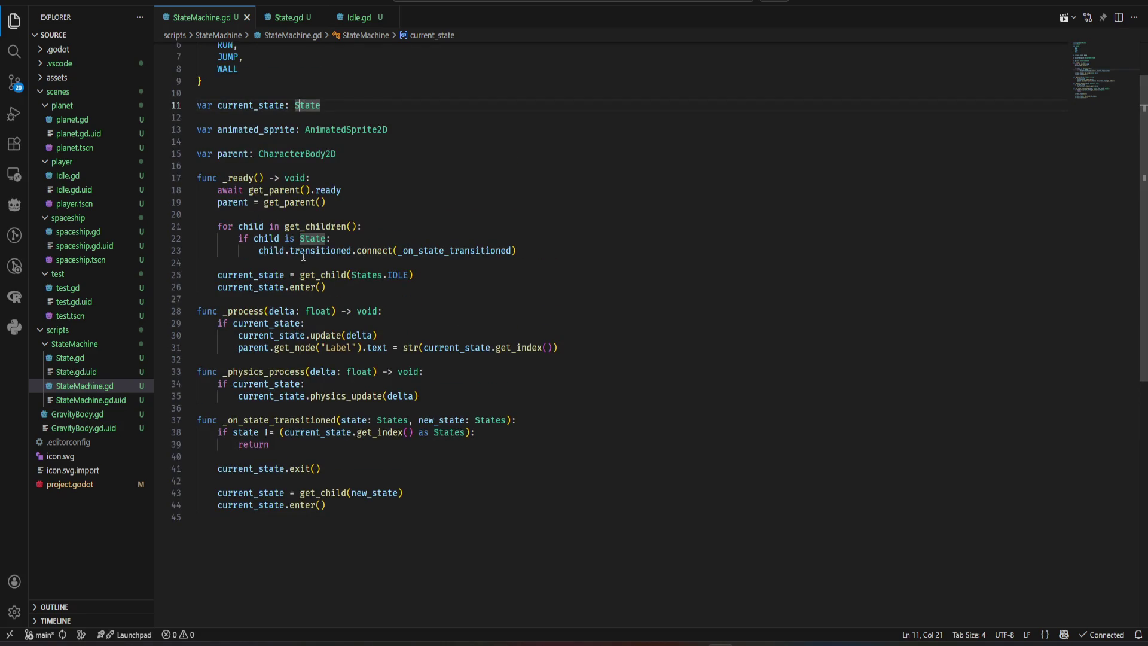
left_click(368, 420)
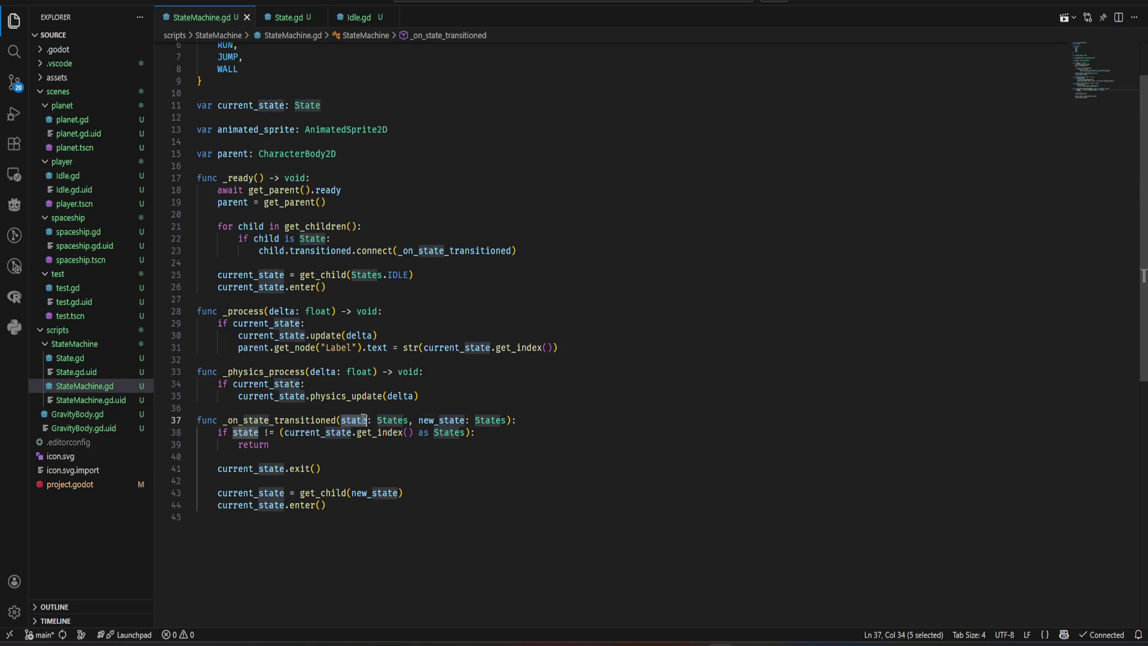
double_click(443, 420)
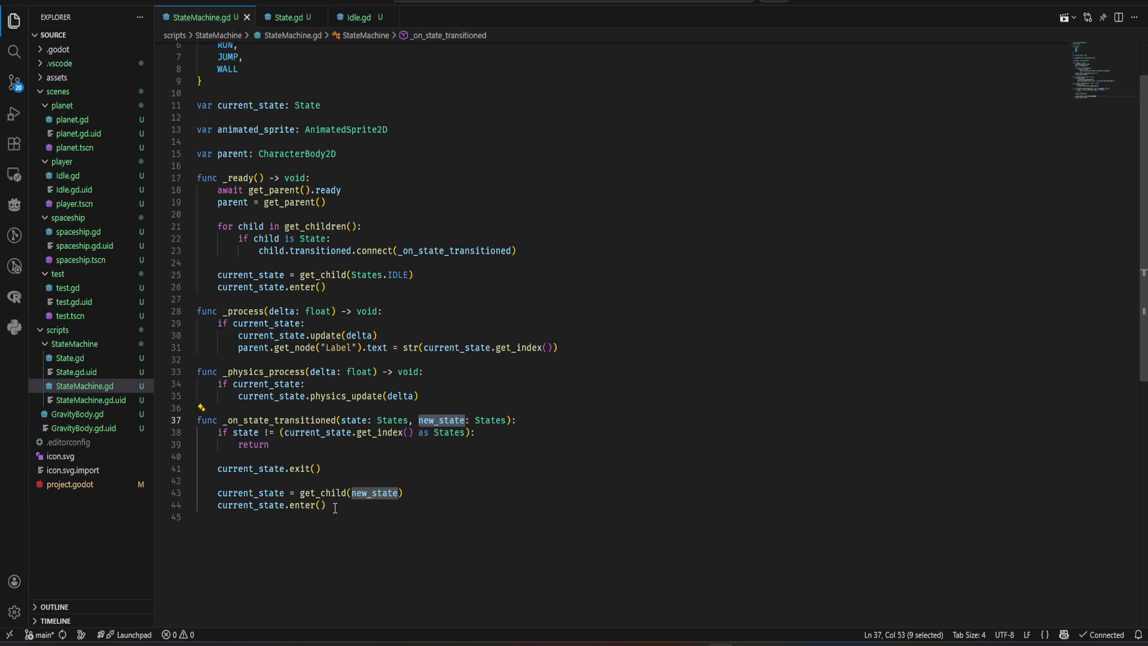
key("Down")
key("Down")
key("Down")
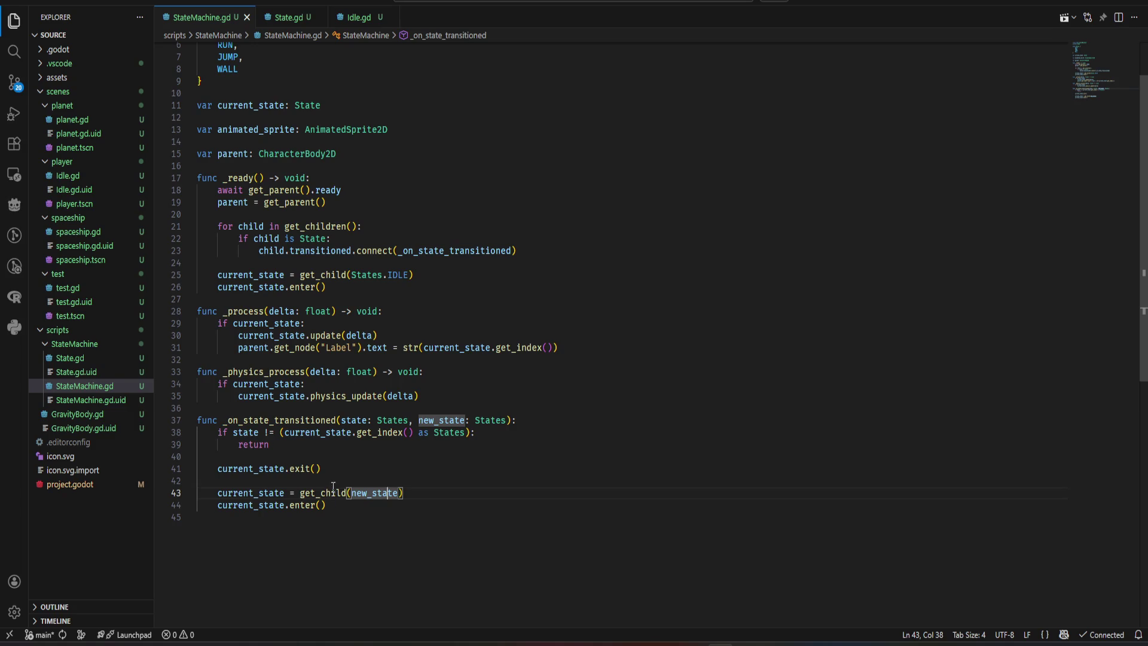
double_click(275, 509)
double_click(295, 509)
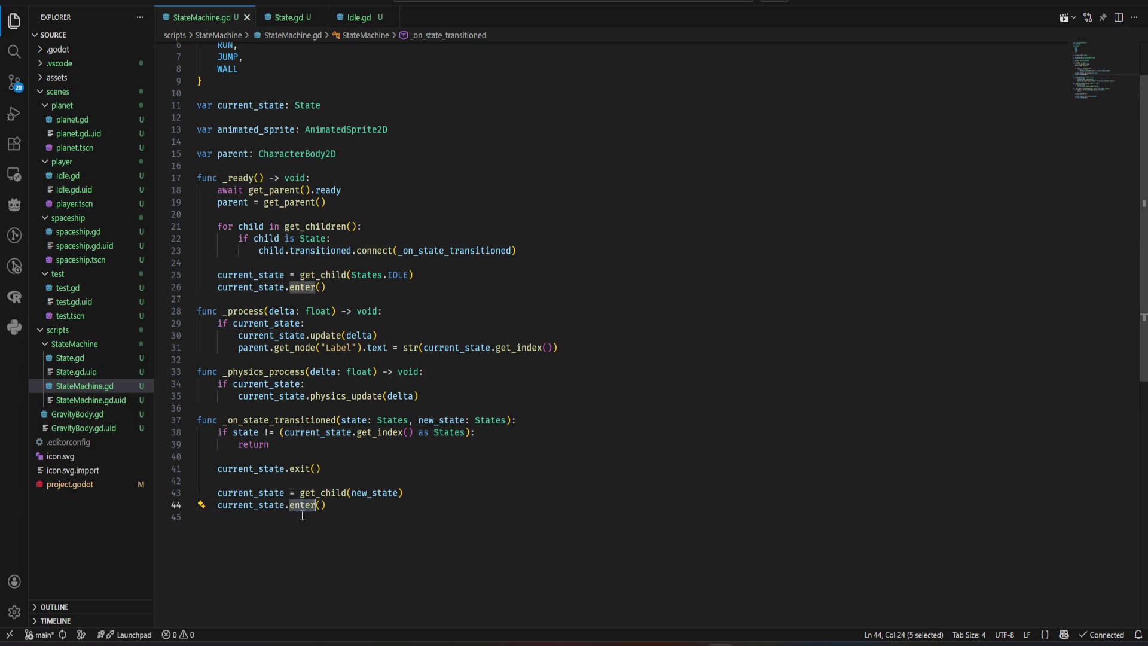
scroll(365, 508, "up", 2)
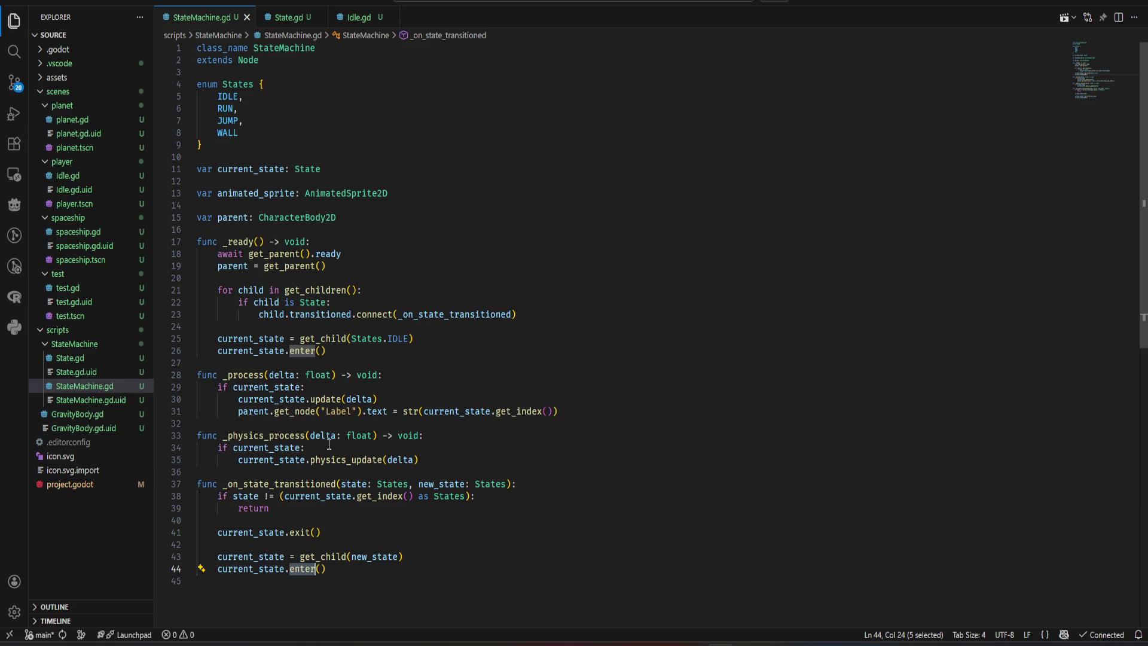
mouse_move(263, 255)
mouse_move(321, 305)
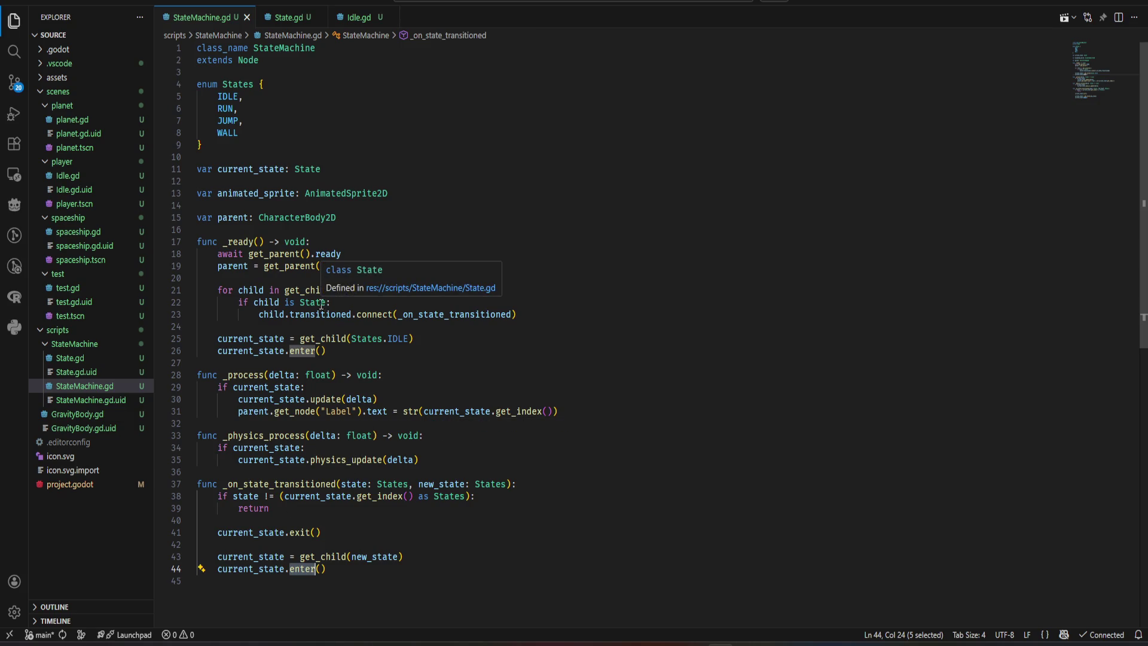
double_click(304, 218)
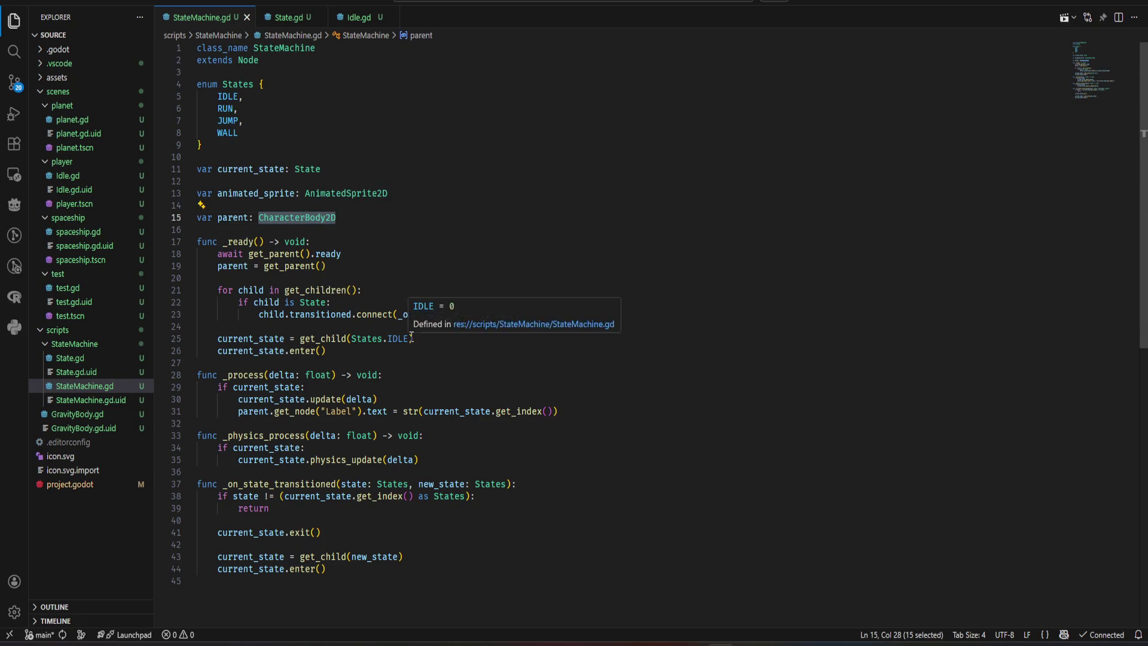
type("Node2")
key("ctrl+z")
key("ctrl+s")
left_click(328, 157)
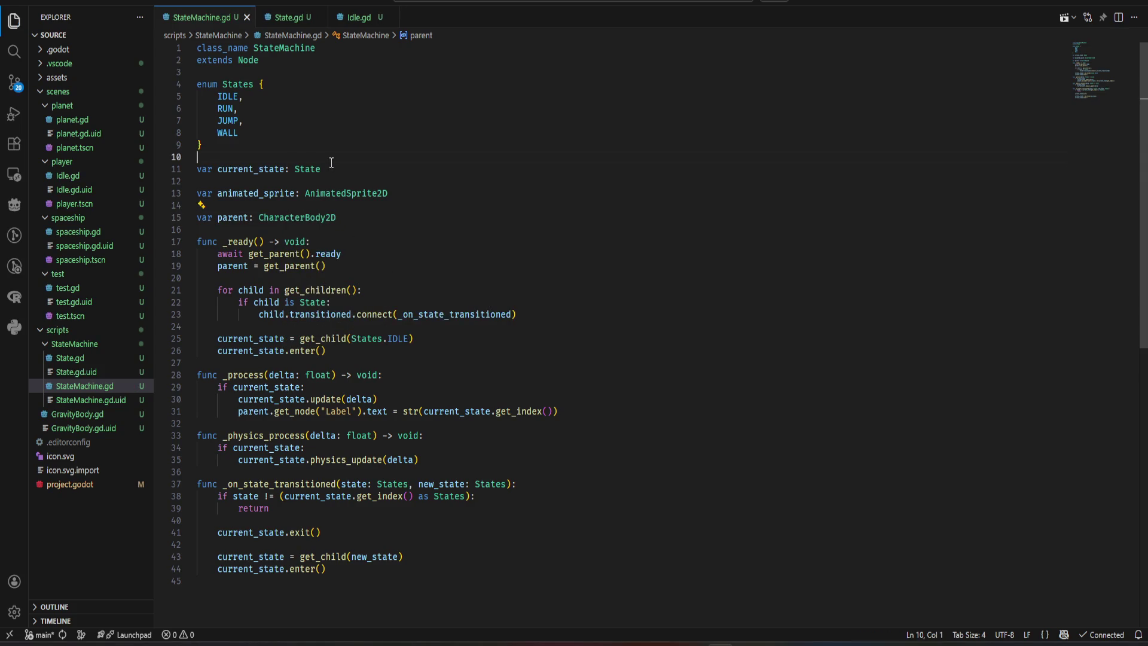
mouse_move(281, 190)
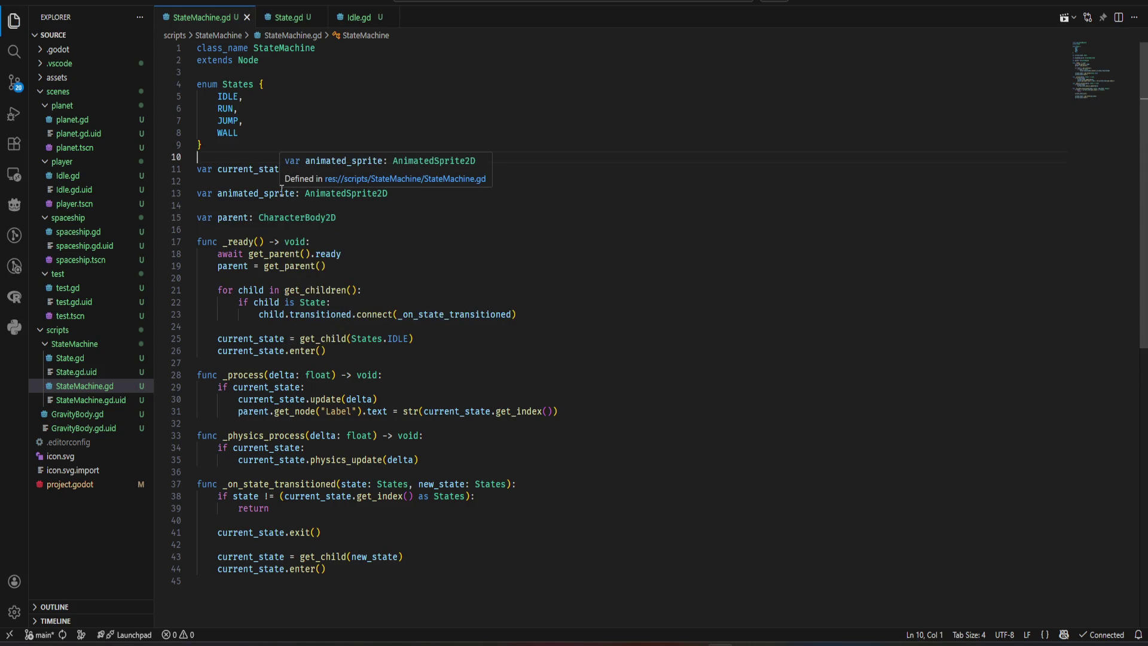
Step: Search the project for state_type and visit its uses in State.gd and Idle.gd
left_click(289, 17)
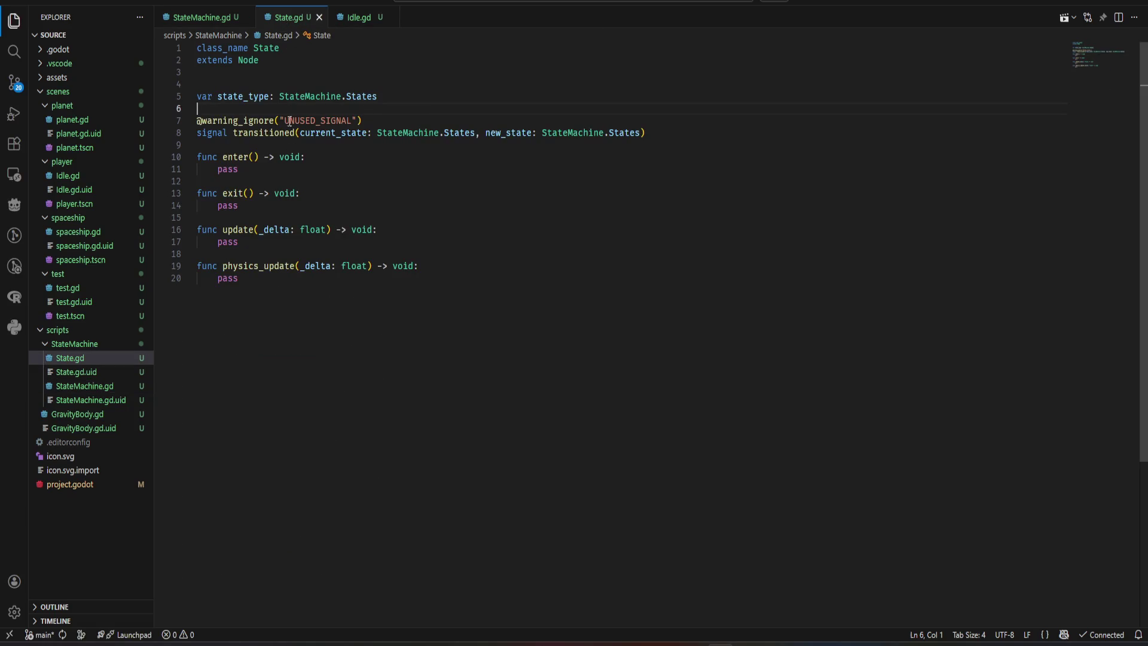
left_click(345, 28)
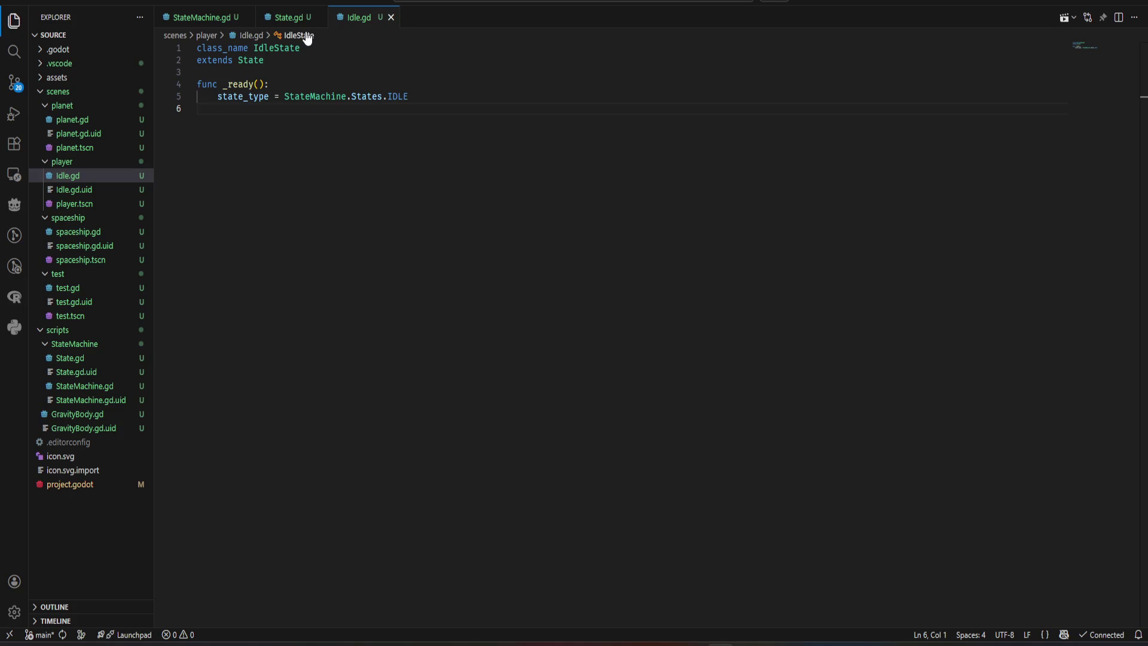
mouse_move(266, 96)
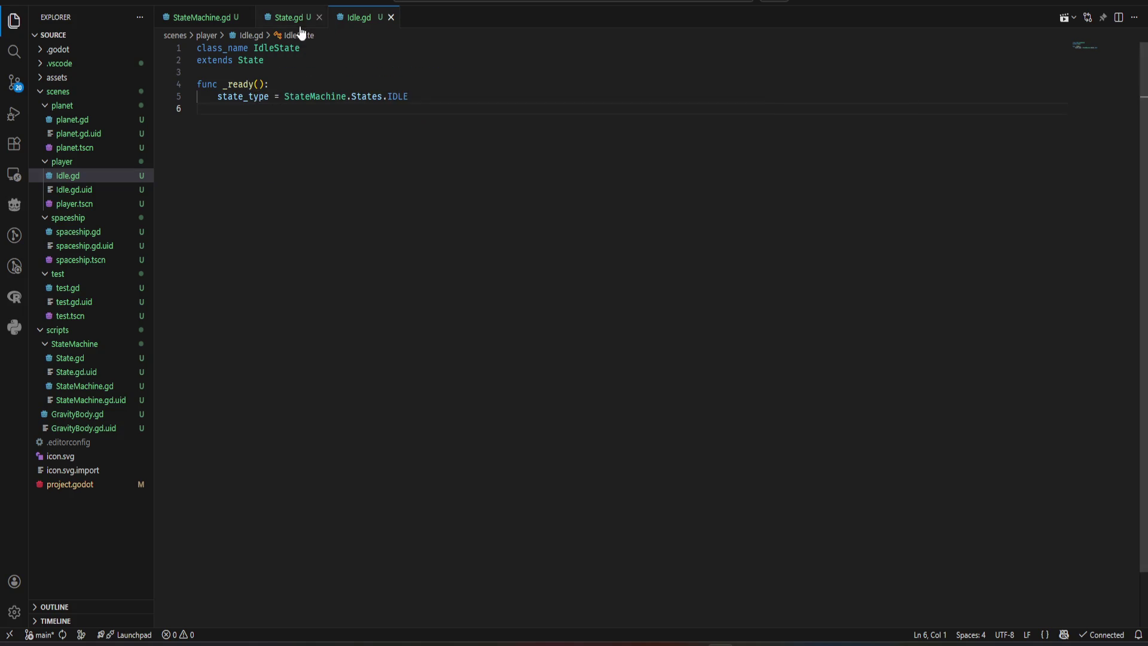
double_click(245, 97)
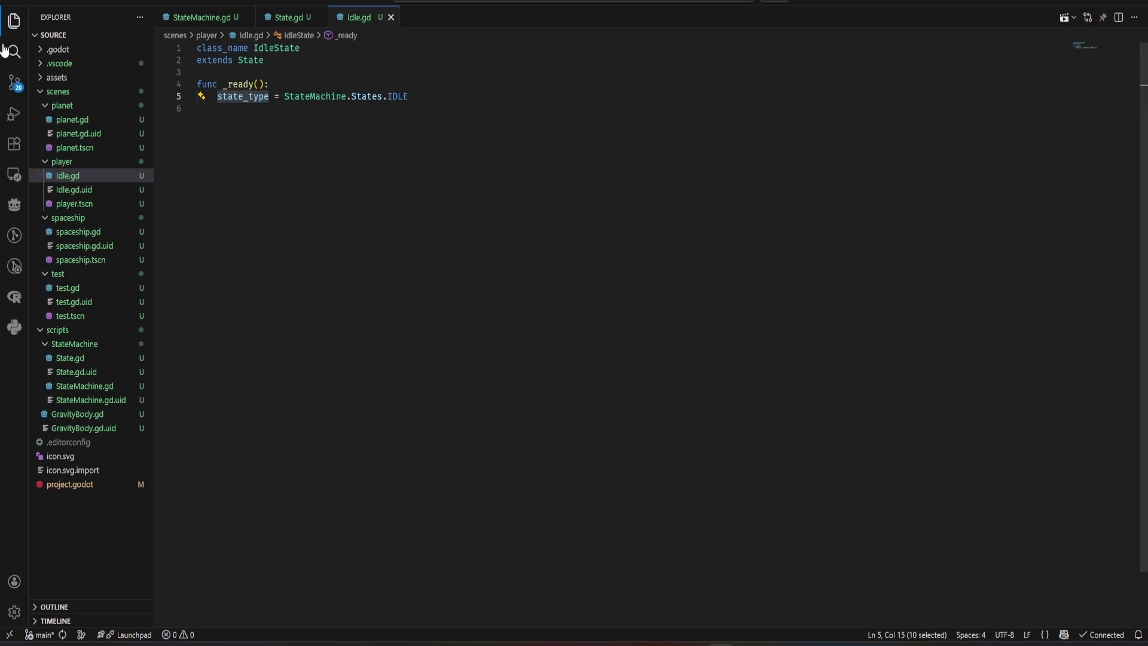
key("ctrl+shift+f")
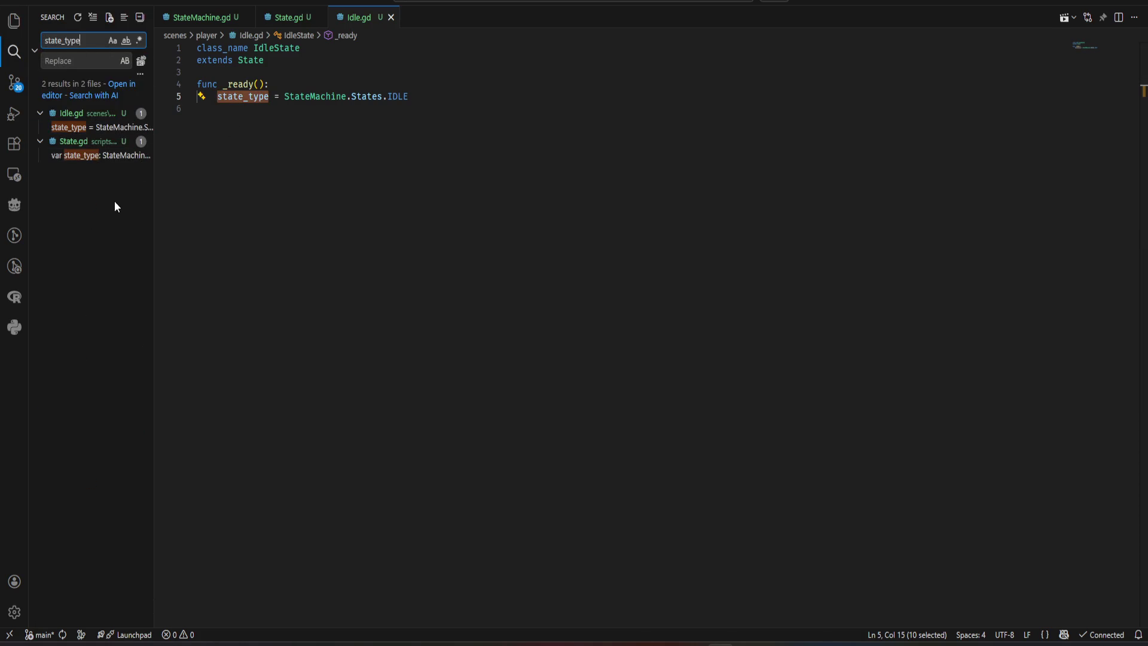
left_click(76, 158)
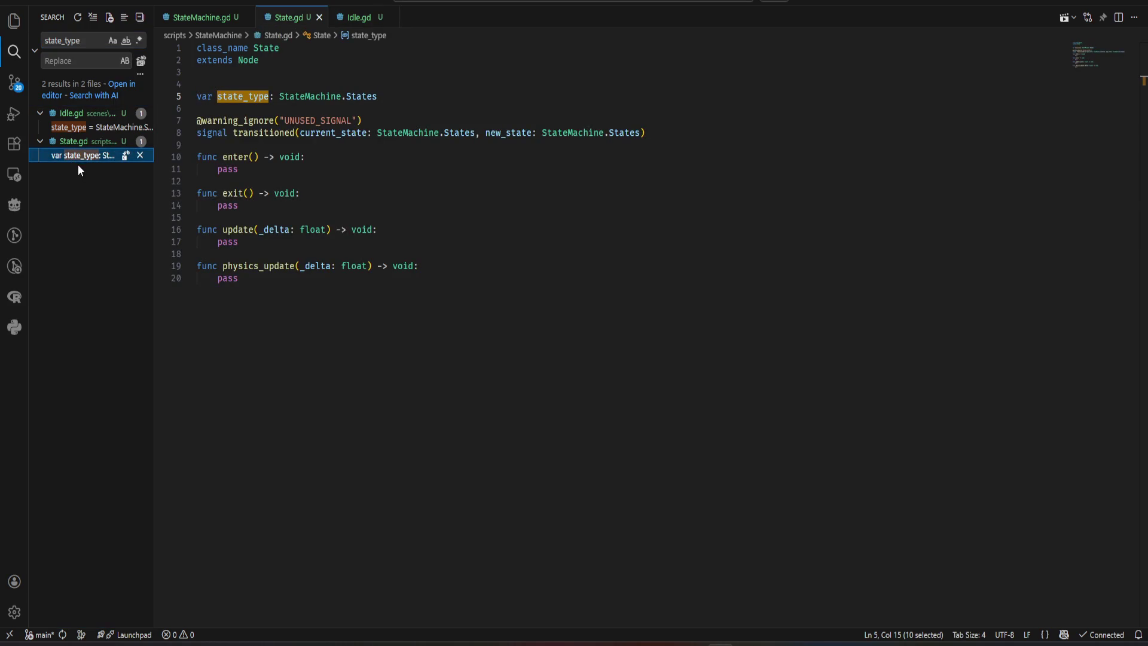
left_click(67, 128)
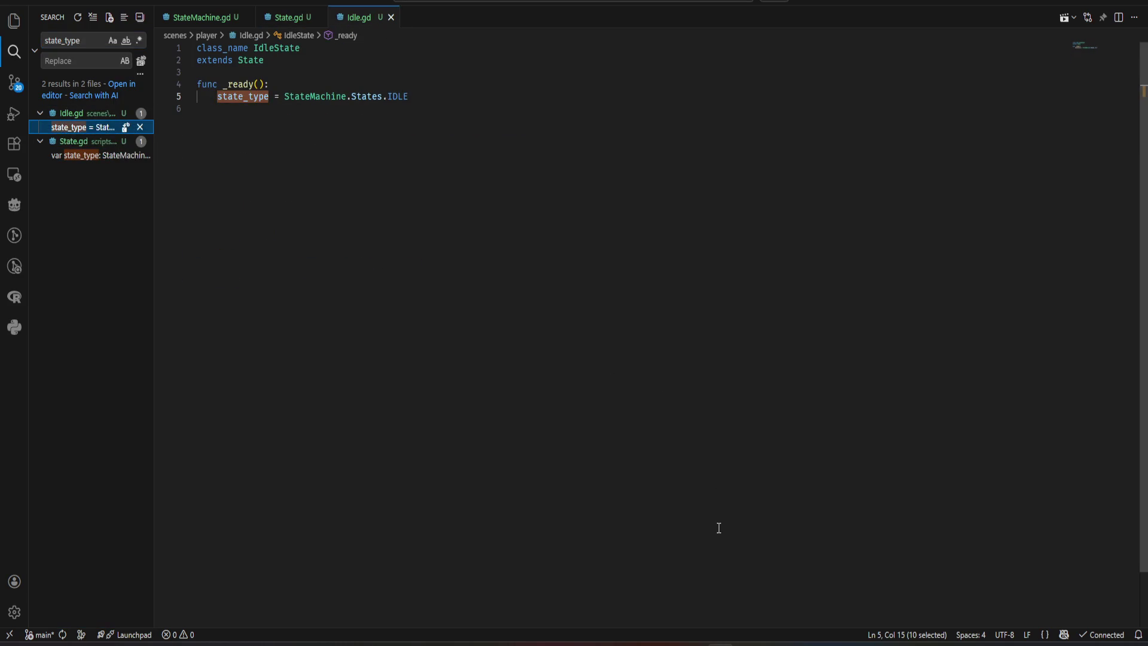
Step: Launch Godot from the Start menu search
mouse_move(694, 640)
key("super")
type("godot")
key("Return")
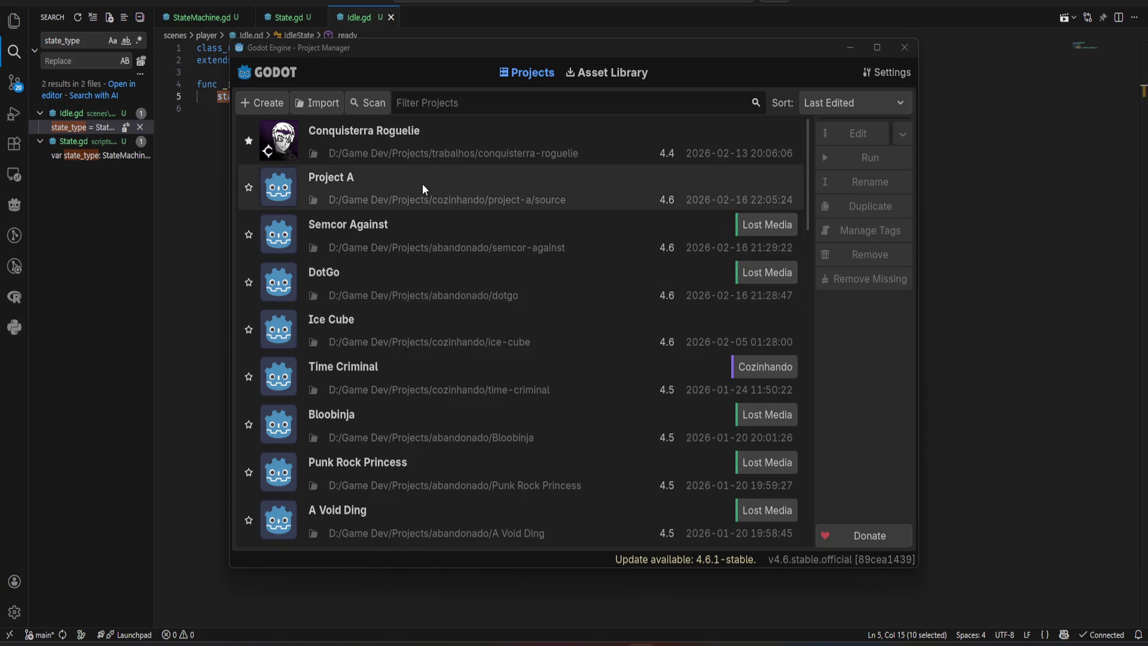
Step: Open the Semcor Against project and inspect how its idle.gd uses state_type
double_click(362, 238)
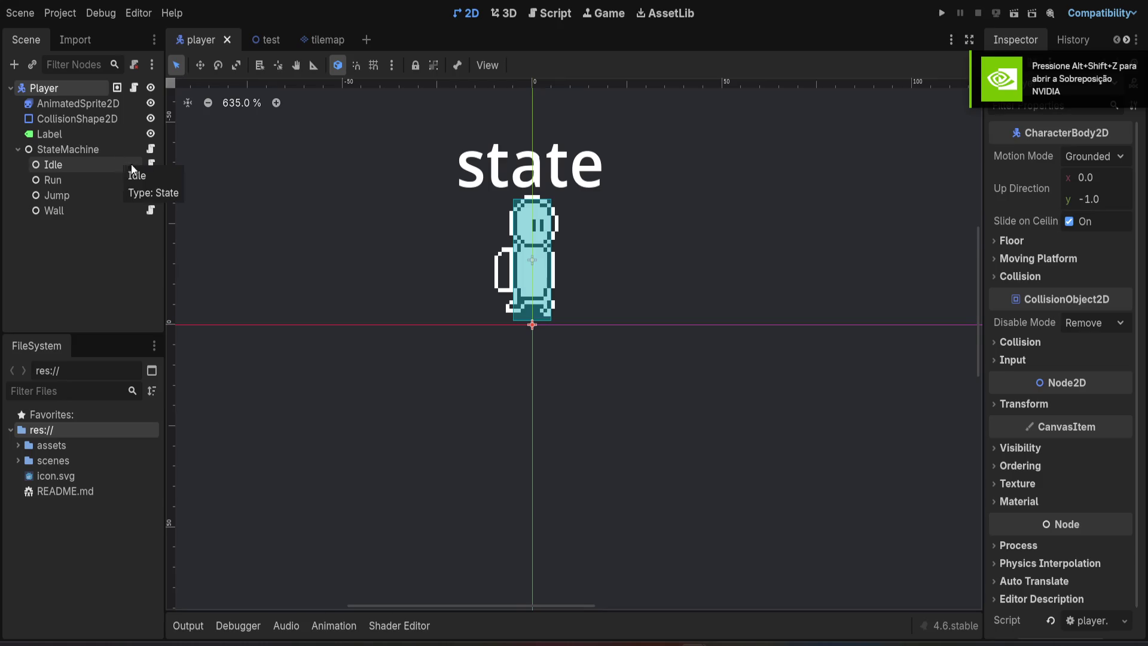
left_click(150, 164)
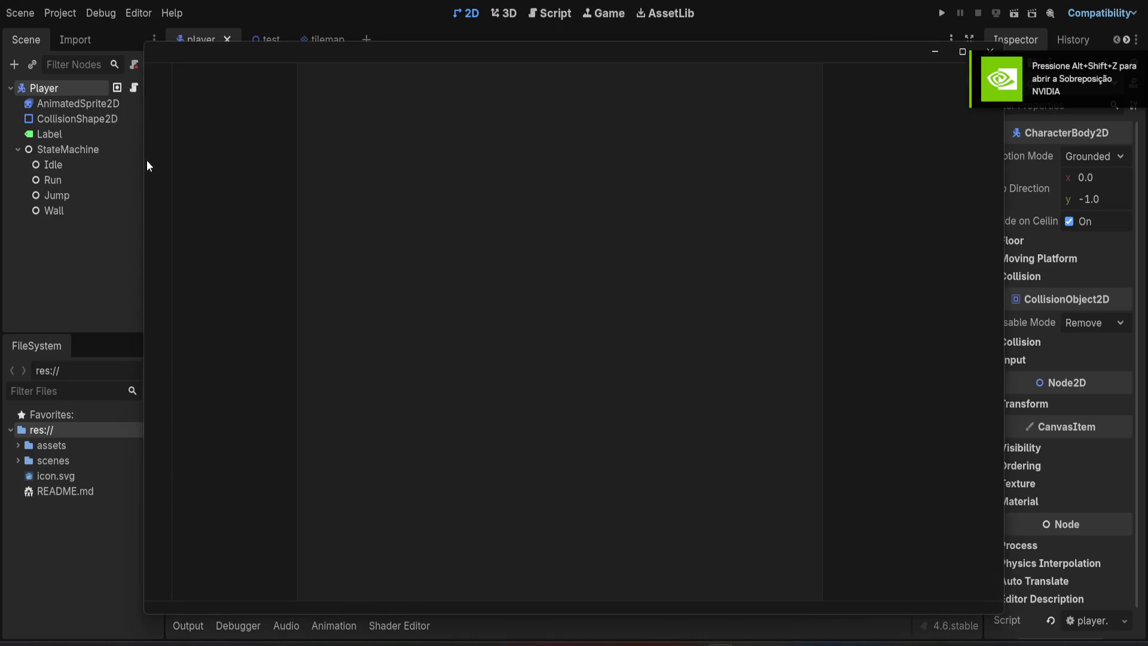
left_click(158, 110)
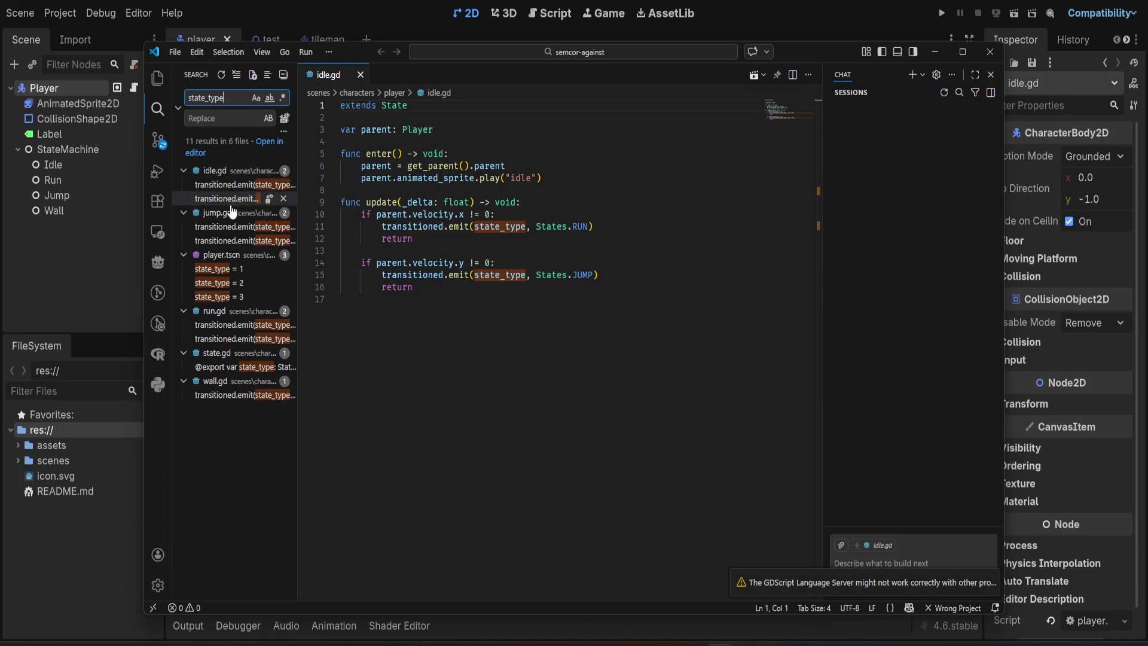
left_click(211, 186)
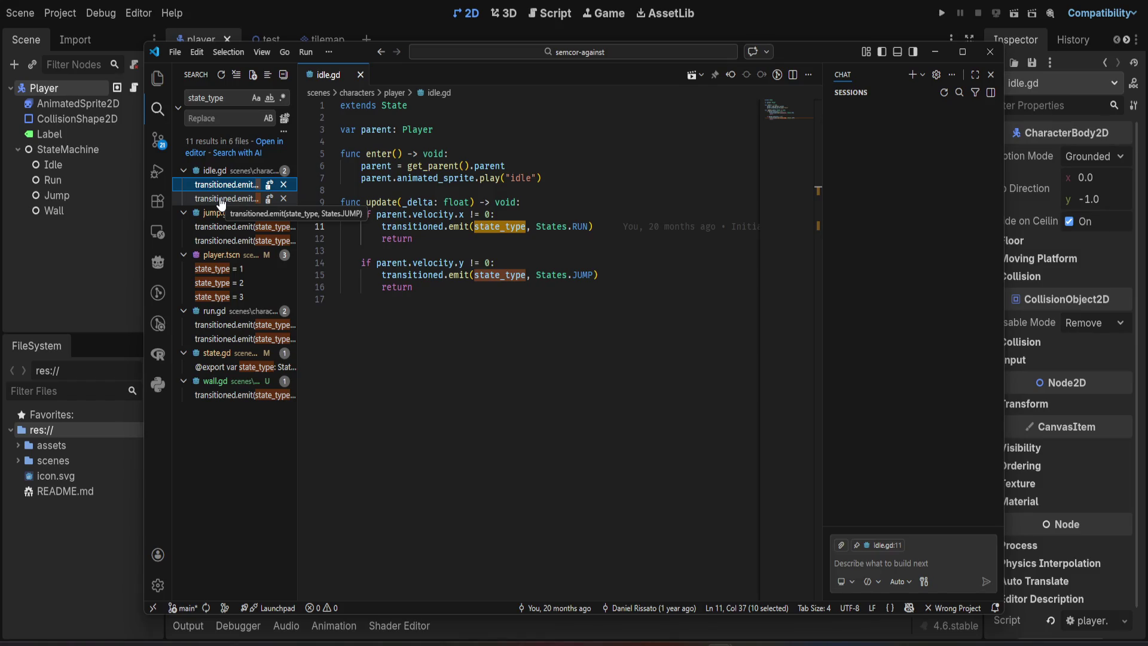
Step: Switch windows back to Idle.gd in the current project
left_click(710, 631)
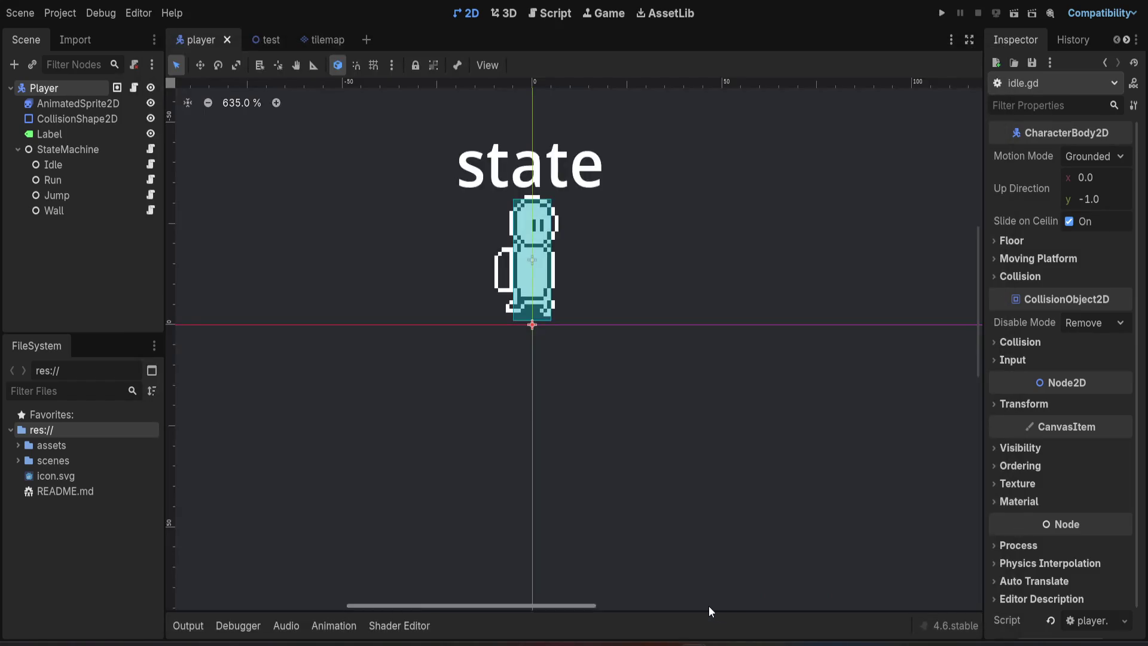
mouse_move(695, 640)
left_click(655, 607)
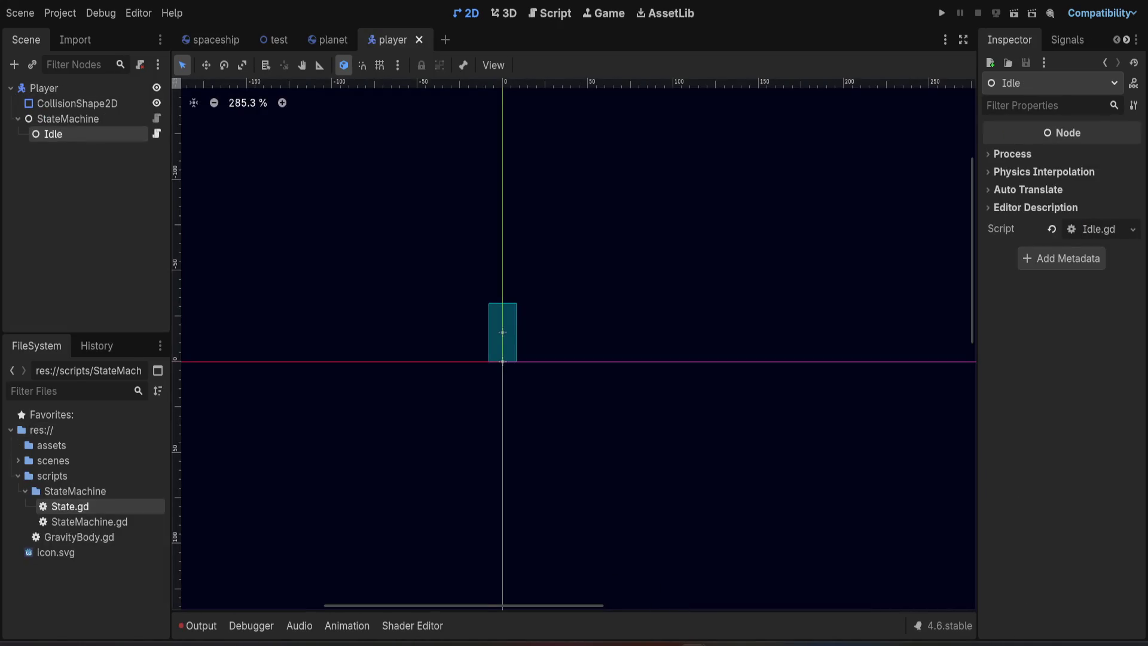
left_click(748, 605)
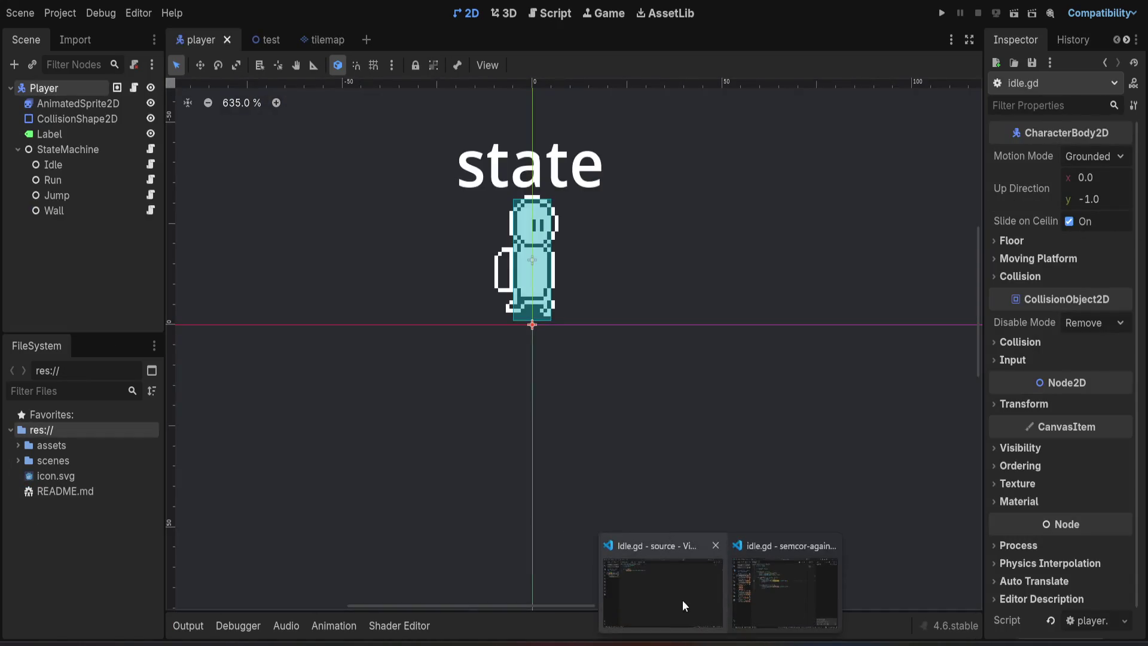
left_click(683, 601)
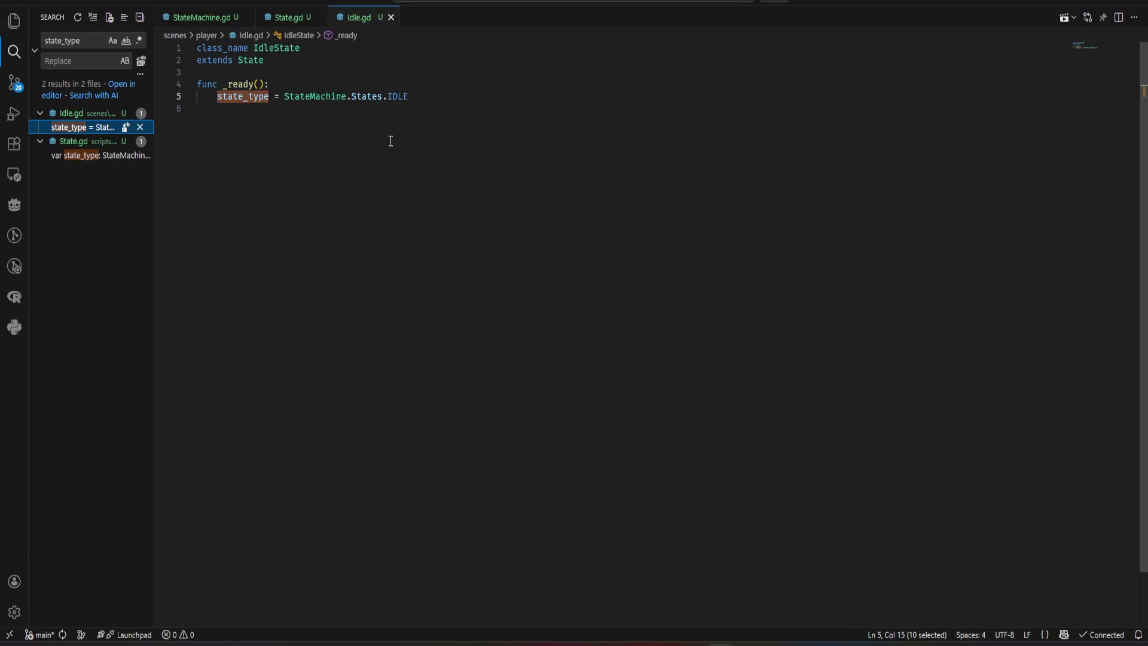
Step: Rename Idle.gd's _ready function to enter and save
double_click(239, 84)
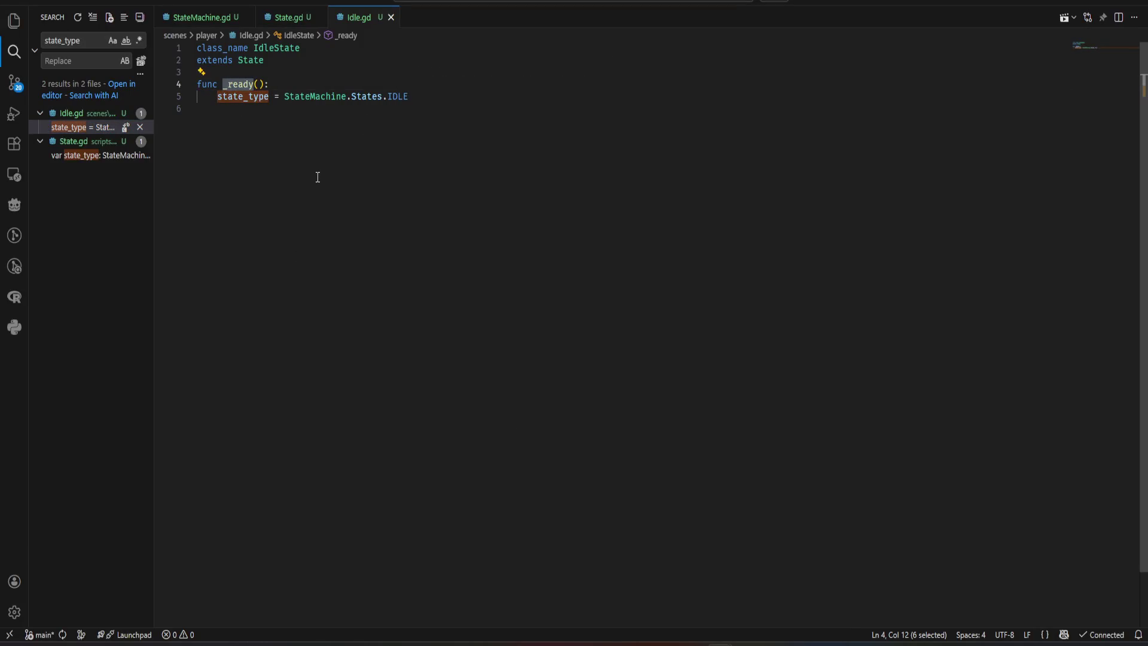
type("enter")
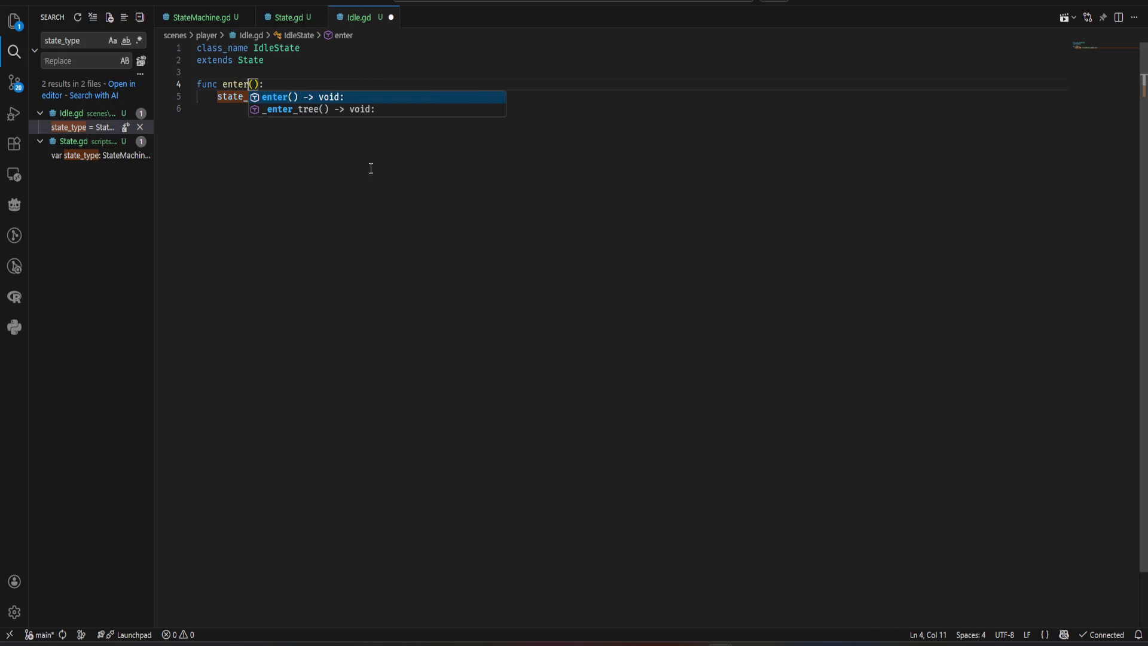
left_click(202, 159)
left_click(418, 97)
key("ctrl+s")
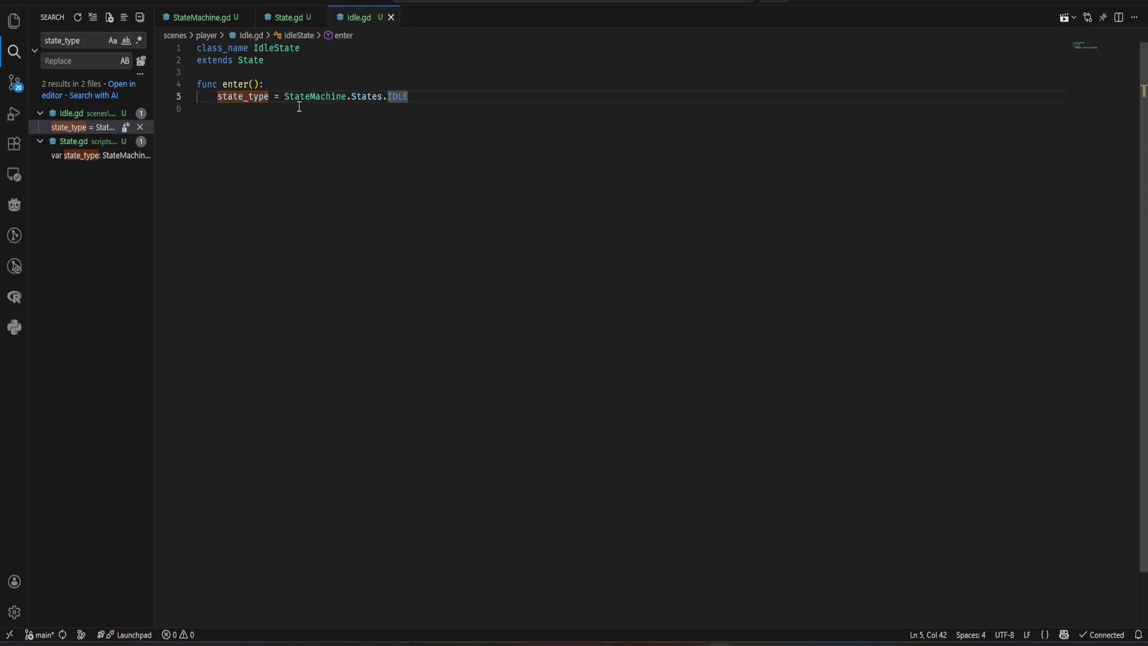
Step: Wrap the IDLE assignment in an 'if not state_type:' check and save
left_click(268, 86)
key("Return")
type("if not s")
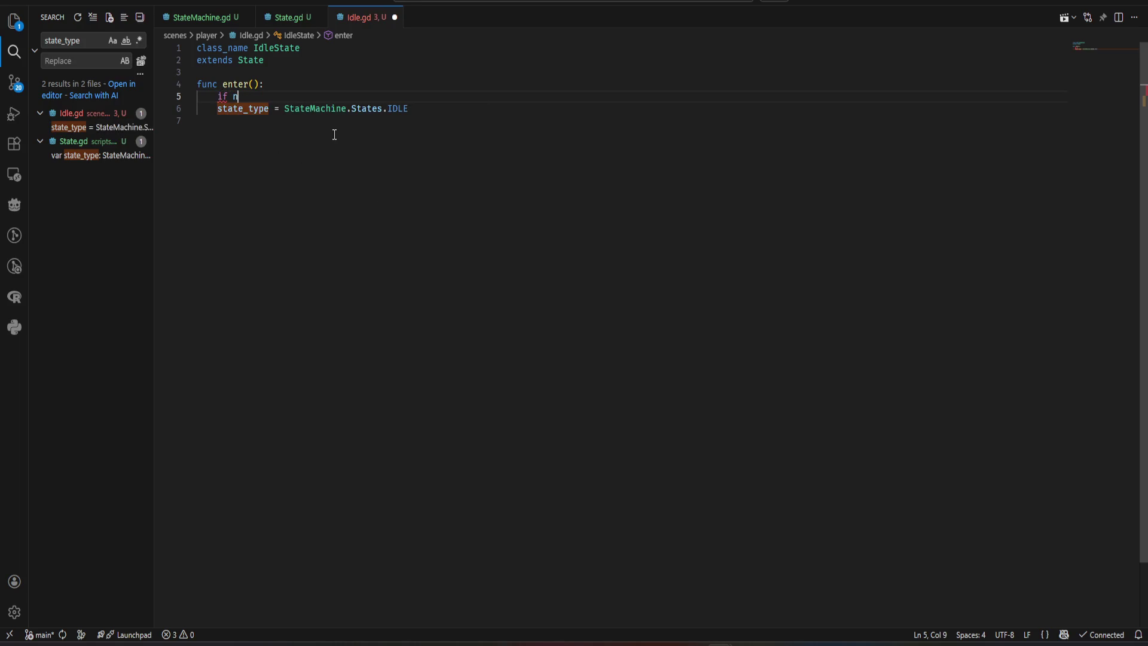
type("tate")
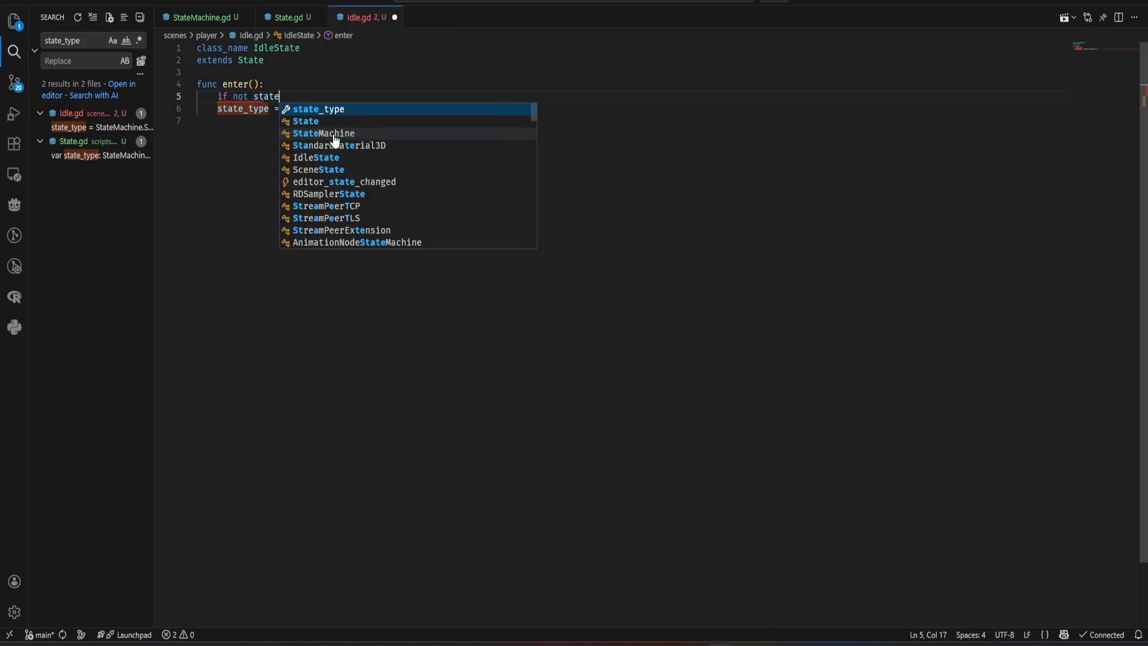
key("Tab")
type(":")
left_click(217, 109)
key("Tab")
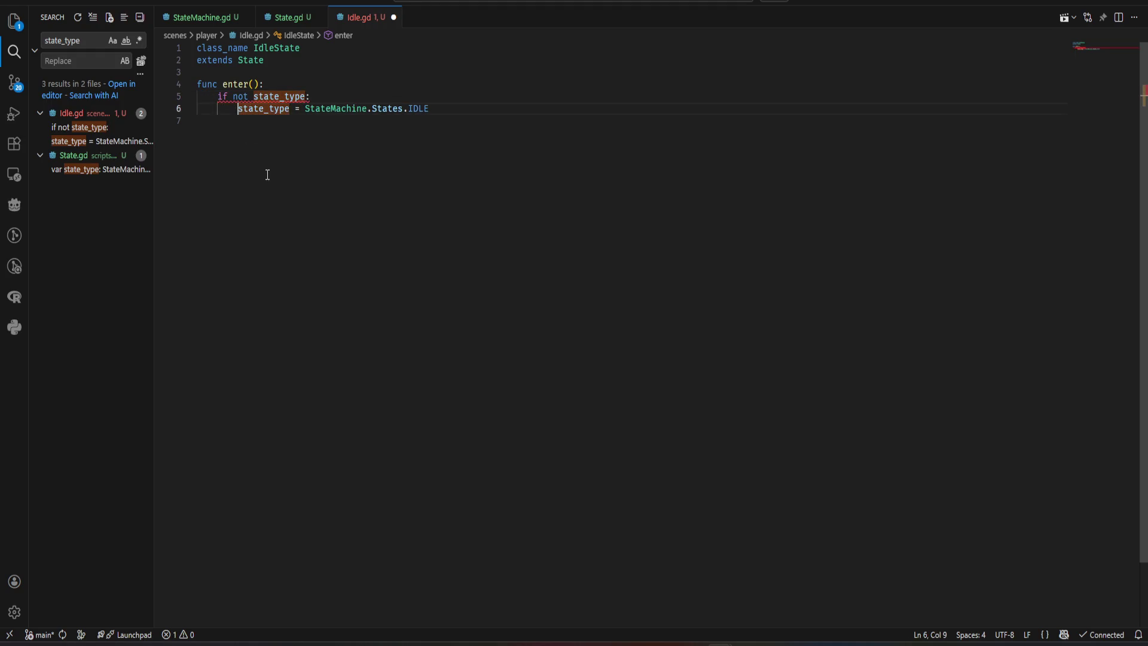
key("ctrl+s")
Step: Add blank lines after the assignment and bring the reference Godot project forward
left_click(487, 109)
key("Return")
key("BackSpace")
key("Return")
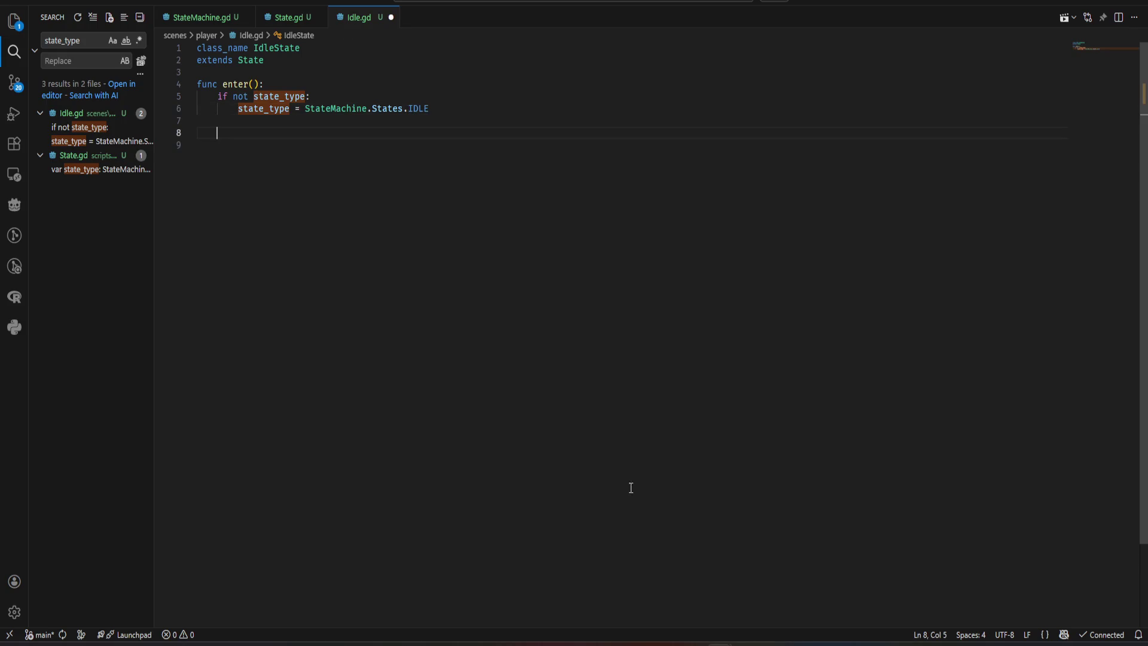
mouse_move(693, 642)
left_click(661, 622)
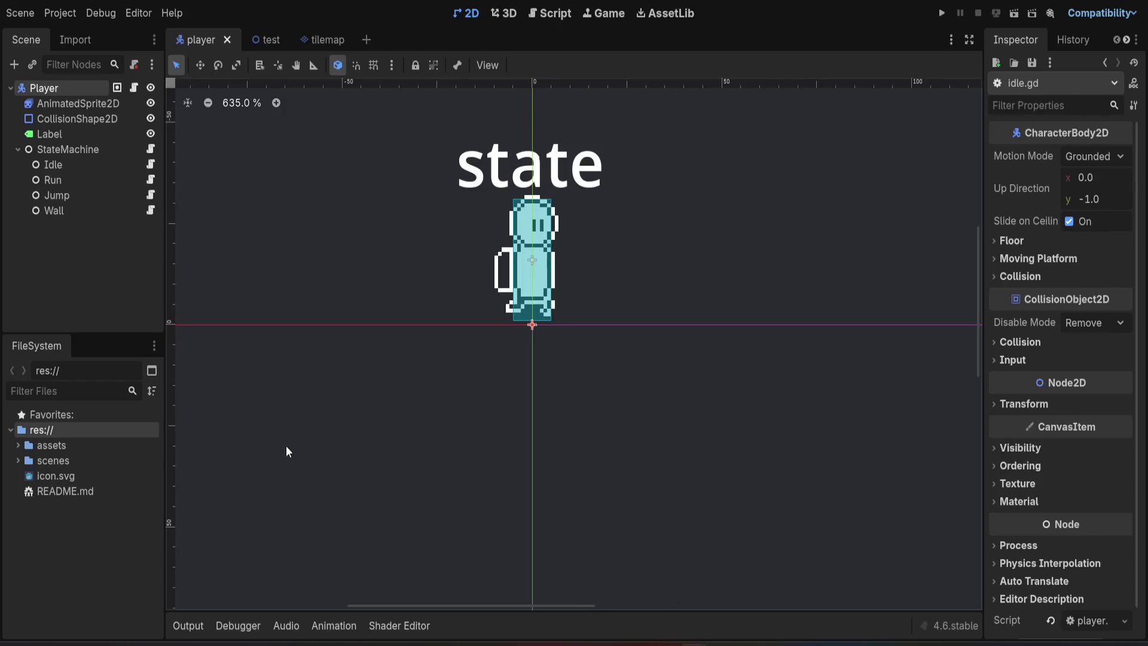
Step: Review the reference project's idle.gd, then return to the working project and save
left_click(664, 586)
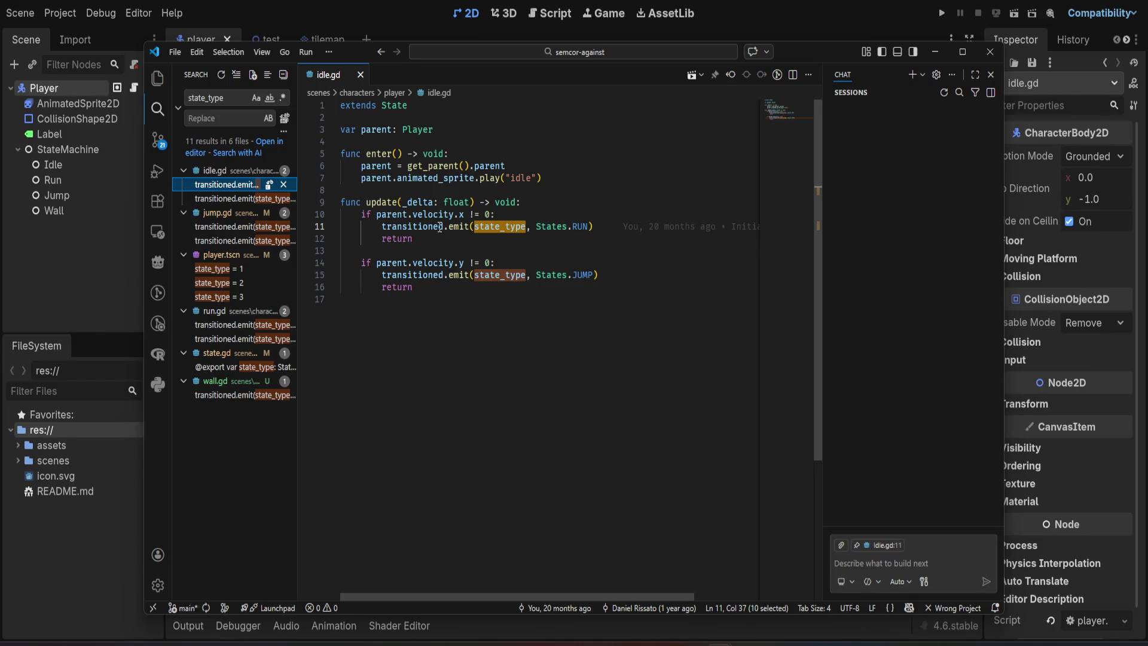
mouse_move(440, 227)
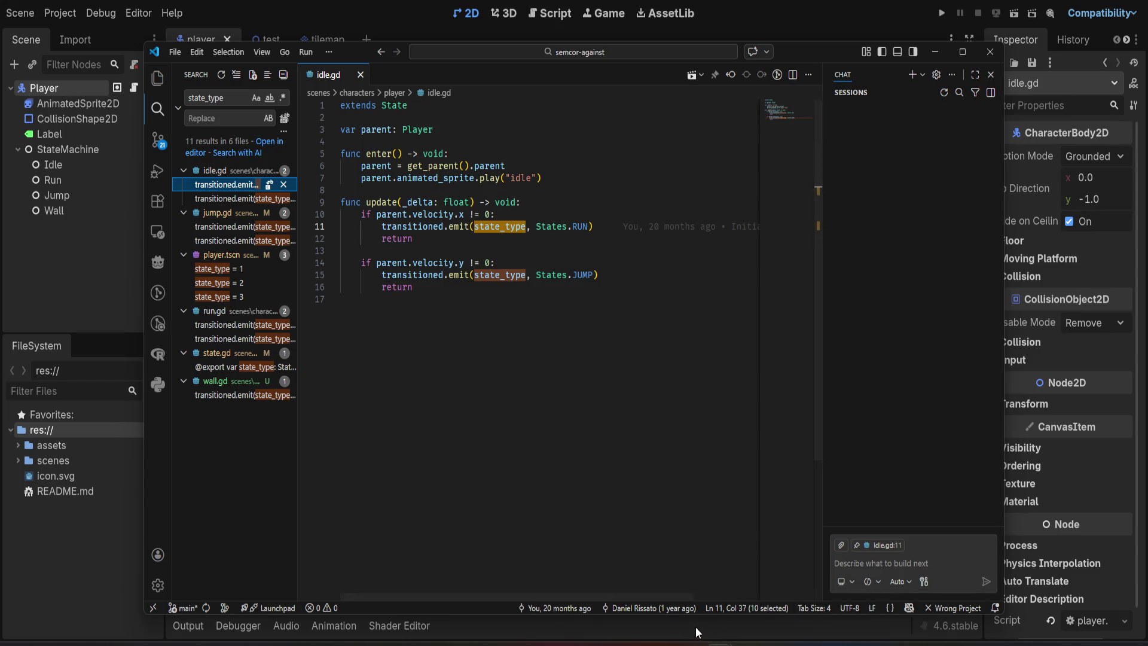
mouse_move(696, 641)
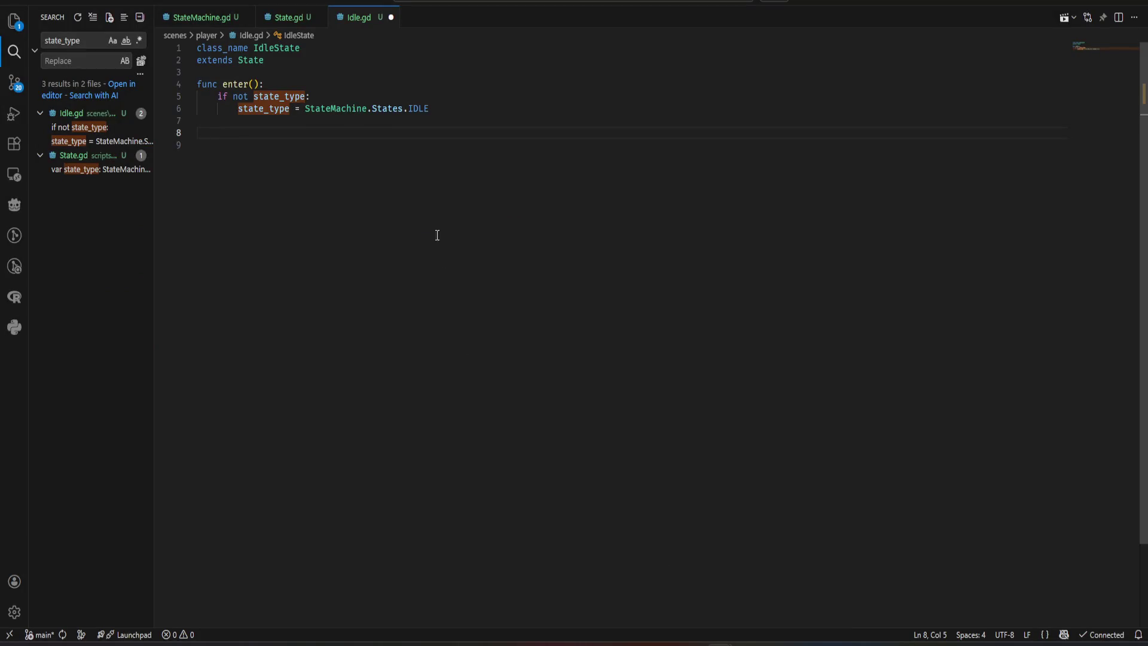
key("ctrl+s")
Step: Open State.gd from the state_type reference and make room on line 4 for a new variable
left_click(290, 49, "ctrl")
left_click(412, 99)
key("Return")
key("BackSpace")
key("Up")
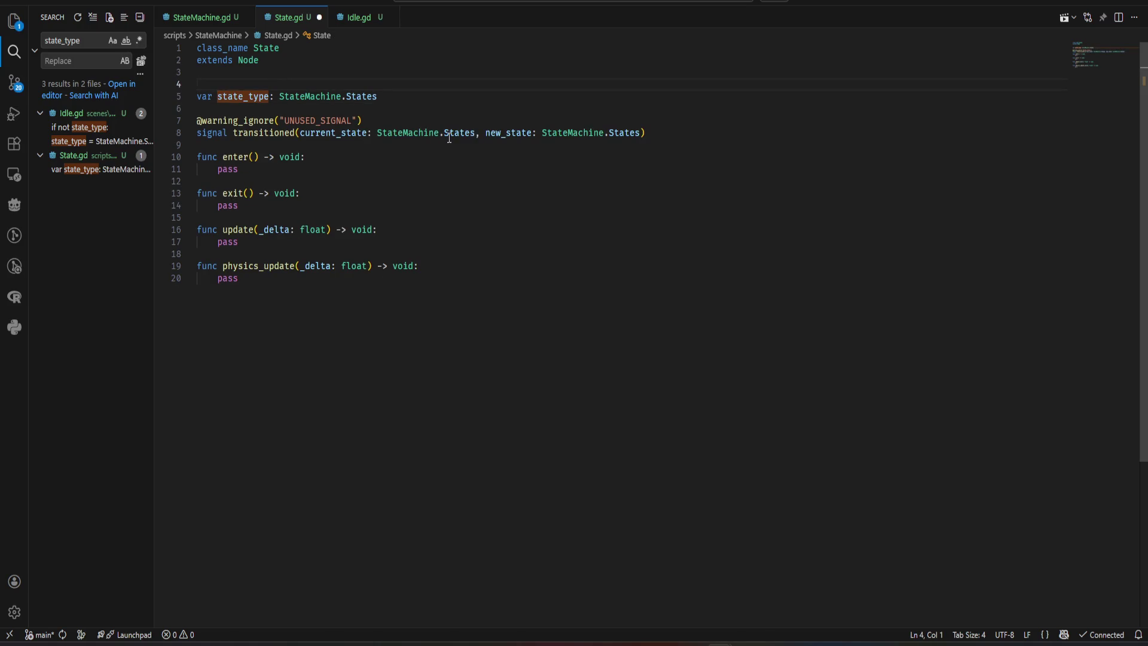
key("Return")
key("Up")
type("@onready var")
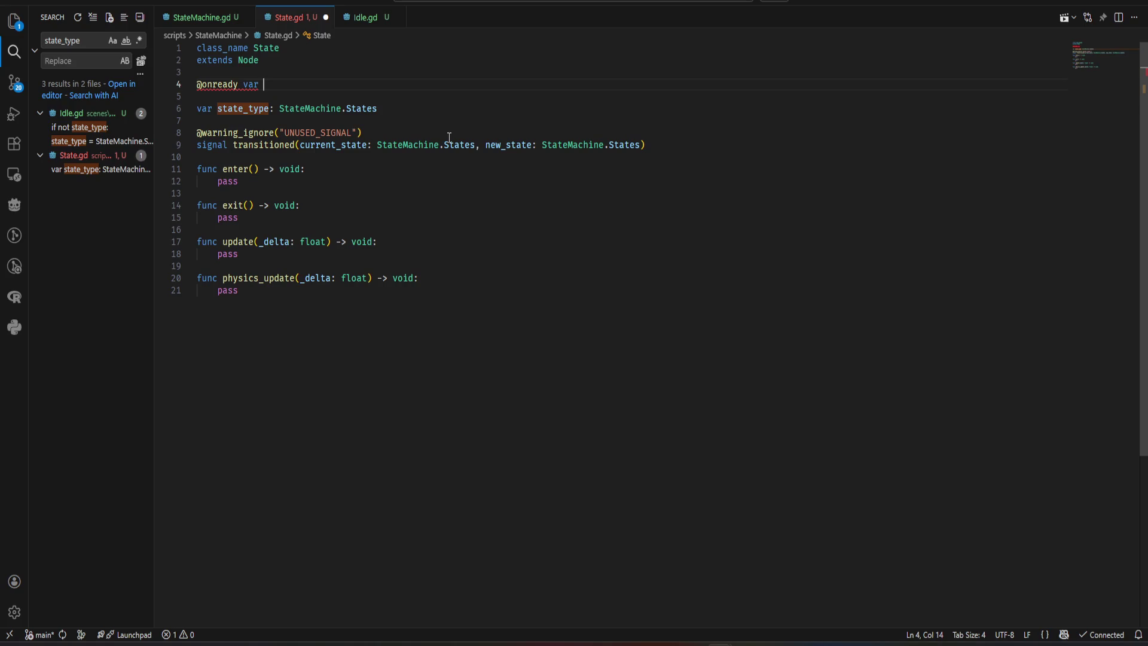
type("state")
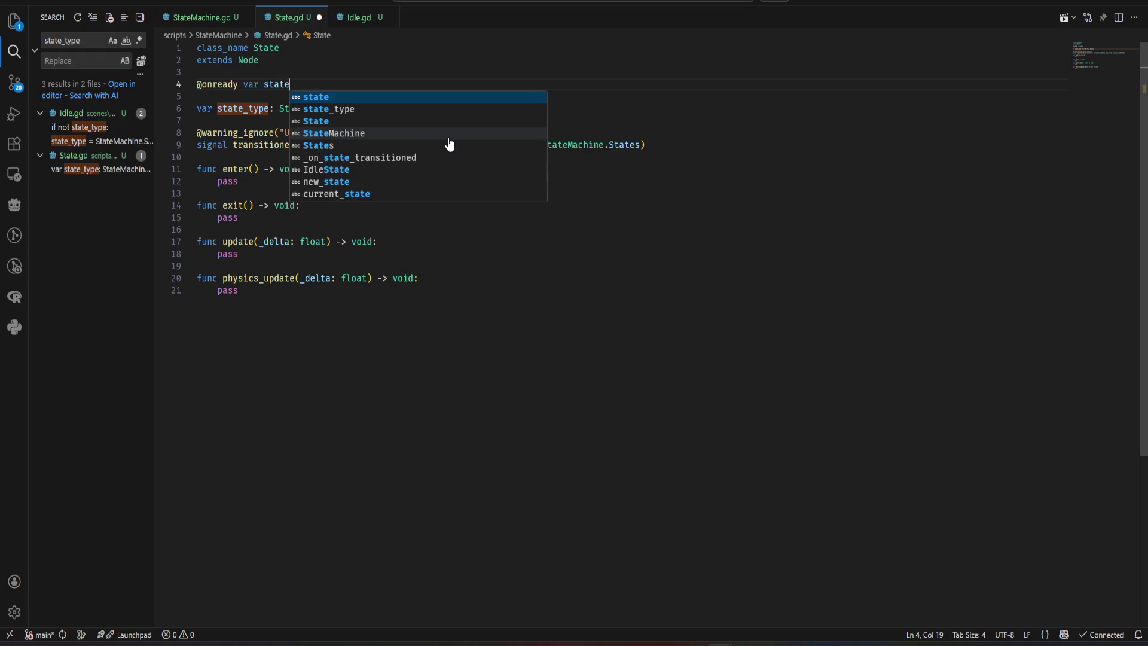
type("_machine.")
key("BackSpace")
type(": State")
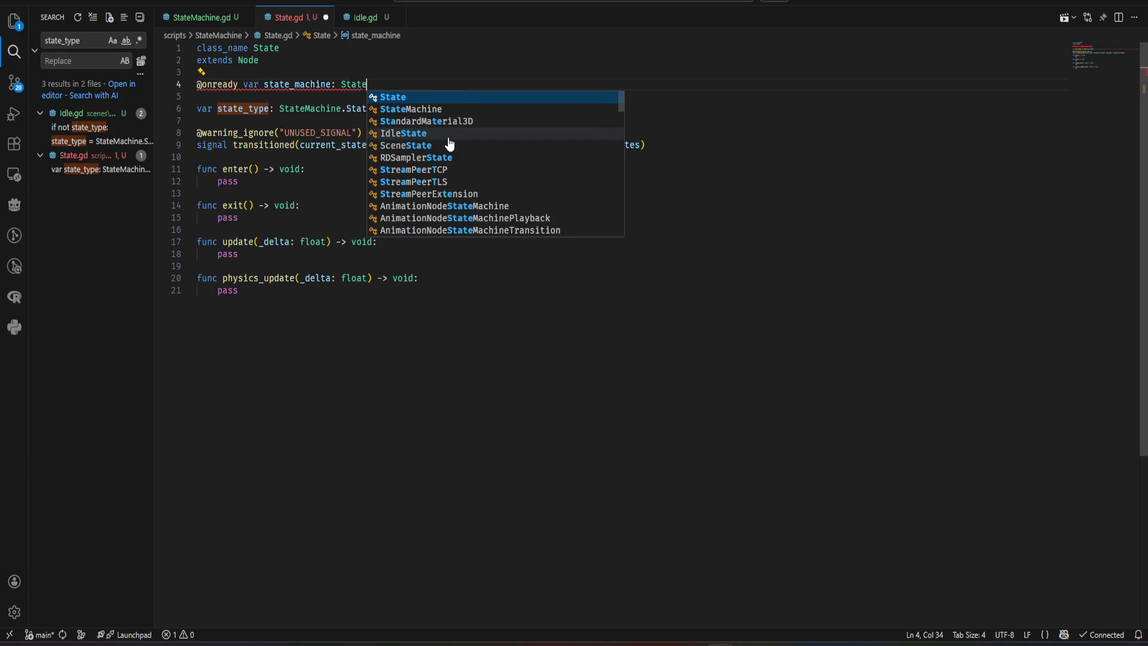
key("Down")
key("Return")
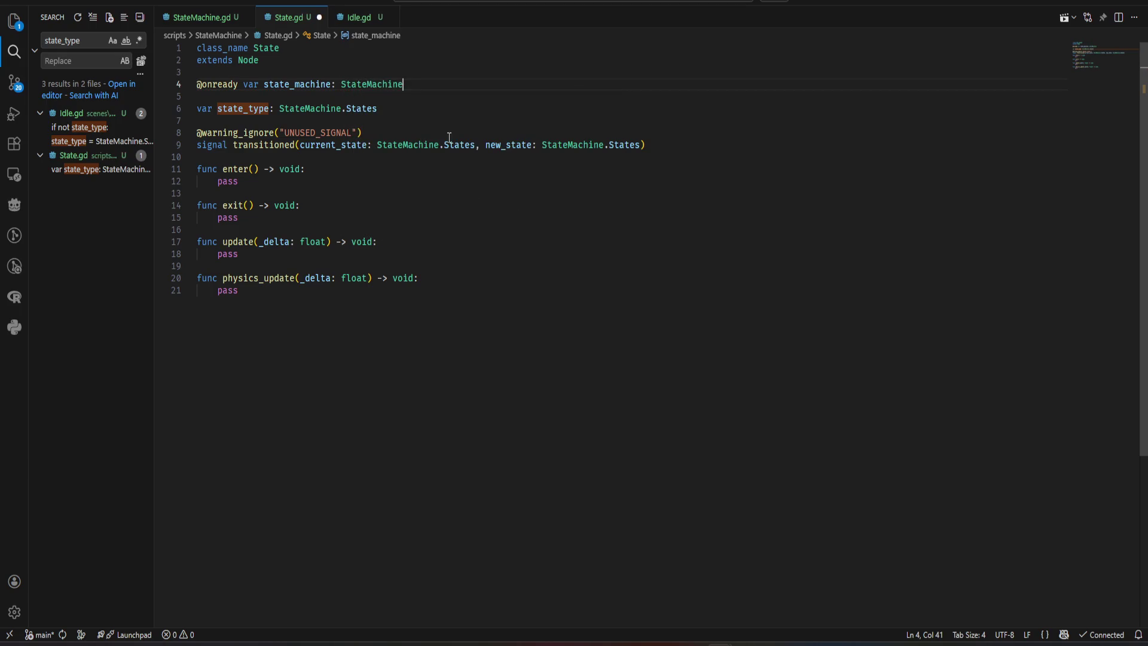
type("get_")
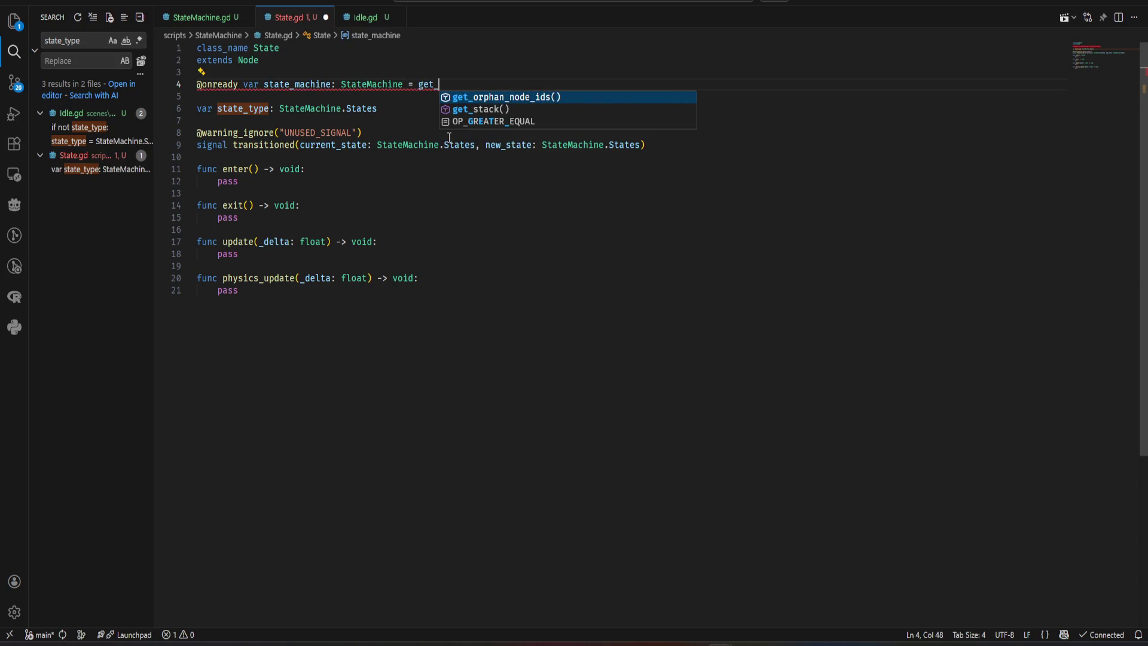
type("parent(")
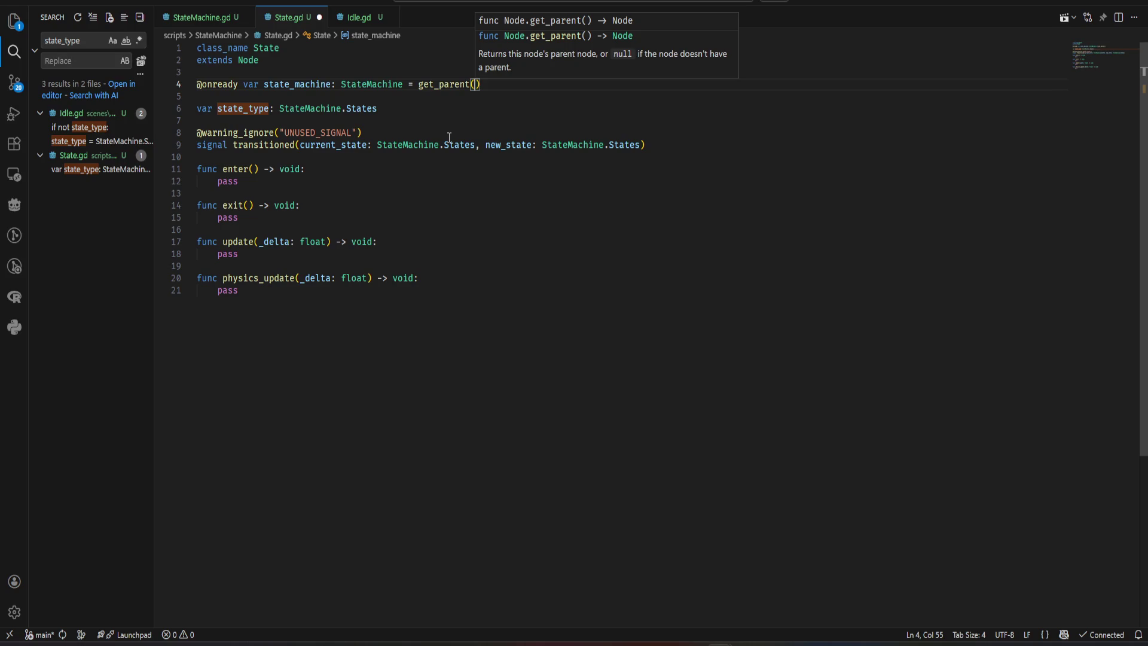
Step: Save State.gd, glance at the Idle and StateMachine scripts, then return to Godot's player scene
key("ctrl+s")
left_click(511, 290)
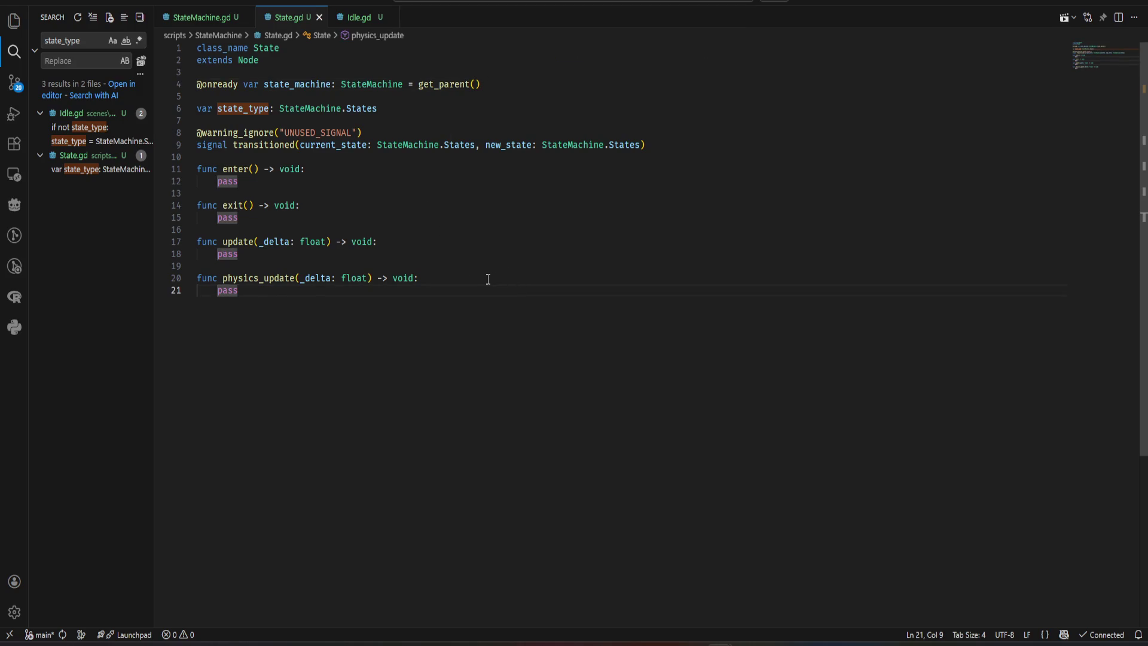
left_click(359, 19)
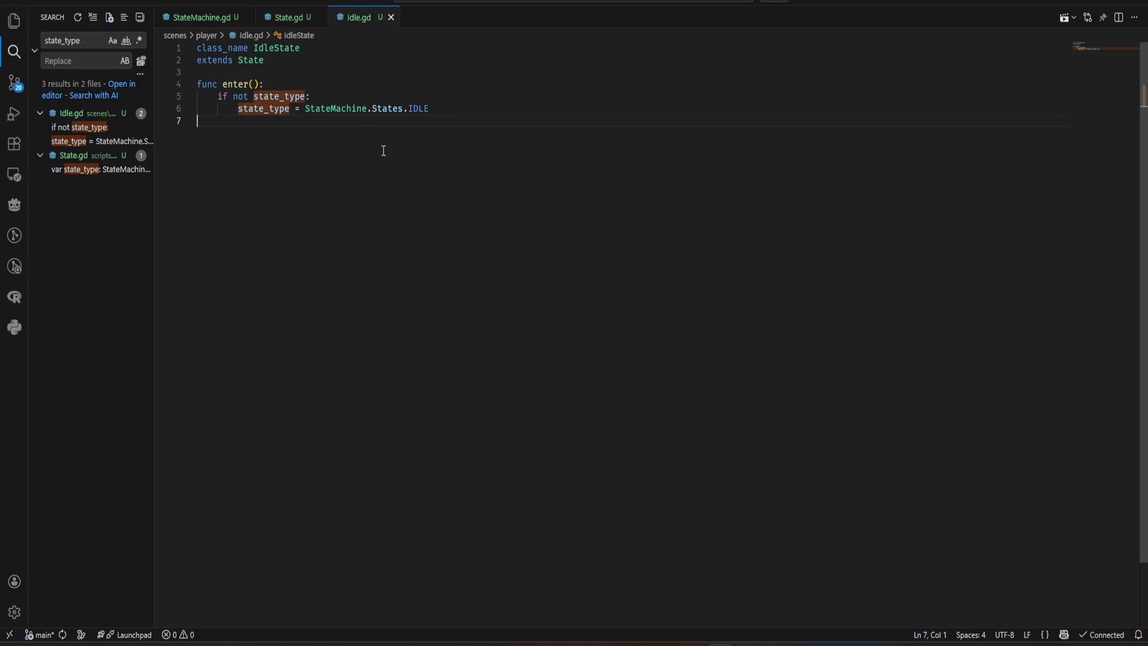
left_click(192, 17)
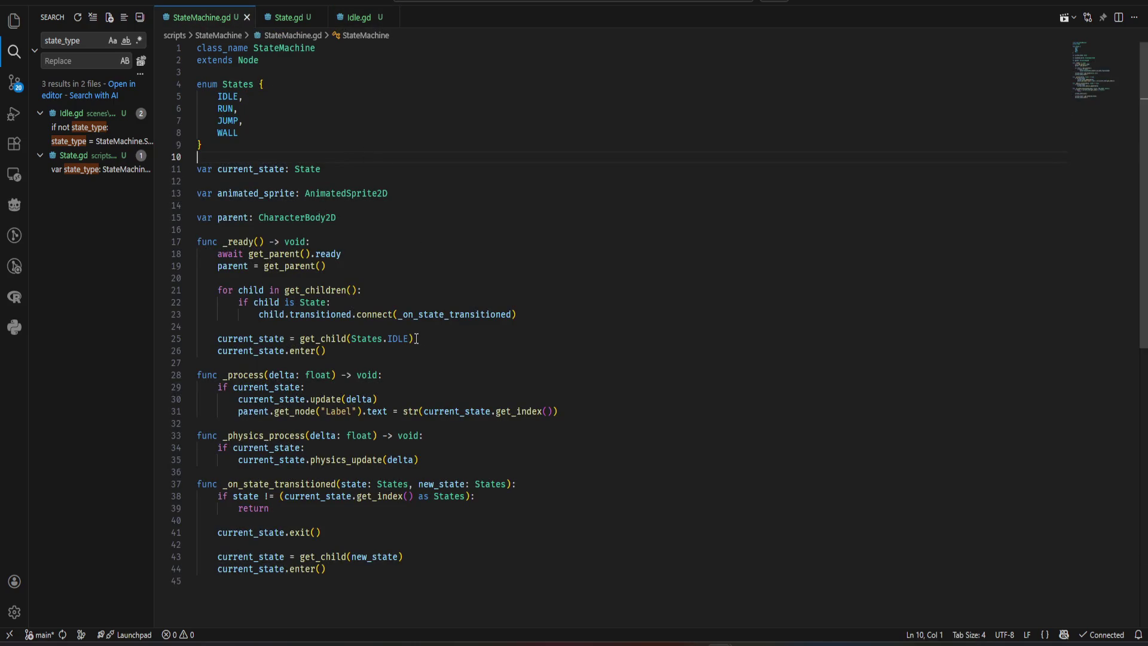
left_click(640, 576)
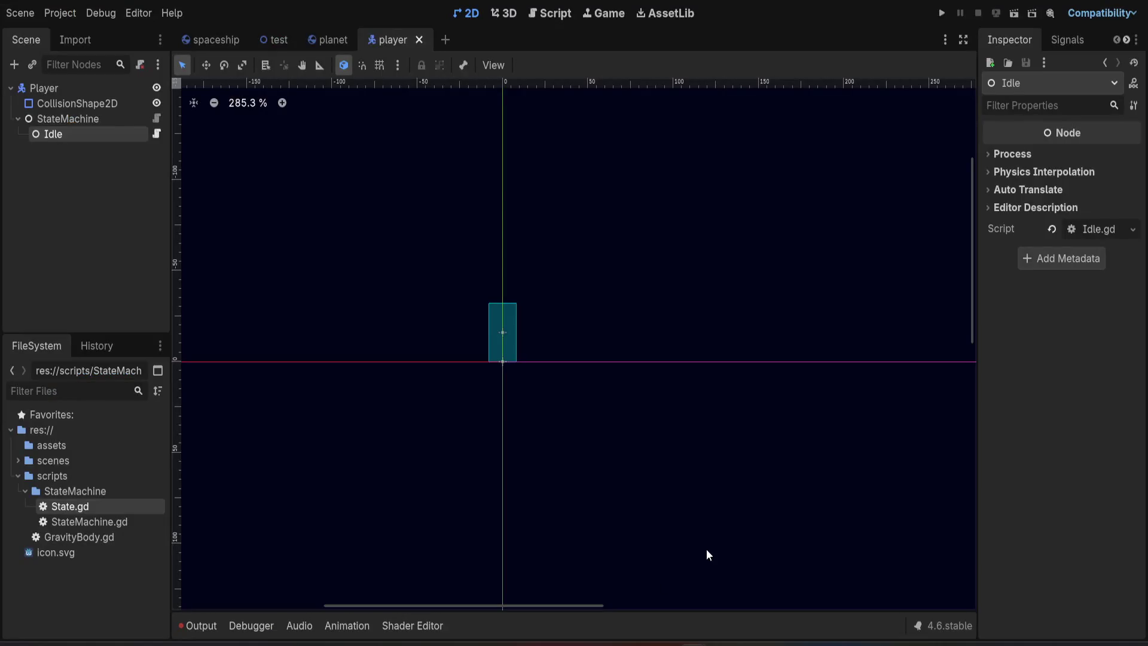
Step: Duplicate the Idle node under StateMachine, rename the copy to Run, and save the player scene
right_click(63, 133)
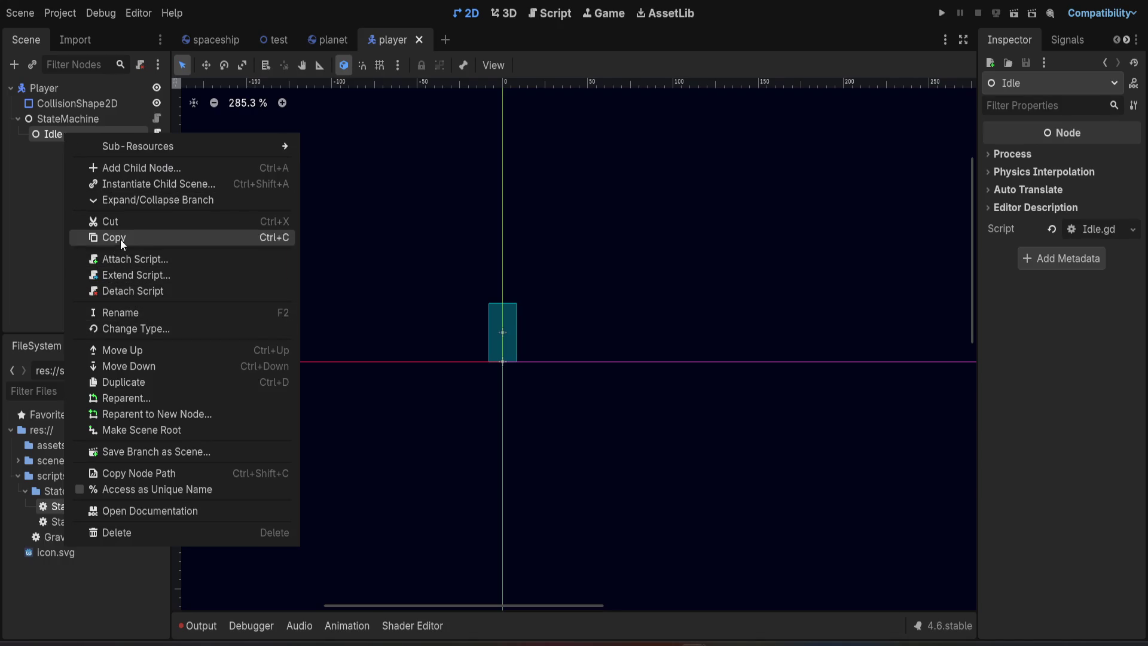
left_click(115, 382)
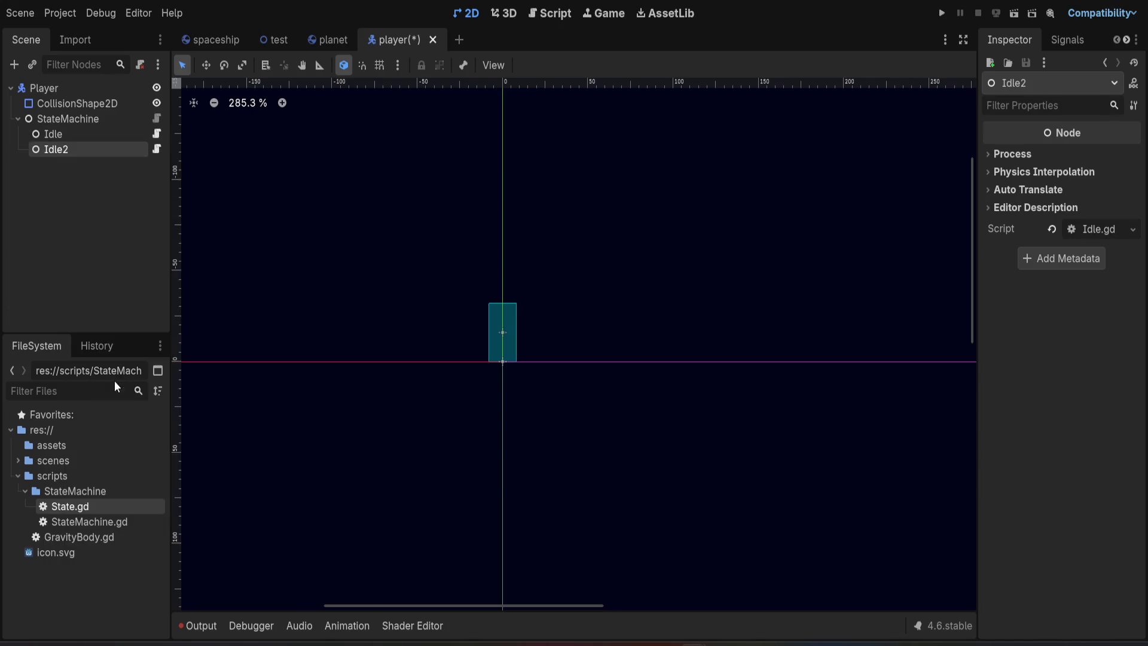
key("F2")
type("RUn")
key("Return")
key("F2")
type("Eu")
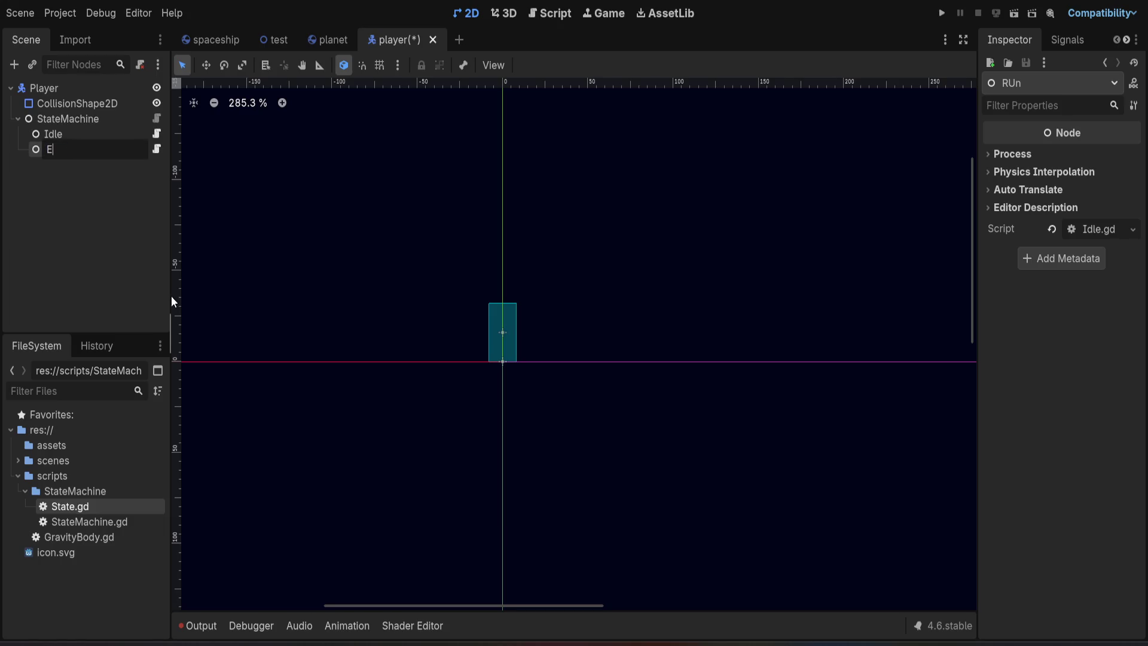
key("BackSpace")
key("BackSpace")
type("Run")
key("Return")
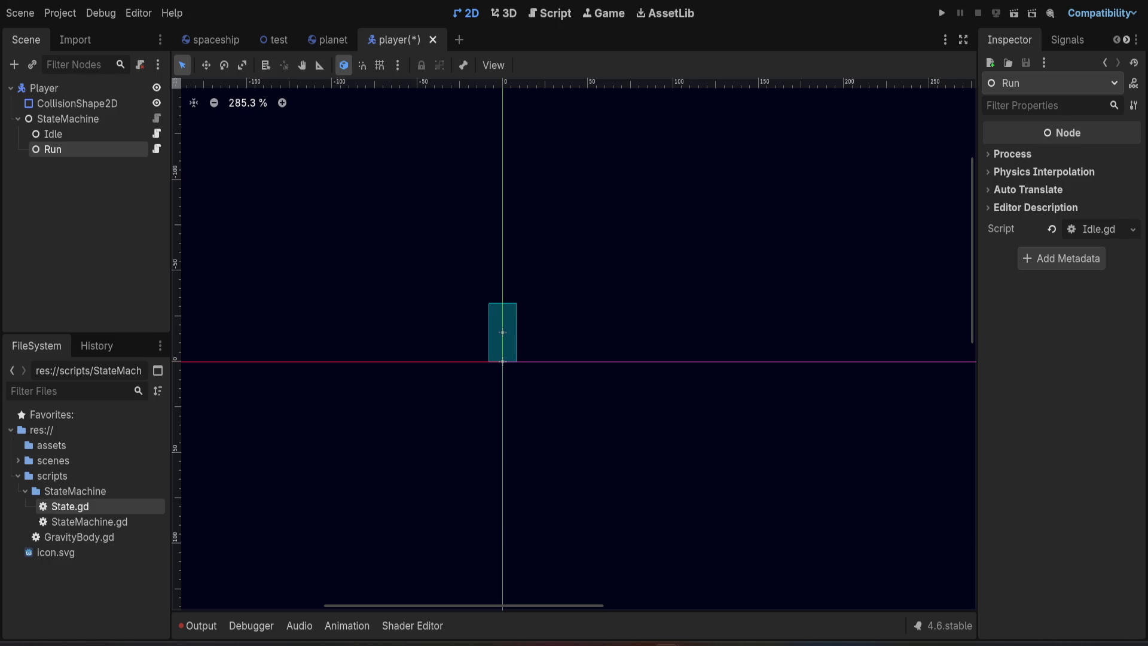
key("ctrl+s")
key("alt+Tab")
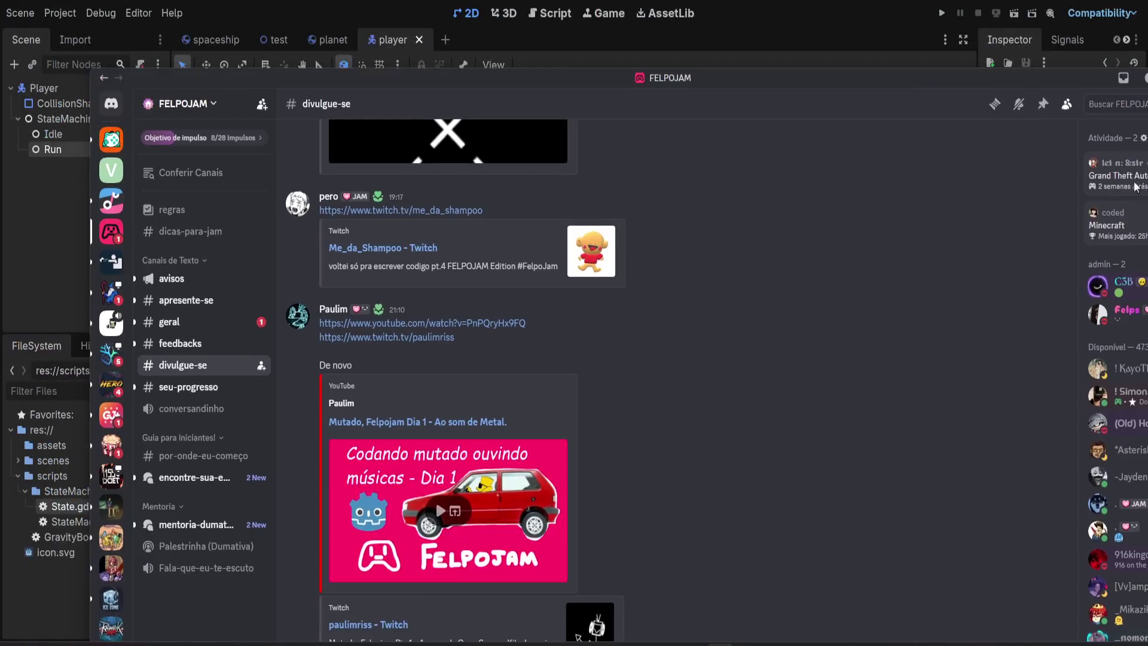
Step: Leave the Discord window and bring the Spotify album page to the front
key("alt+Tab")
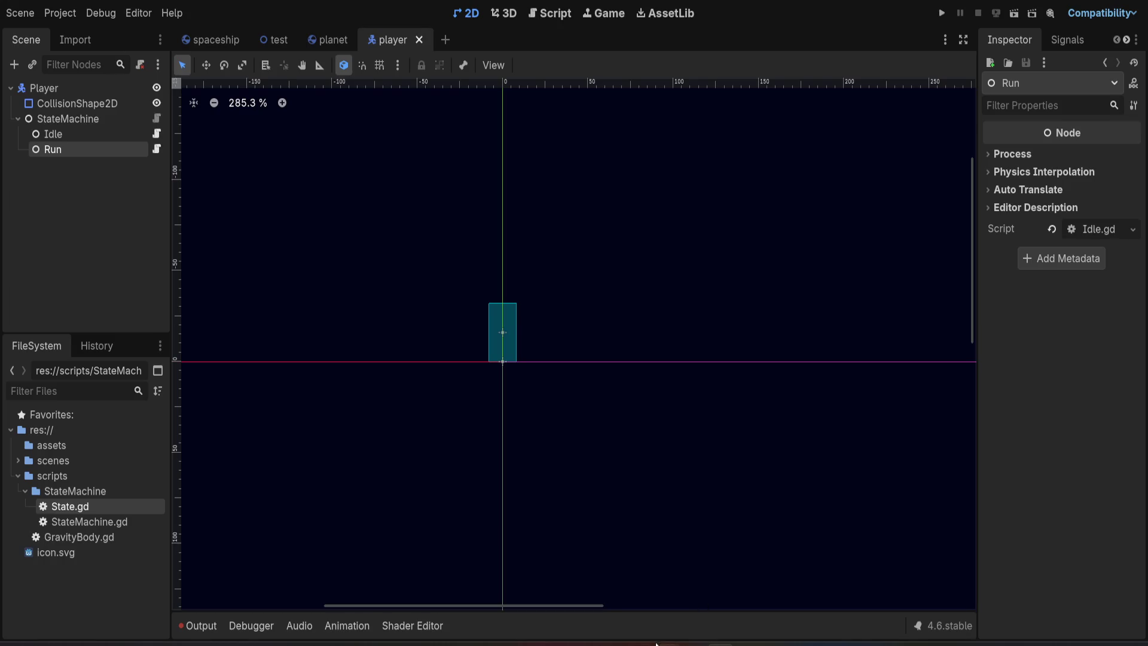
mouse_move(641, 644)
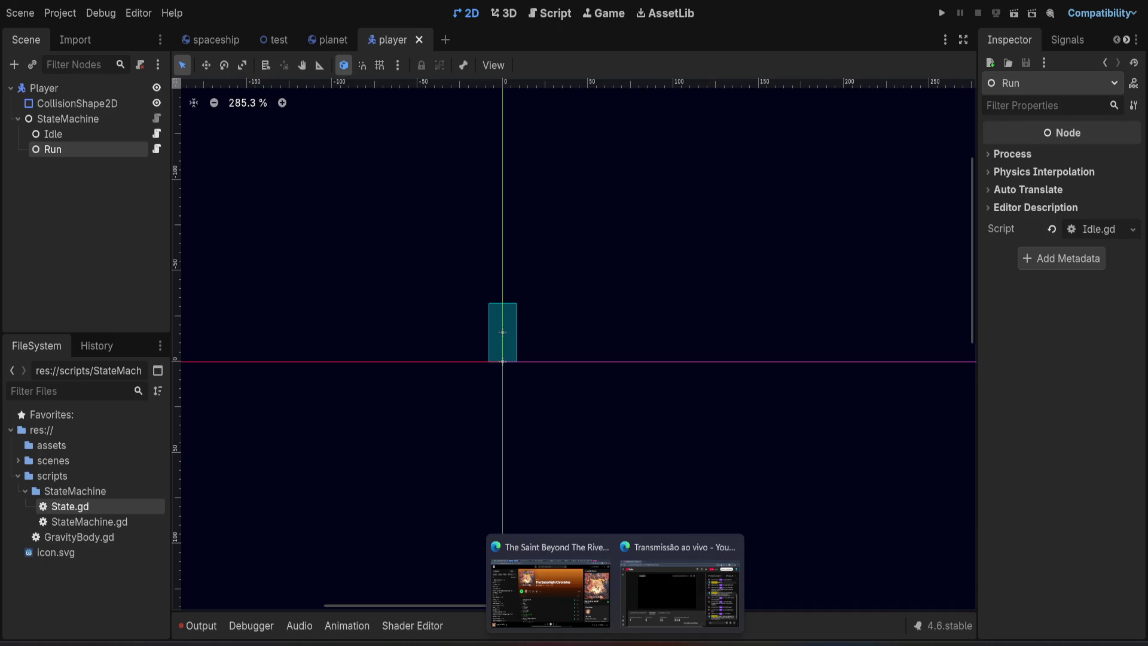
left_click(544, 594)
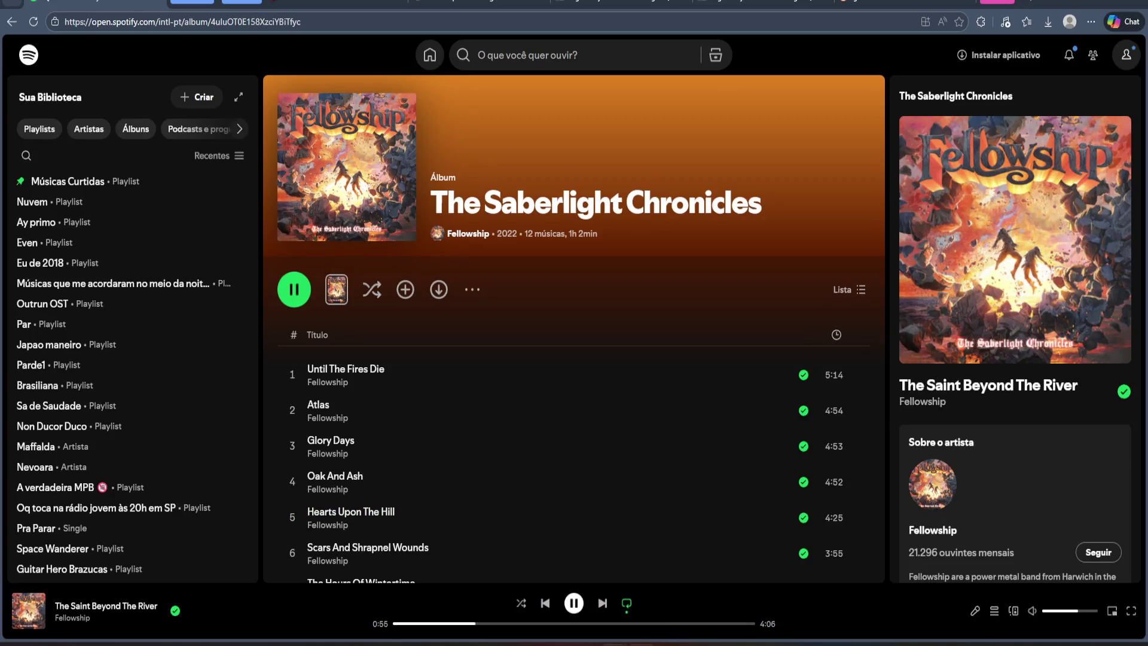
Step: Close the reference project's Godot editor and its idle.gd code window
left_click(716, 590)
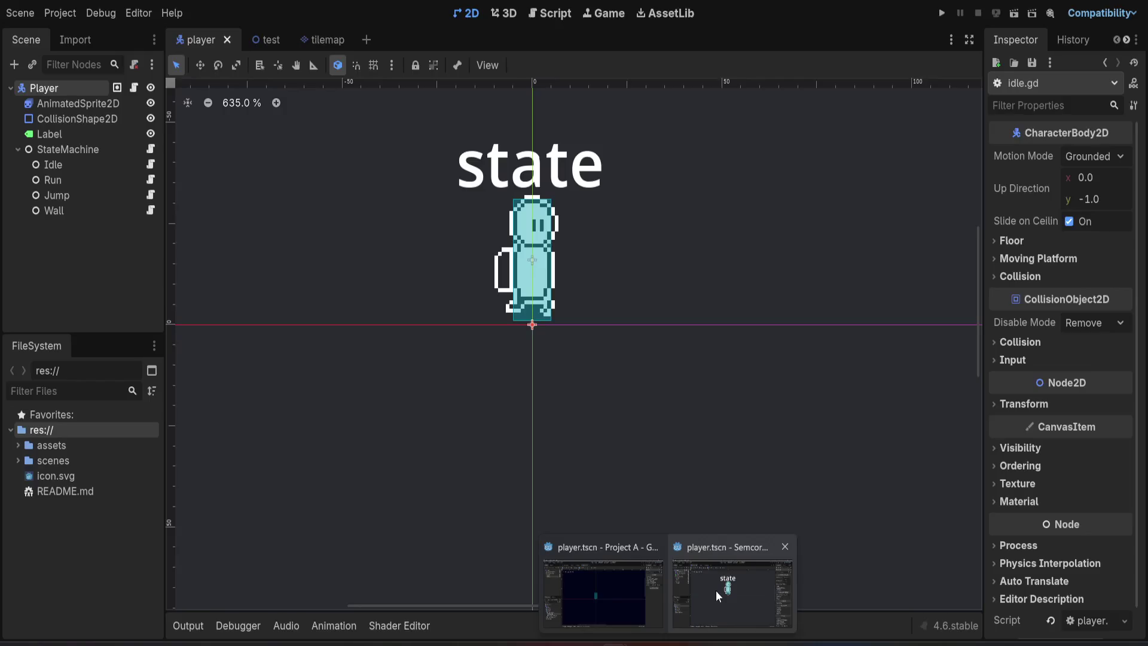
left_click(1135, 3)
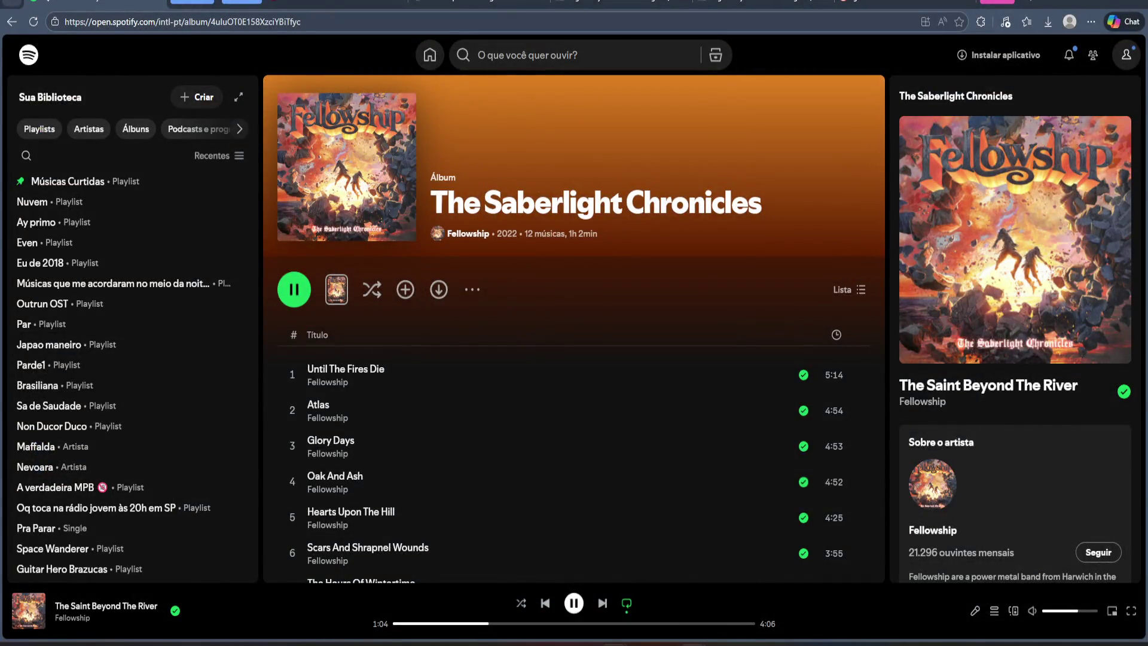
mouse_move(712, 635)
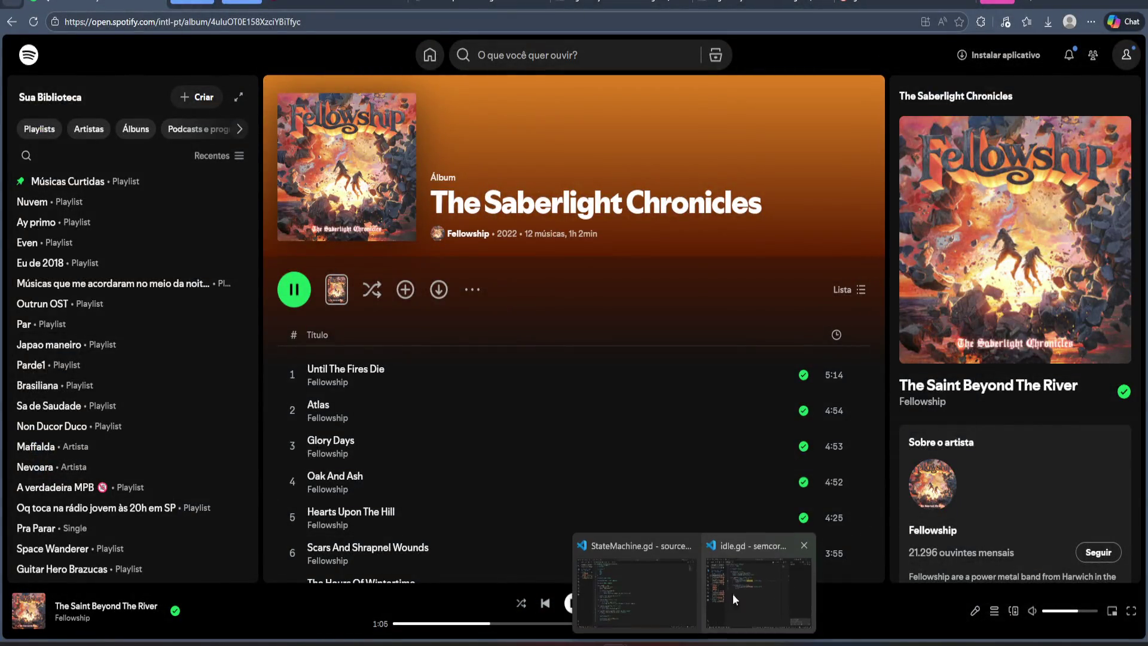
left_click(733, 593)
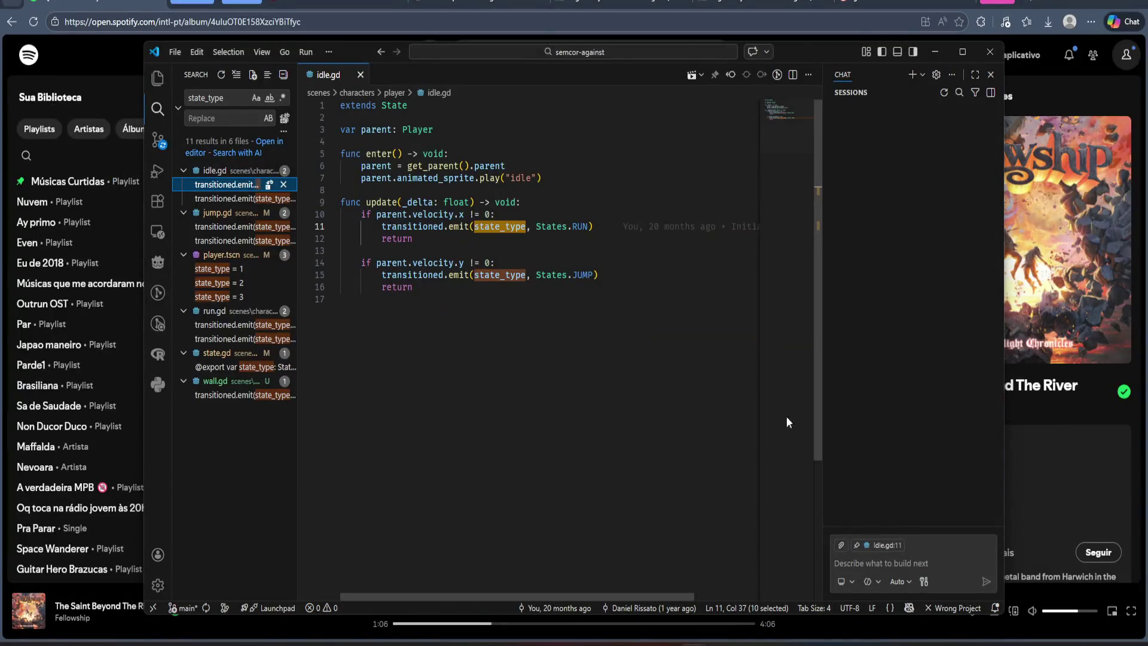
left_click(988, 53)
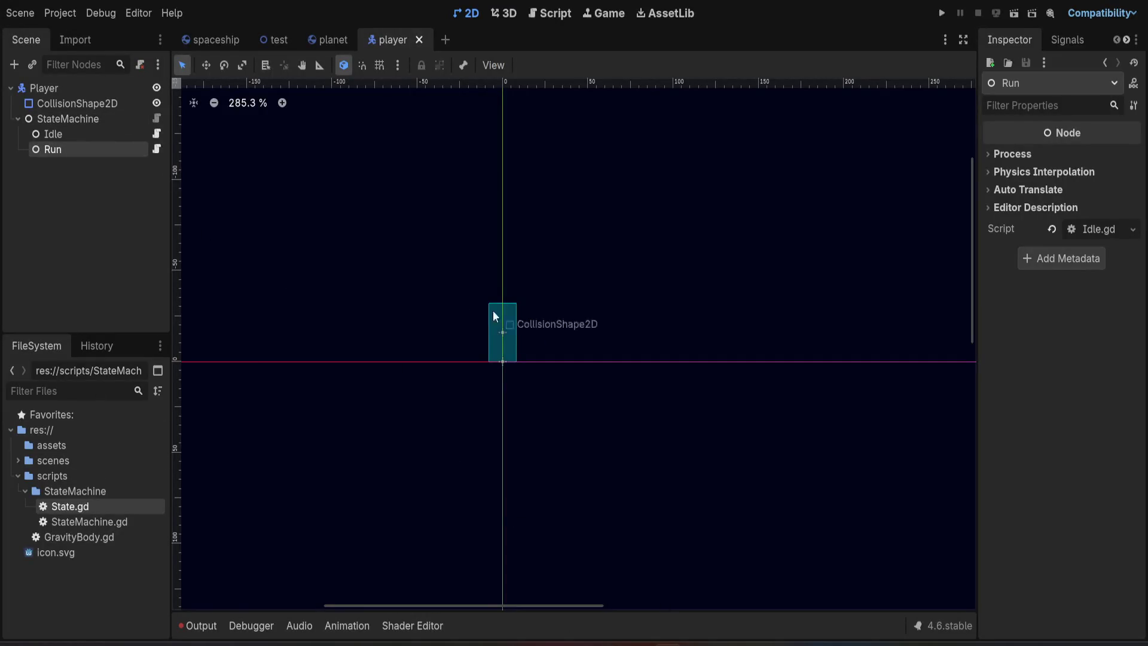
Step: Add a ColorRect child node to the Player node
right_click(66, 87)
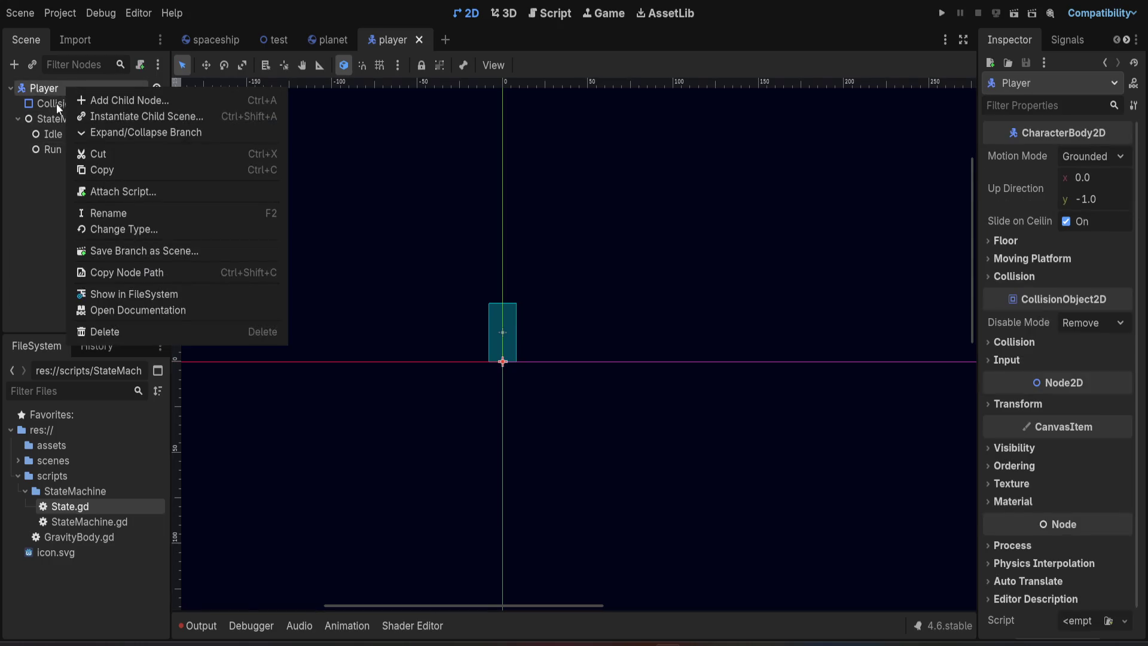
left_click(112, 98)
type("color")
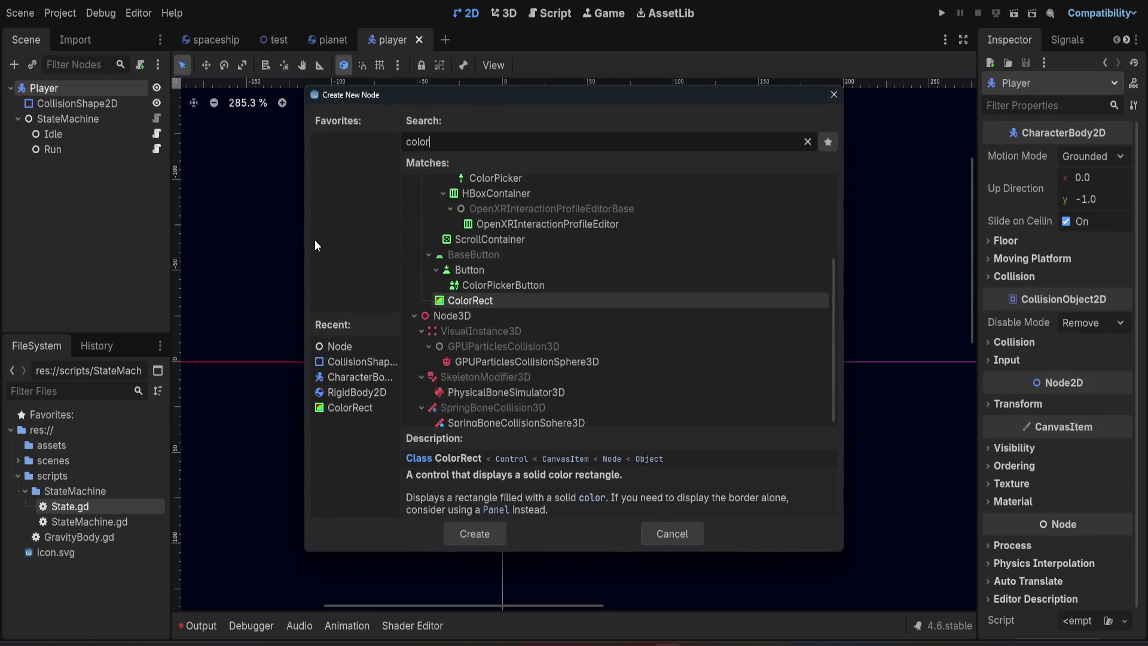
key("Return")
Step: Move and resize the ColorRect into a narrow upright box on the x-axis, then save the scene
mouse_move(532, 399)
left_mouse_down()
mouse_move(530, 361)
mouse_move(557, 335)
mouse_move(543, 338)
left_mouse_up()
scroll(521, 340, "up", 5)
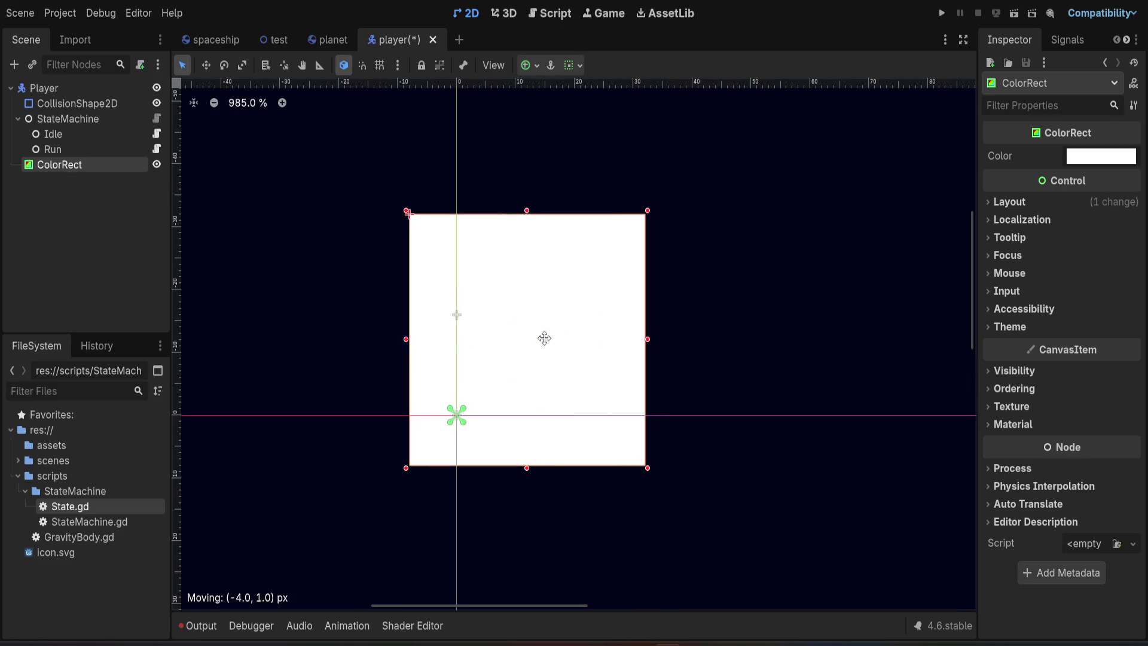
left_click(649, 469)
left_click(588, 411)
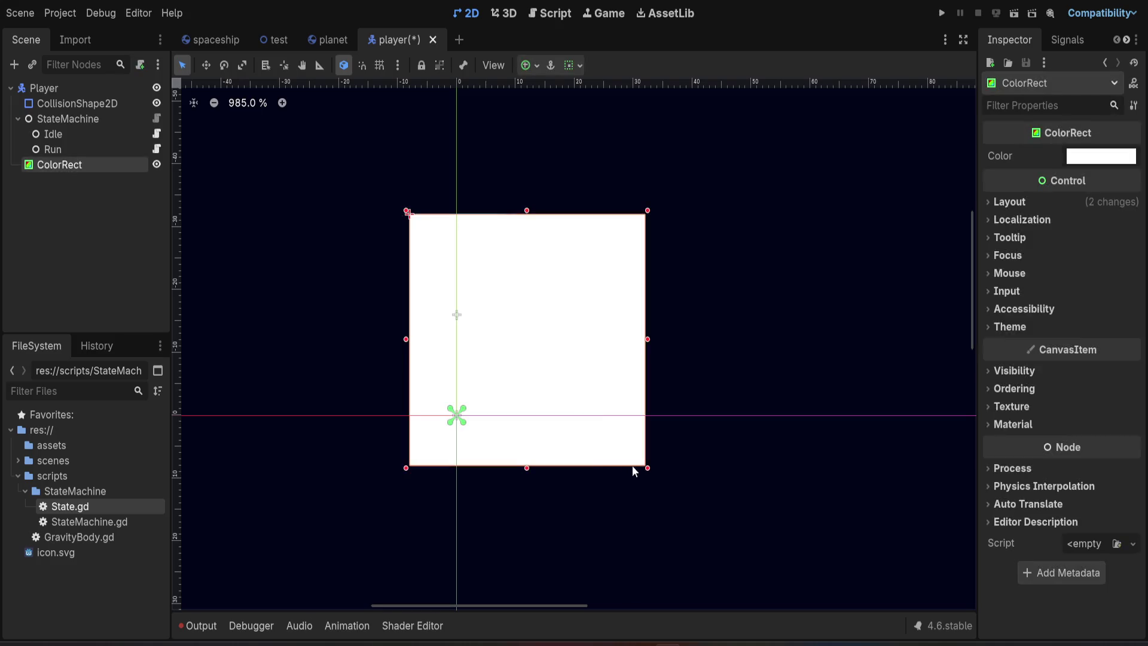
mouse_move(648, 468)
left_mouse_down()
mouse_move(501, 391)
mouse_move(504, 417)
left_mouse_up()
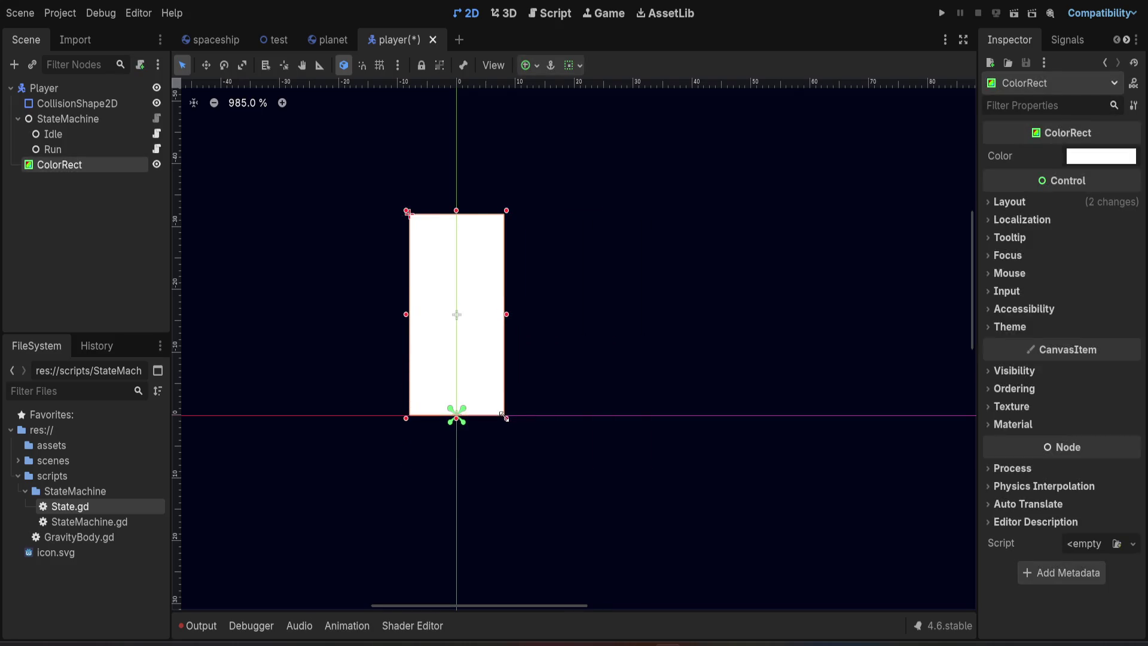
scroll(546, 373, "down", 1)
key("ctrl+s")
scroll(551, 392, "down", 3)
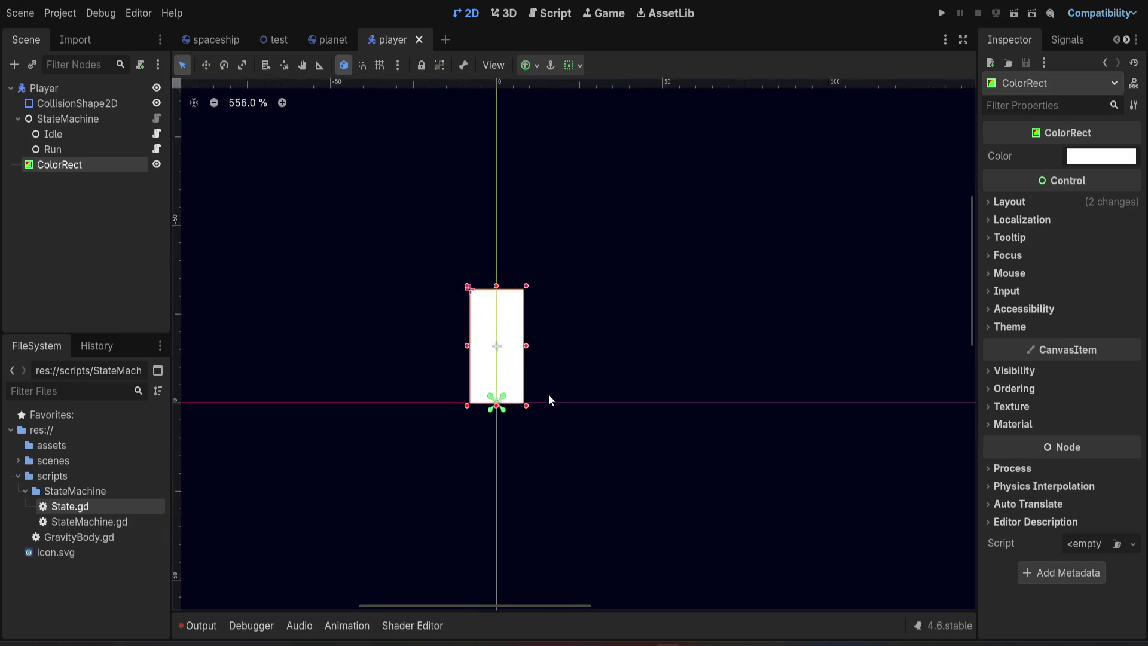
left_click_drag(553, 387, 512, 418)
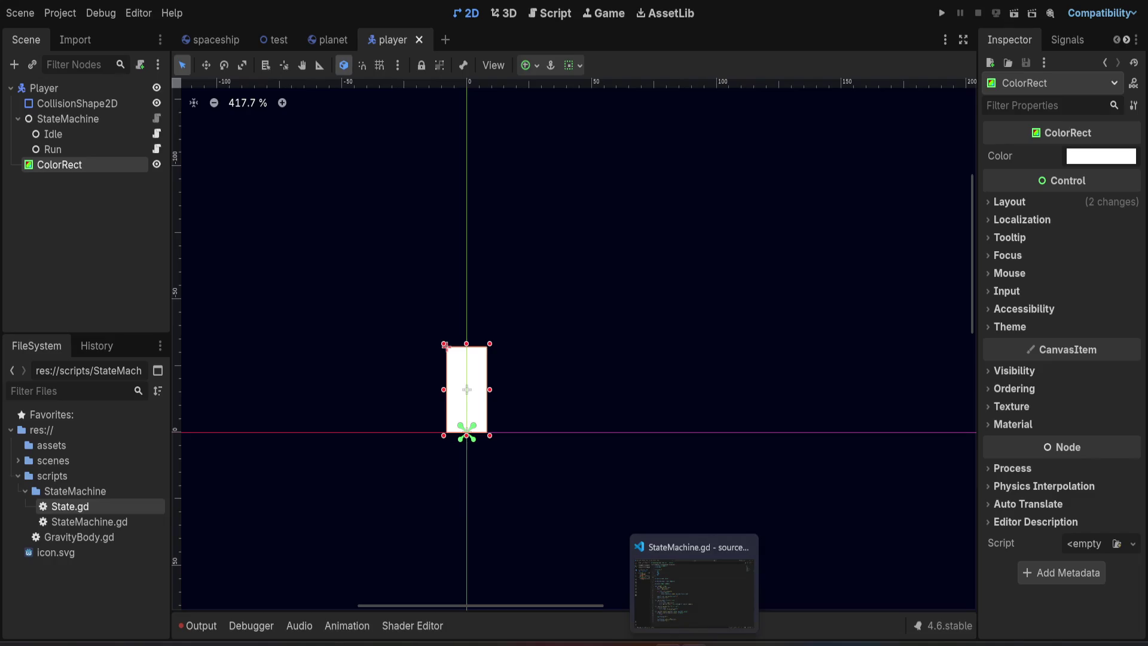
left_click(695, 645)
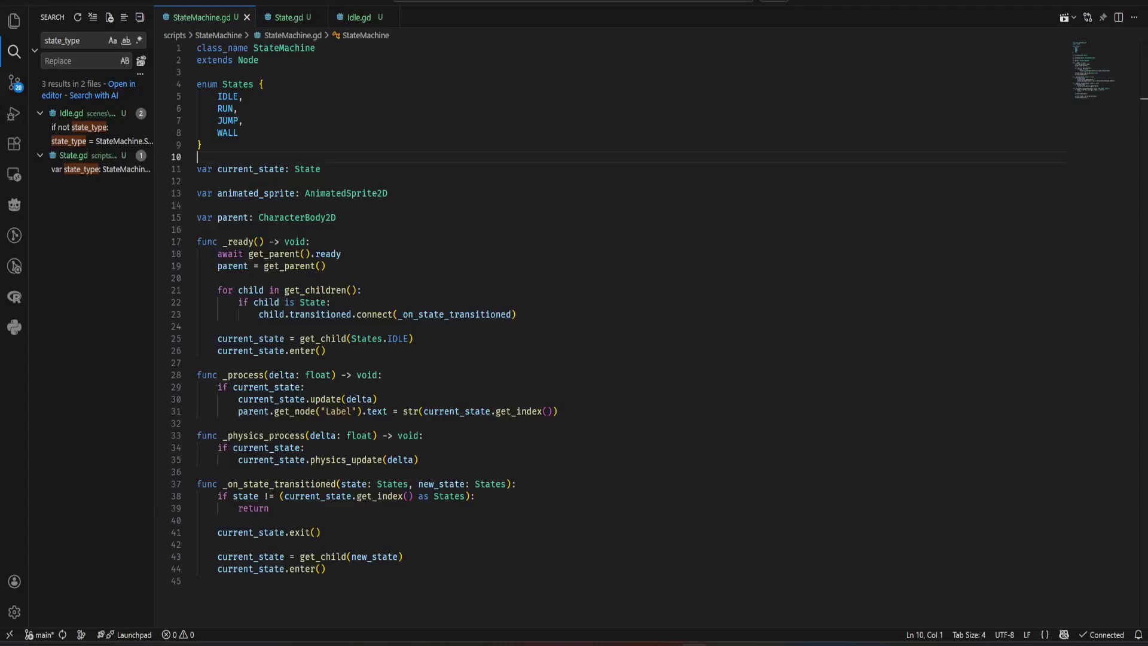
left_click(275, 20)
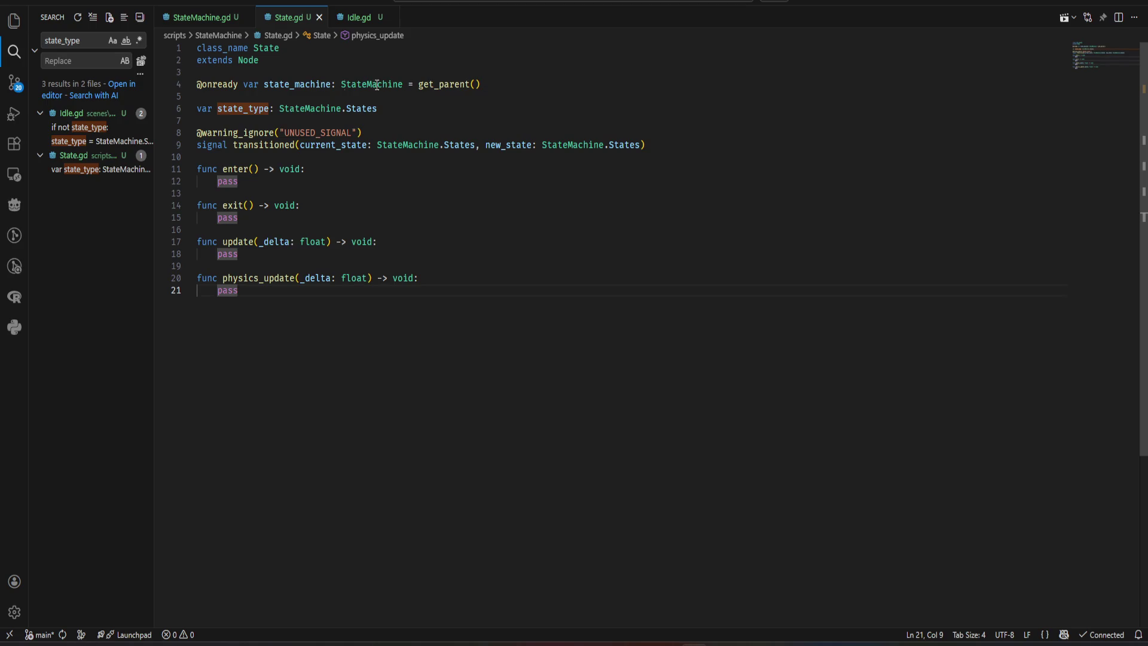
left_click_drag(248, 84, 198, 84)
type("v")
key("Escape")
key("Down")
key("BackSpace")
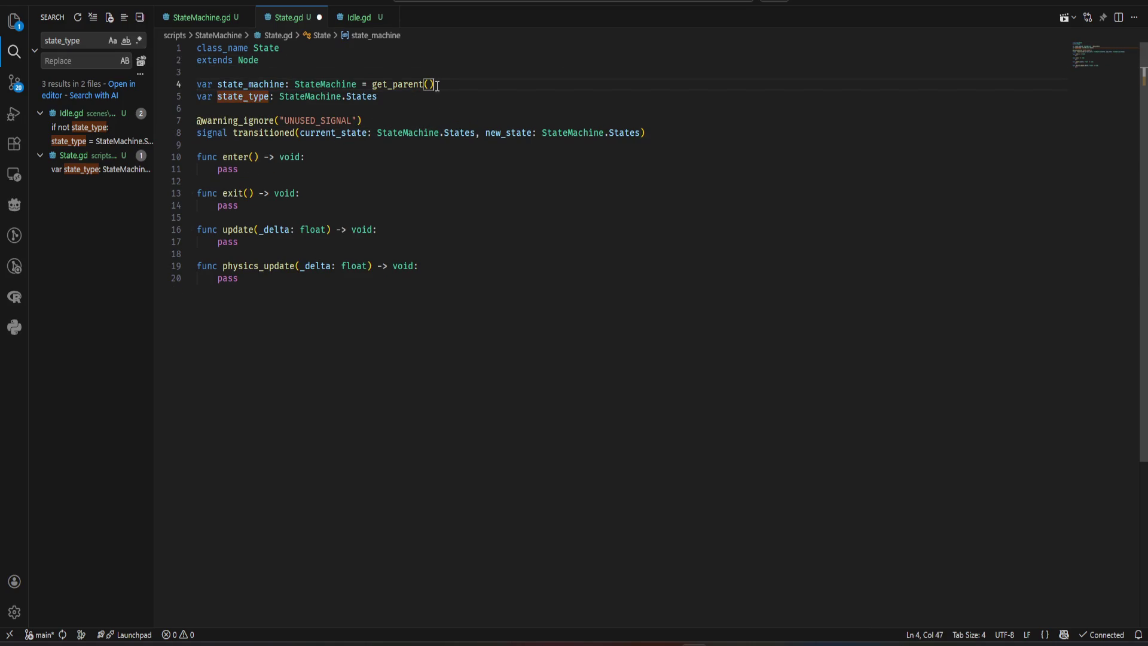
left_click_drag(438, 84, 359, 85)
key("BackSpace")
left_click(399, 60)
Step: Add 'var parent: CharacterBody2D' below the state_type line
left_click(408, 96)
key("Return")
key("Return")
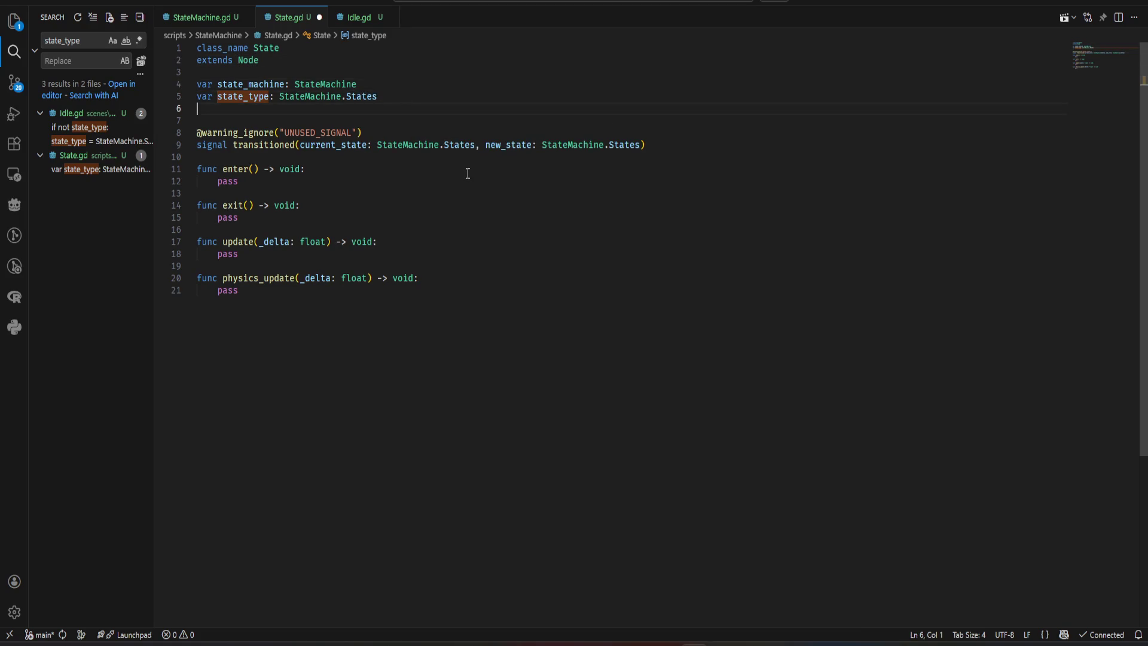
type("var")
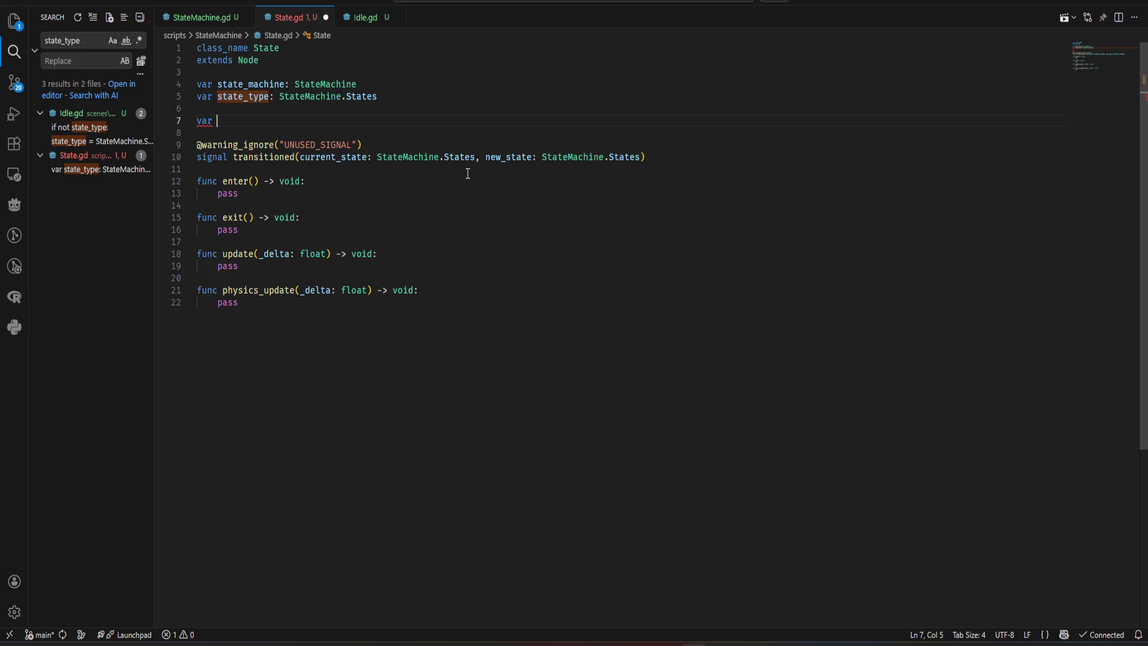
type("parent")
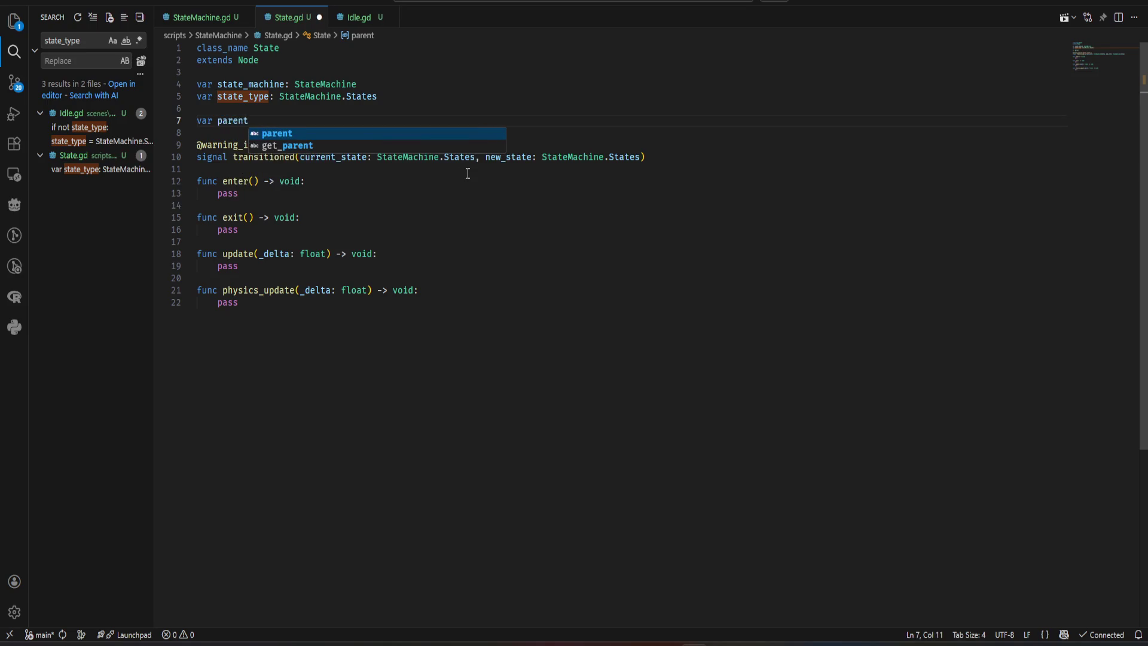
type(": chara")
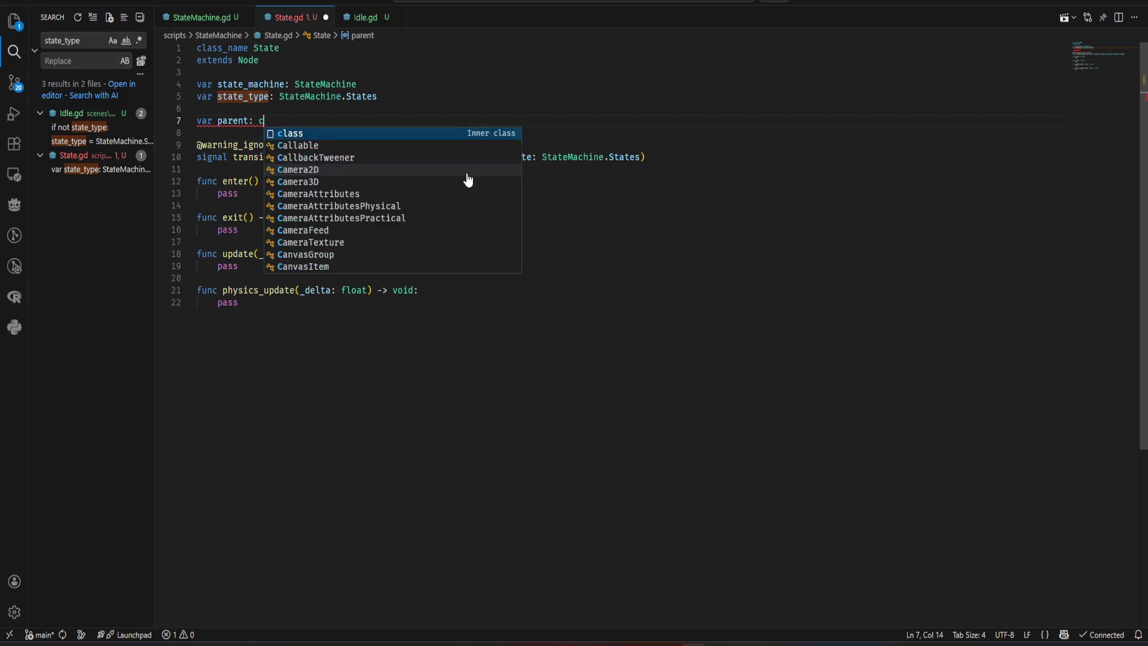
key("Return")
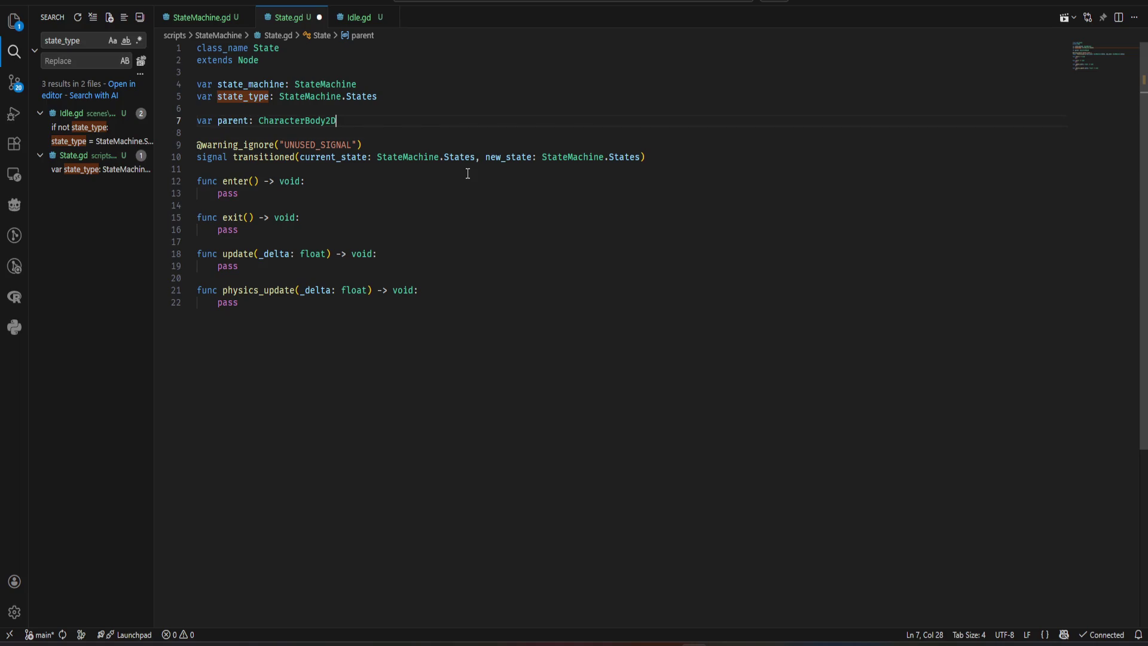
key("Return")
key("Return")
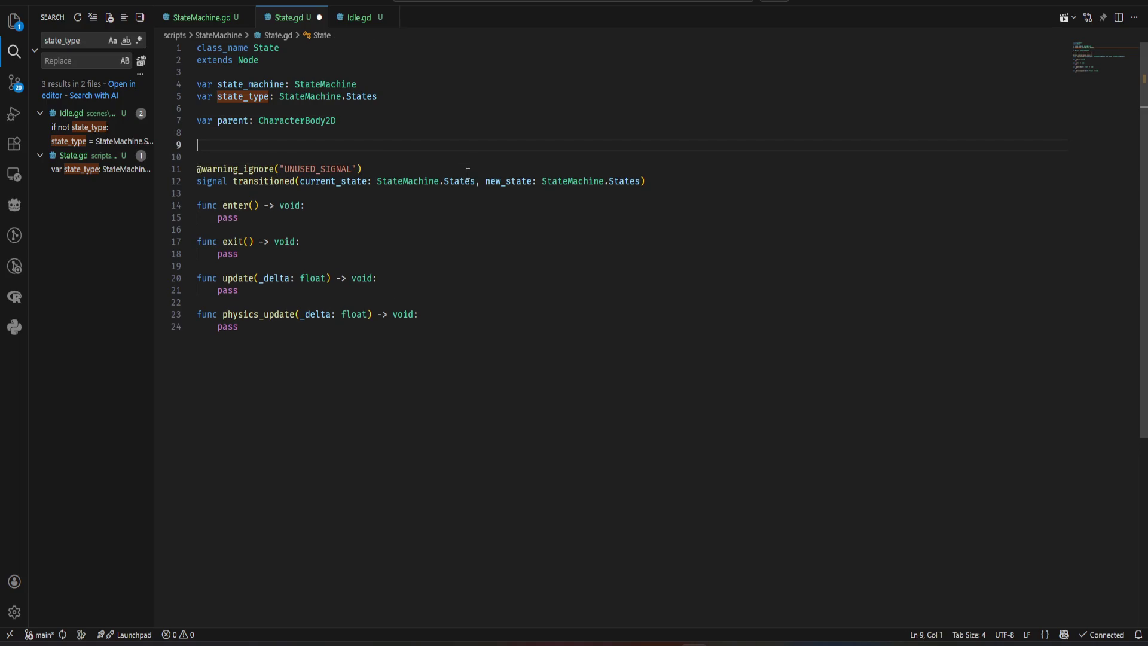
Step: Write _ready() setting state_machine = get_parent() and parent = state_machine.get_parent(), then save
type("ready")
key("Return")
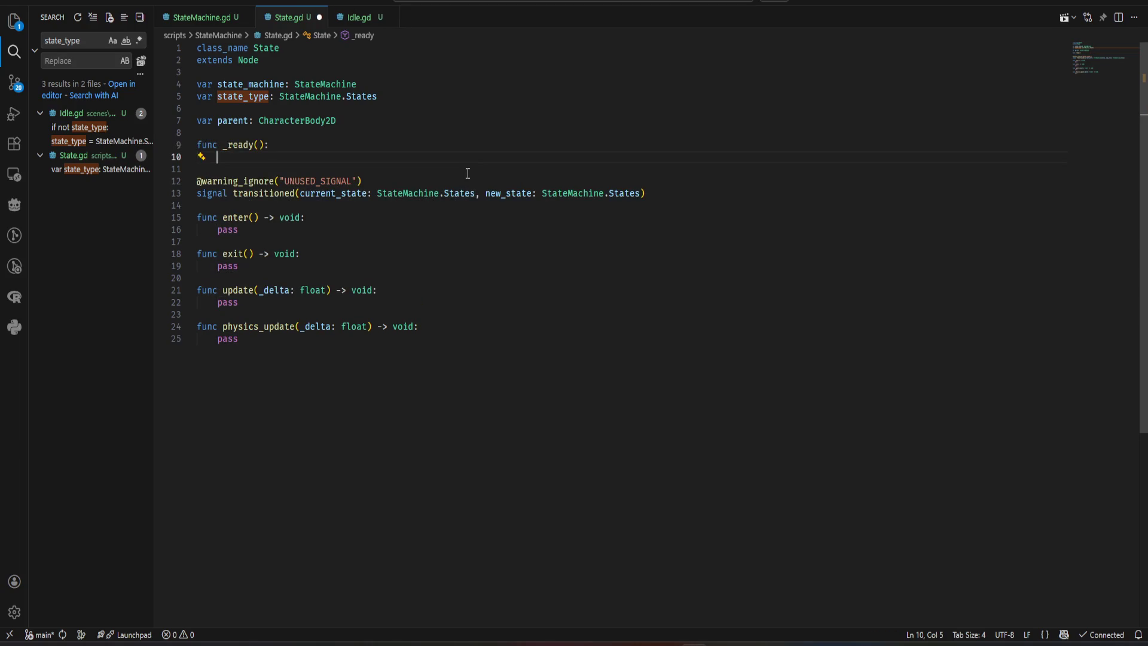
type("st")
key("Return")
type("= get_par")
key("Return")
key("Return")
type("par")
key("Return")
type("= st")
key("Return")
type(".get_p")
key("Return")
key("ctrl+s")
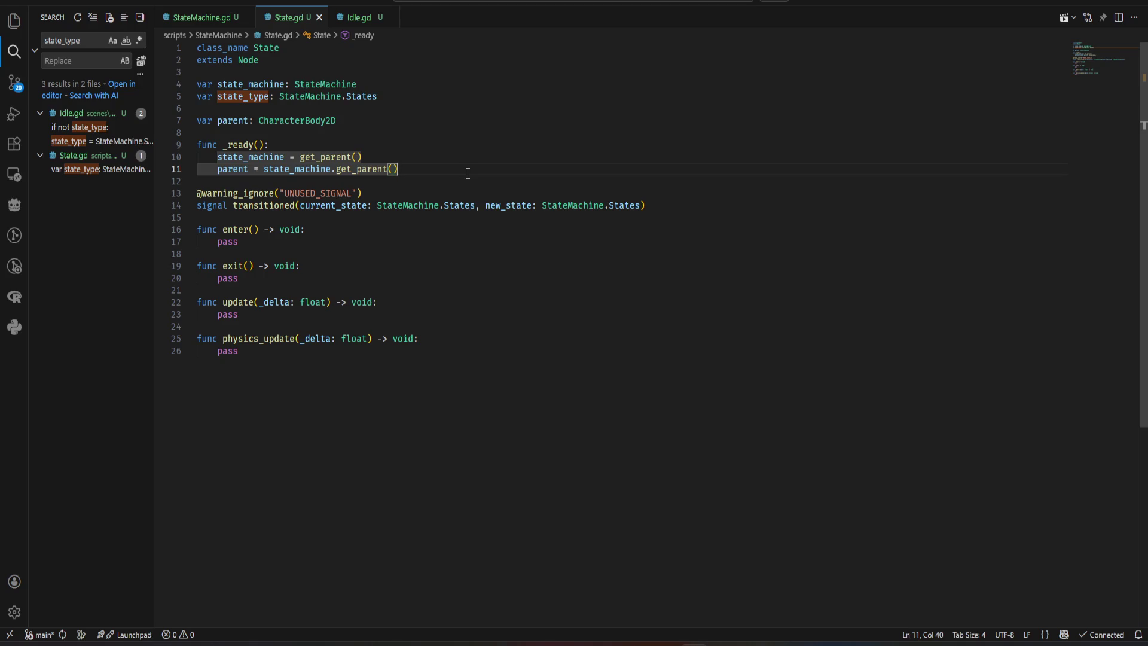
Step: Insert 'await state_machine.ready' before the parent assignment and save State.gd
key("Up")
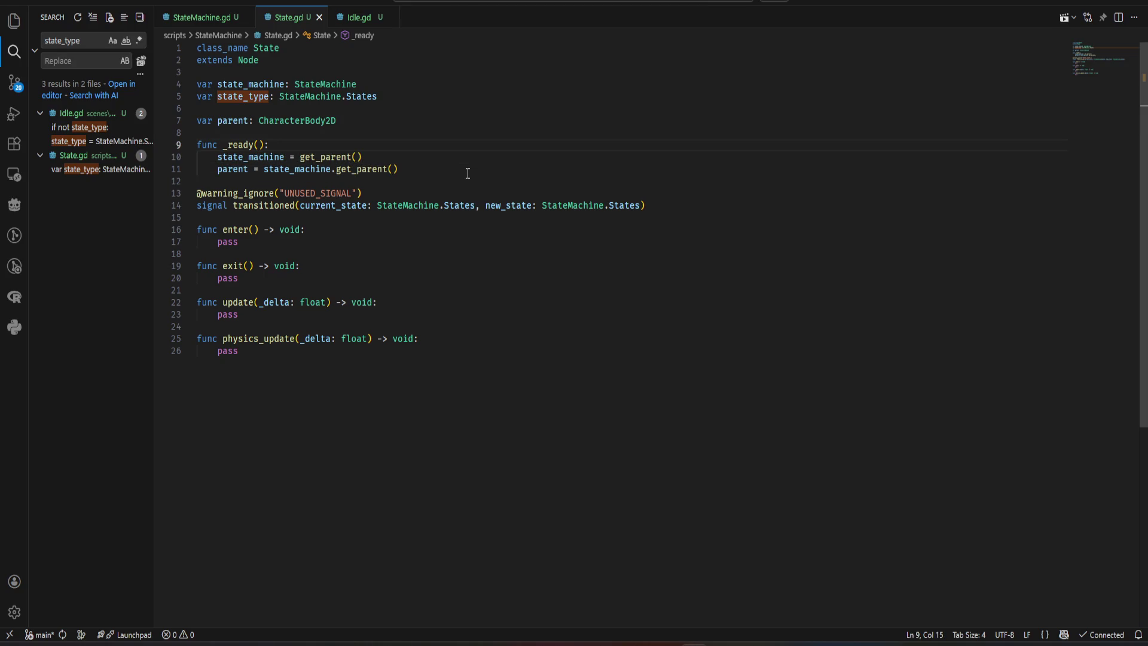
key("Return")
type("await stat")
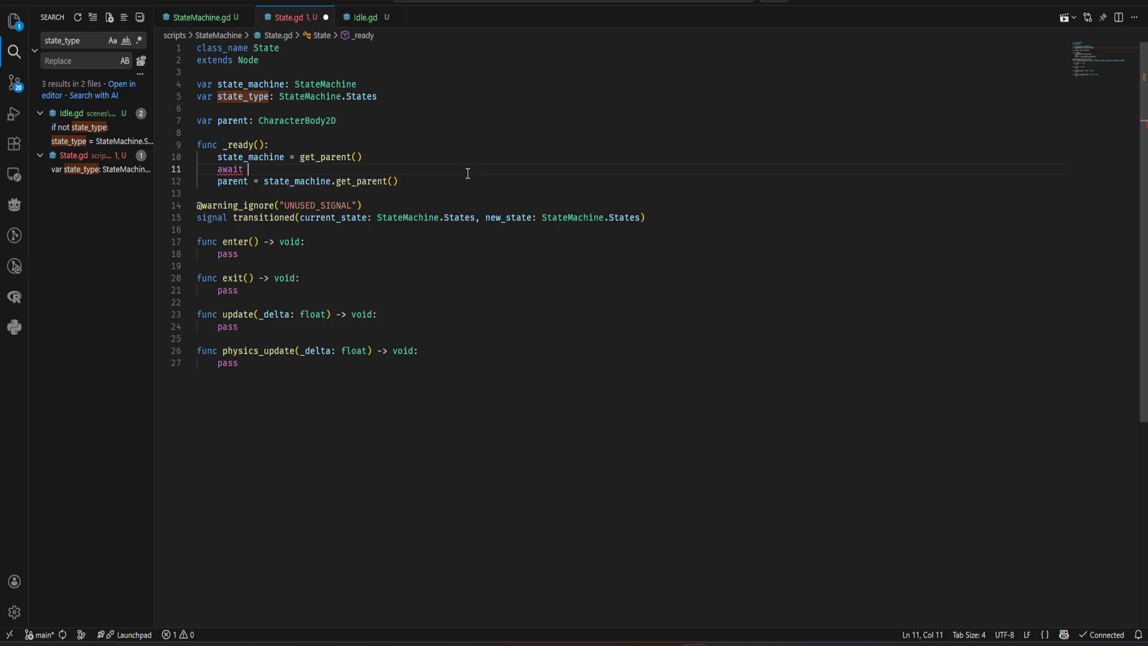
key("Tab")
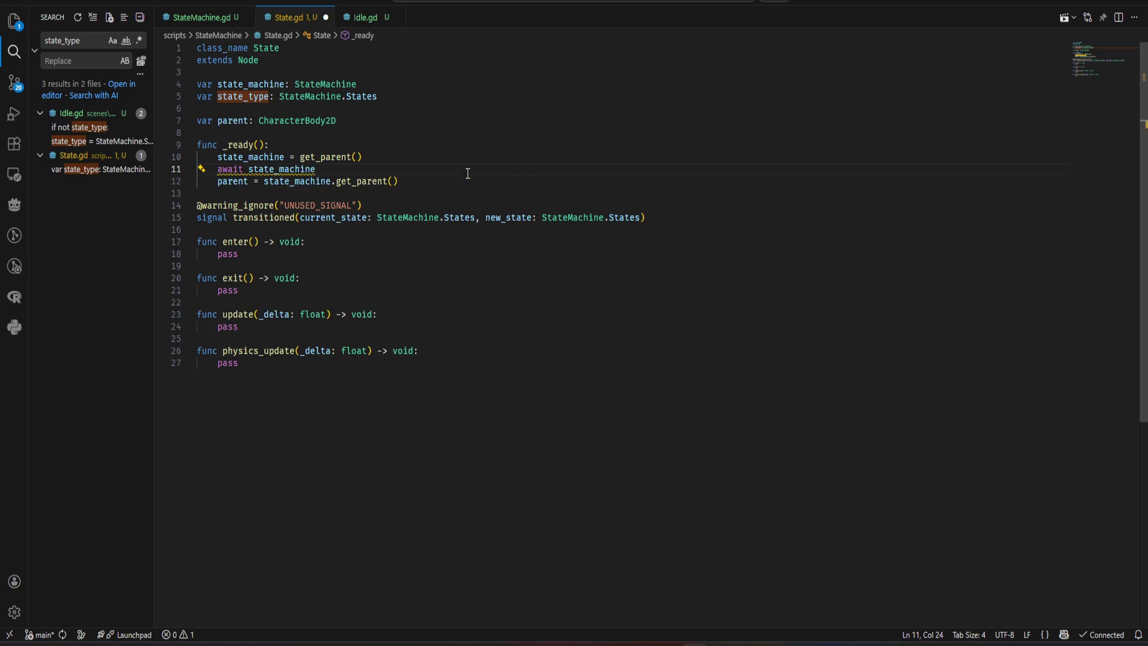
type(".re")
key("Tab")
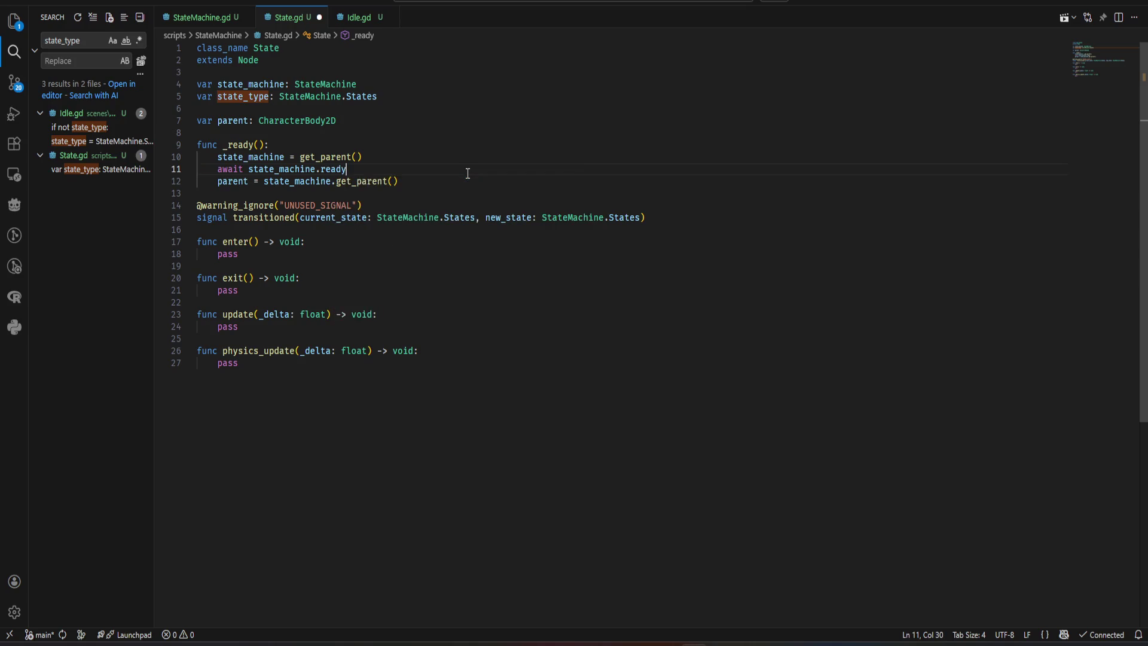
key("ctrl+s")
Step: Compare against StateMachine.gd, then return to Godot's player scene
left_click(553, 120)
left_click(183, 20)
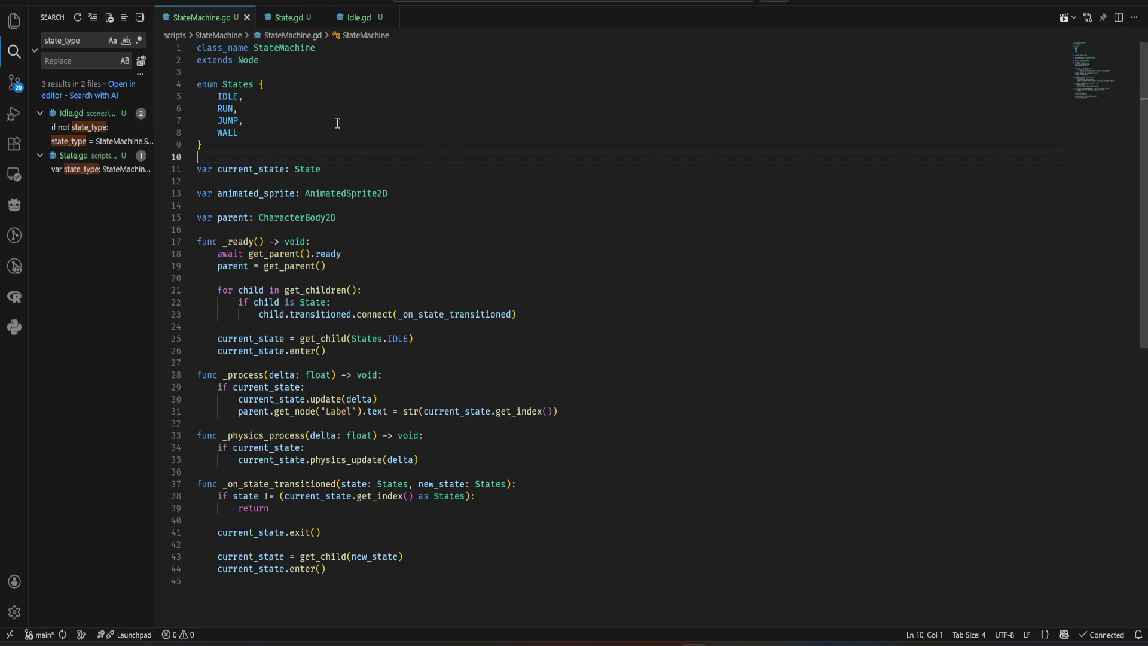
left_click(277, 24)
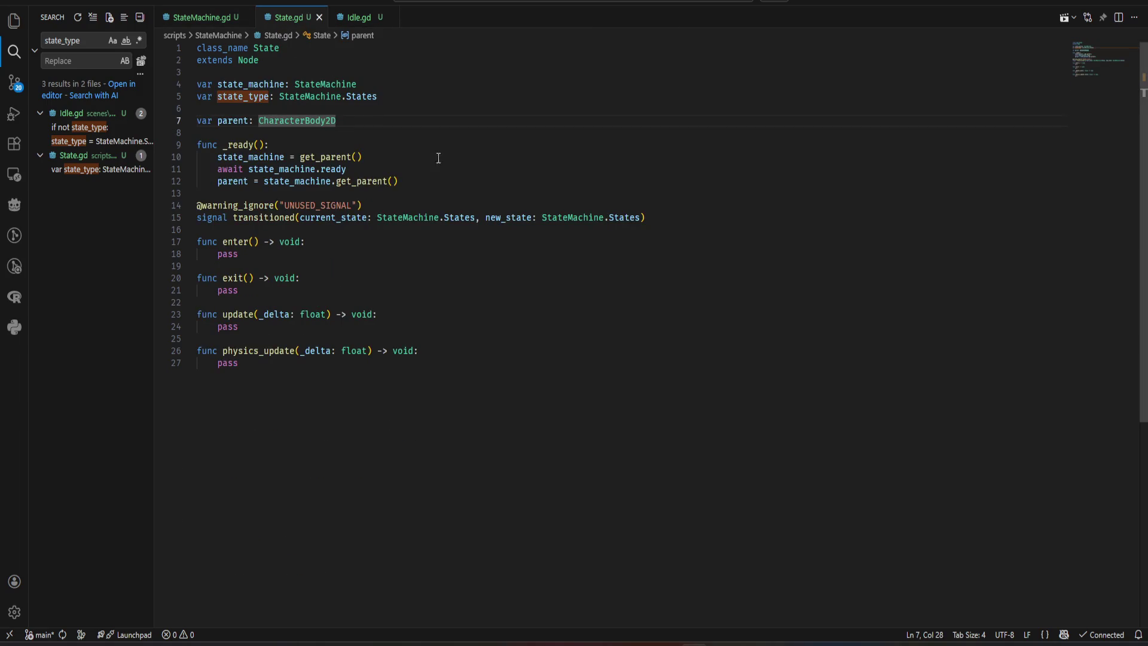
left_click(398, 171)
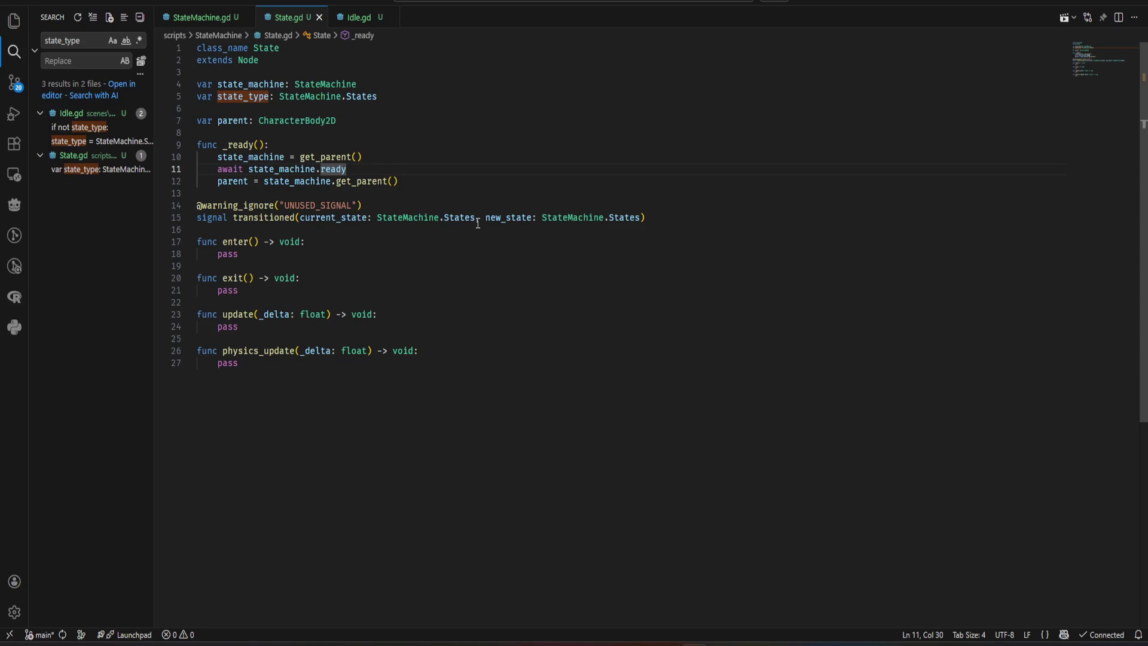
mouse_move(477, 223)
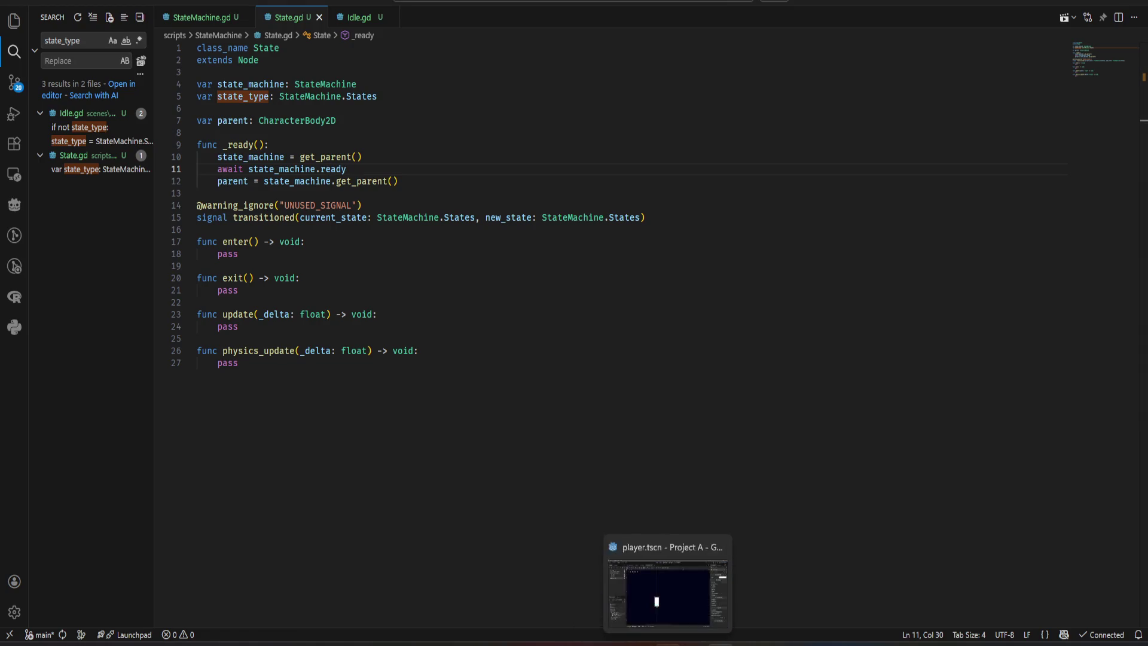
left_click(669, 589)
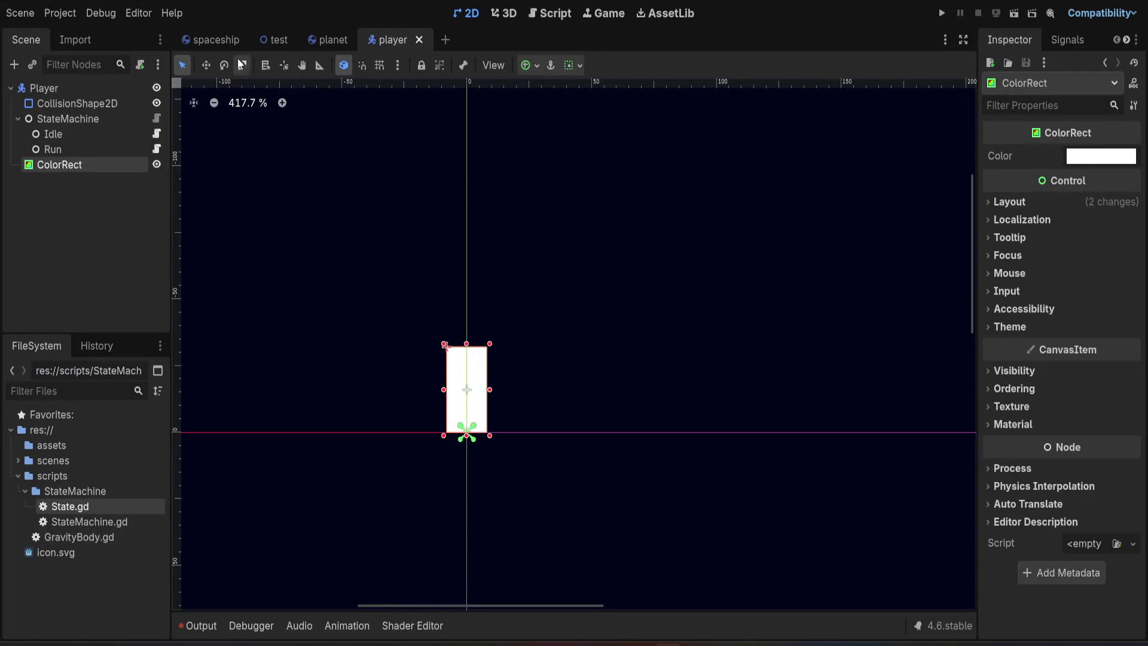
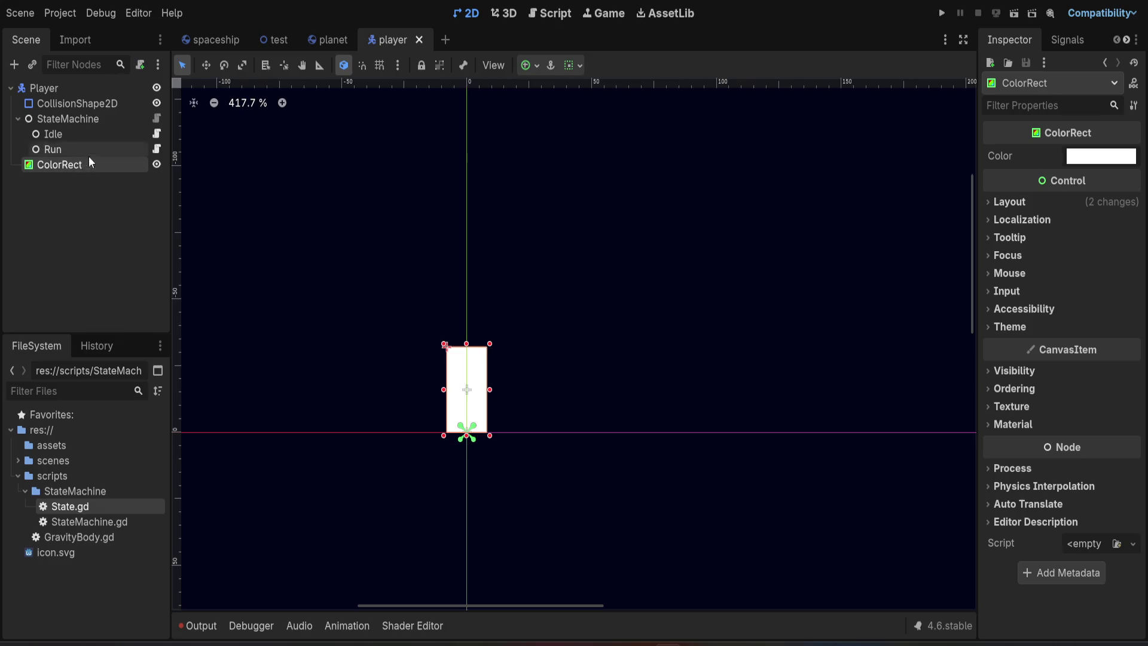
Step: Review StateMachine.gd in VS Code, then select Godot's Run node to see it uses Idle.gd
left_click(158, 119)
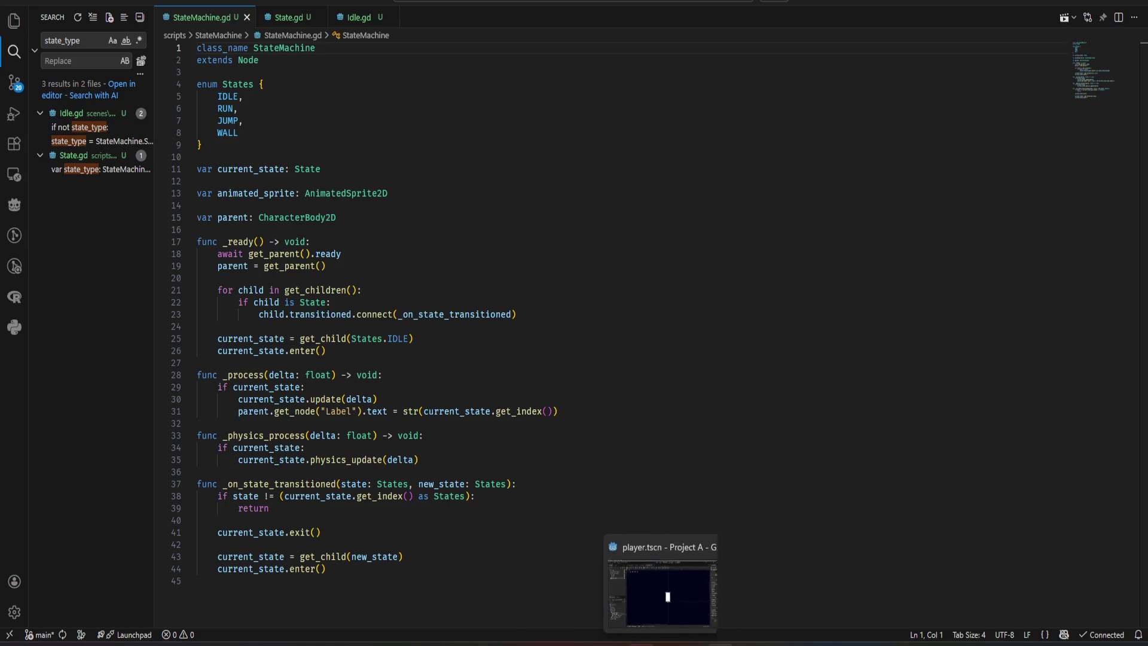
left_click(694, 644)
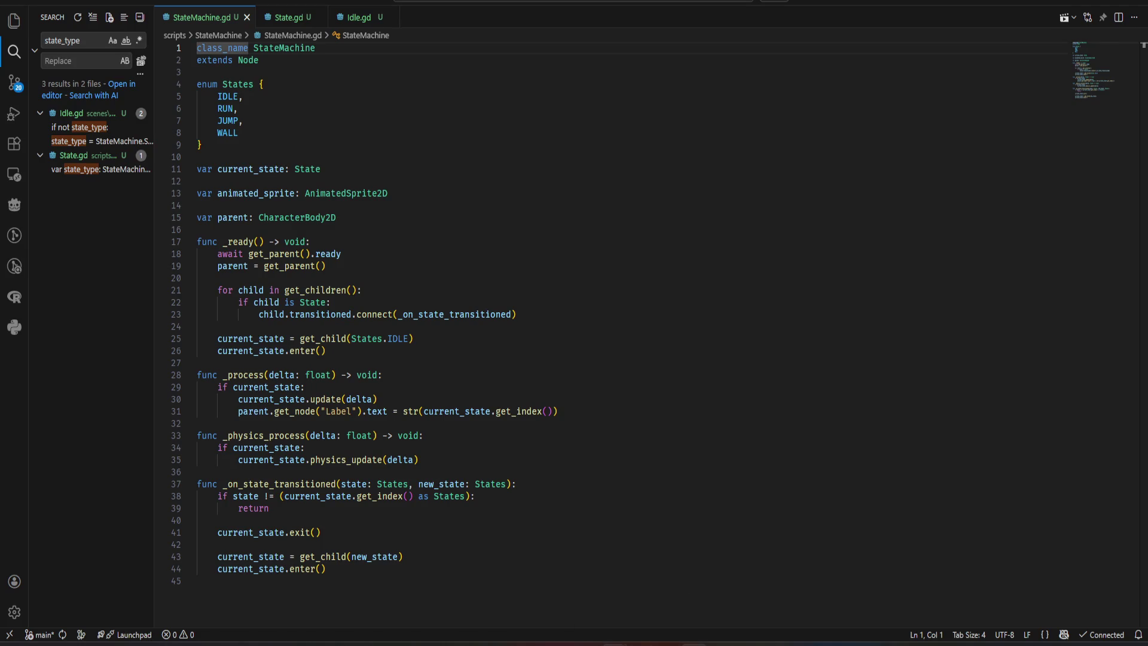
mouse_move(615, 645)
left_click(641, 598)
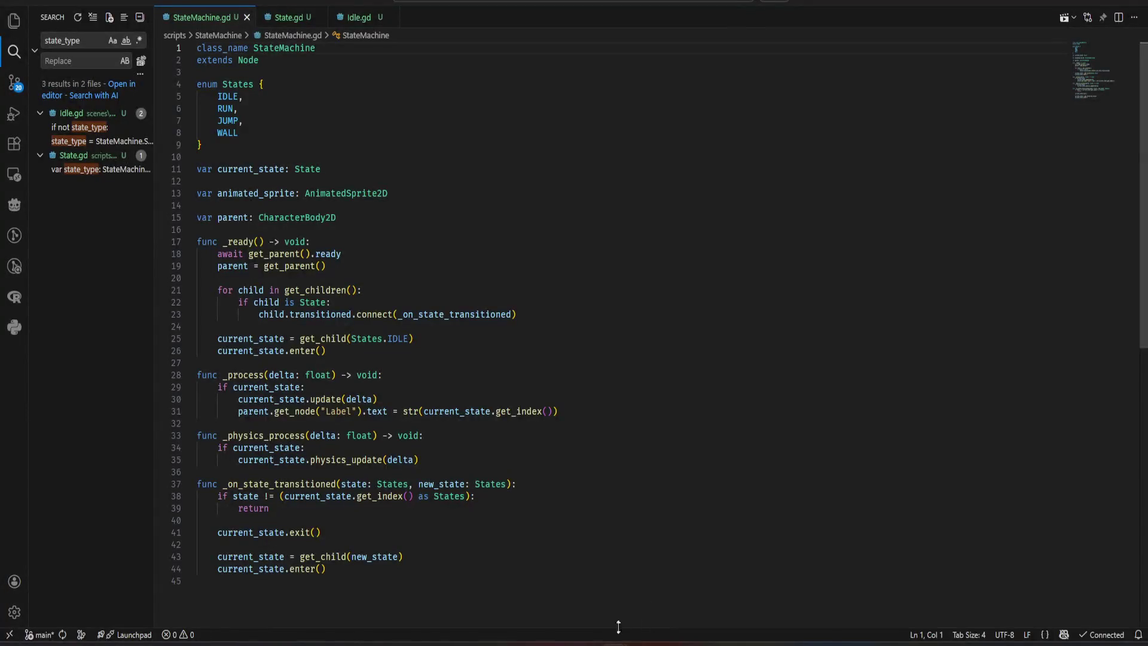
mouse_move(663, 644)
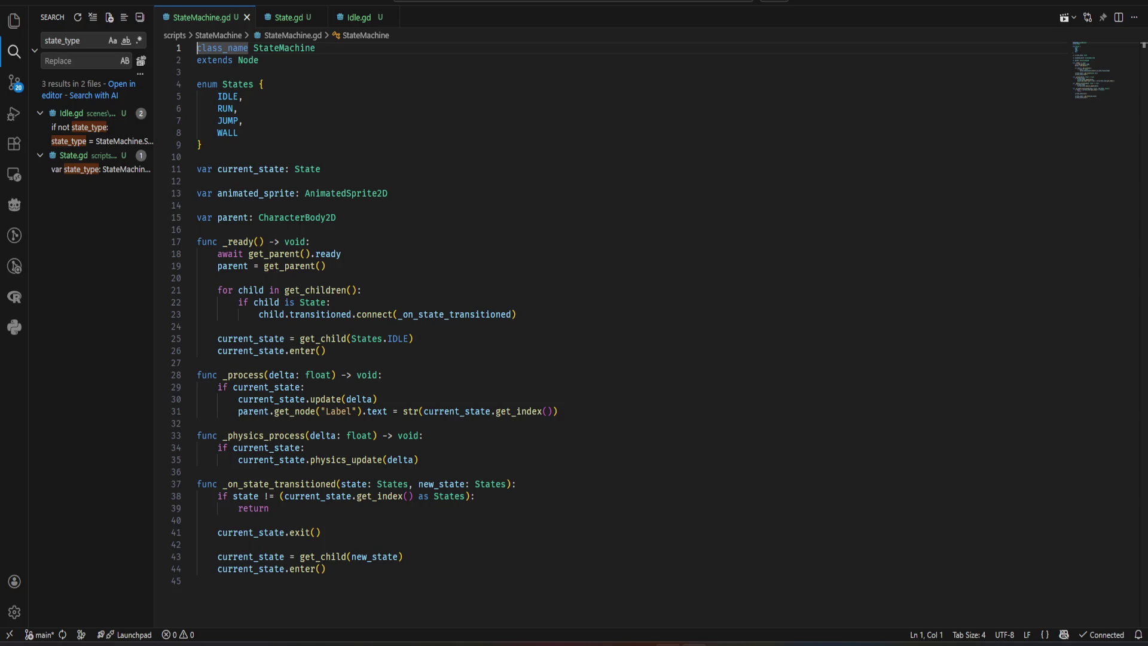
left_click(668, 645)
left_click(67, 149)
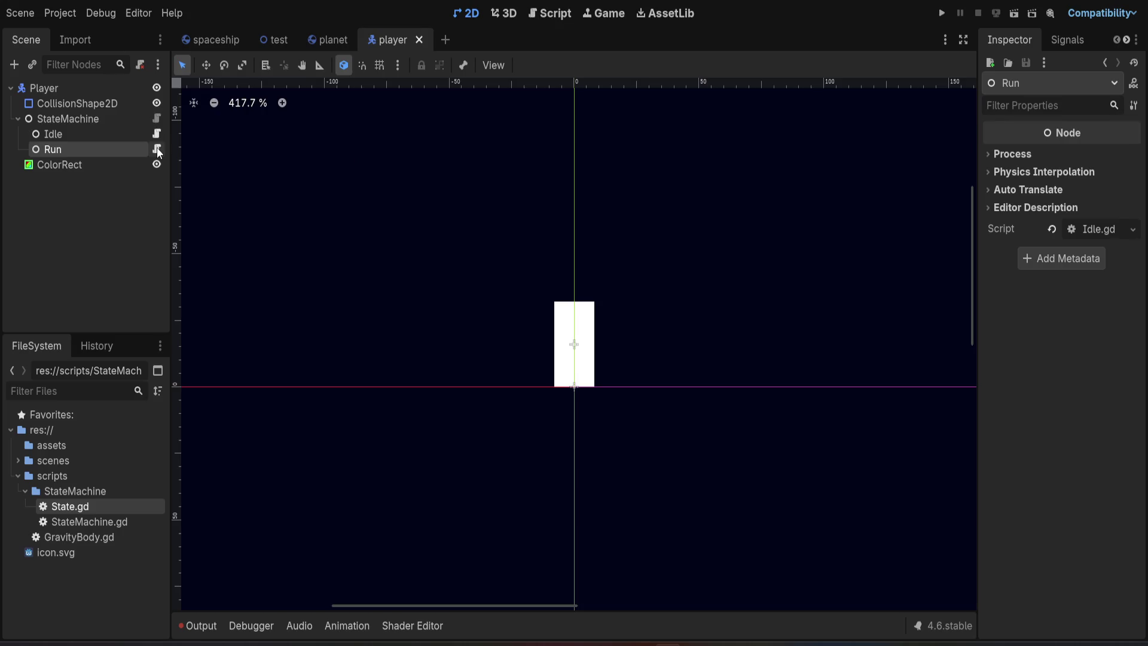
Step: Detach the Idle.gd script from the Run state node
right_click(123, 150)
left_click(207, 309)
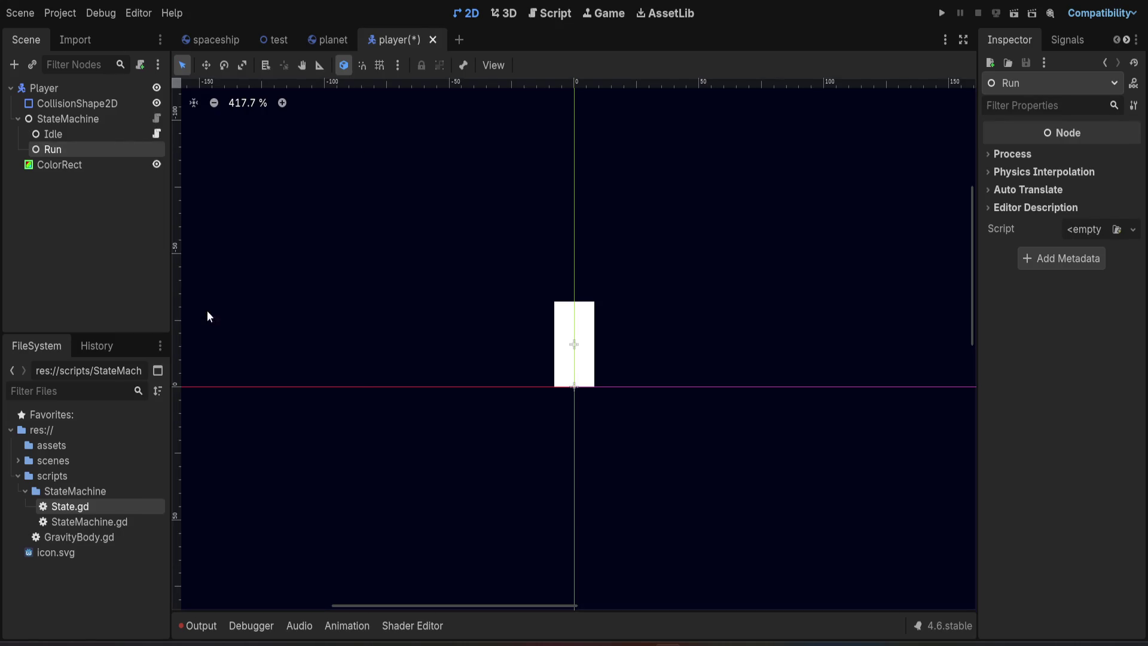
right_click(116, 153)
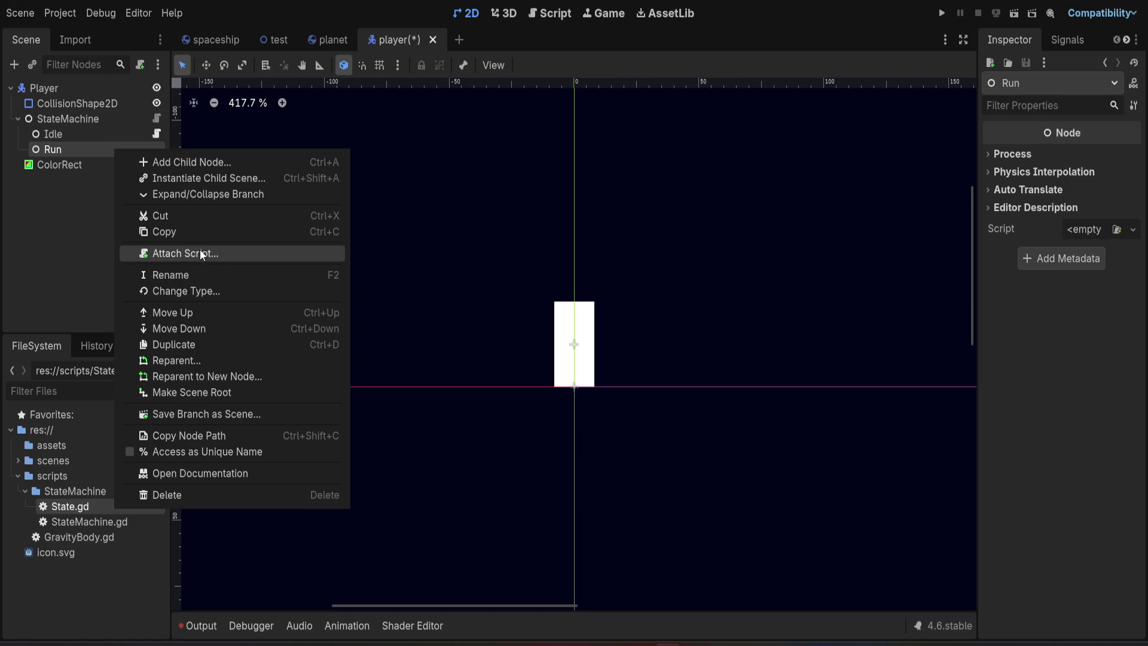
left_click(80, 225)
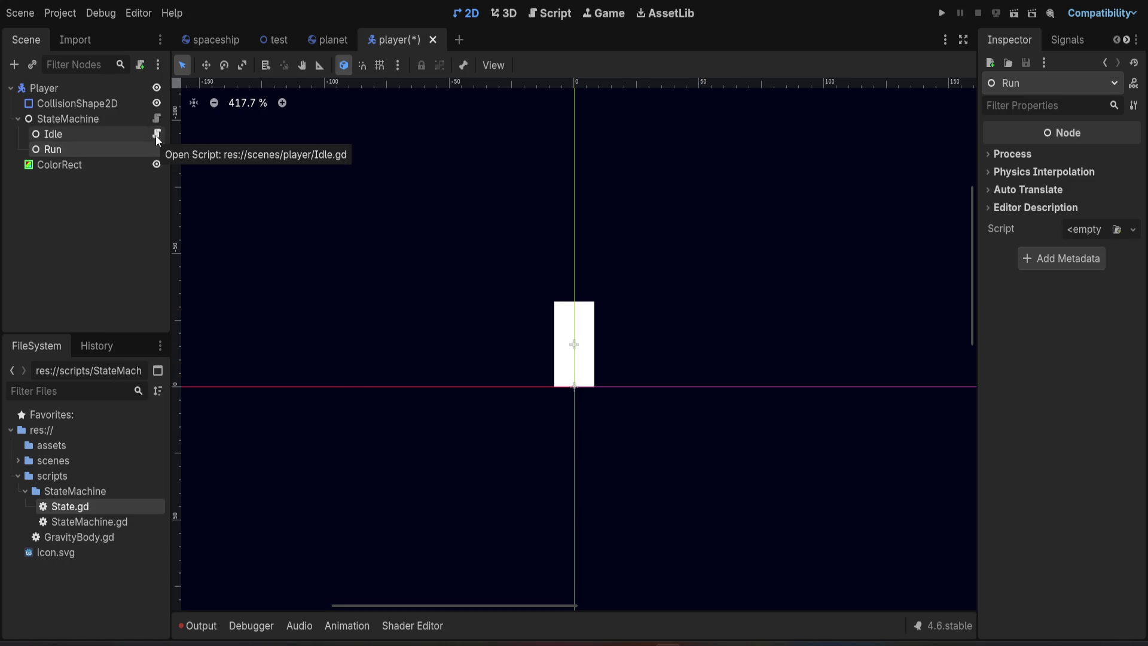
Step: Expand scenes/player and start attaching a new res://scenes/player/run.gd script to Run
left_click(19, 460)
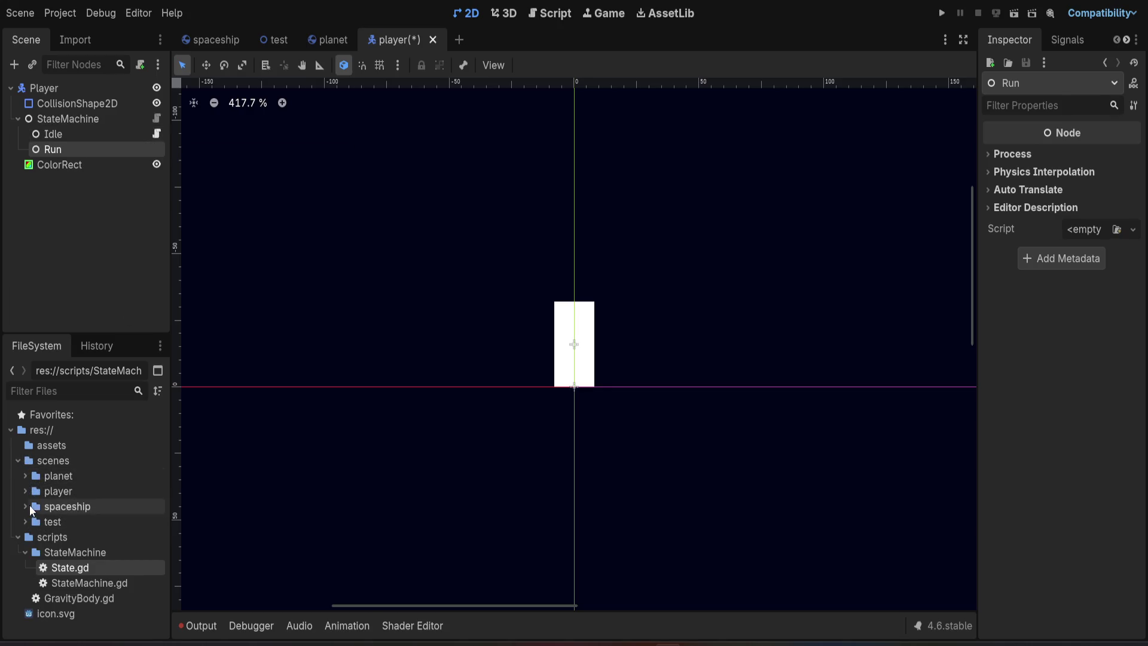
left_click(22, 491)
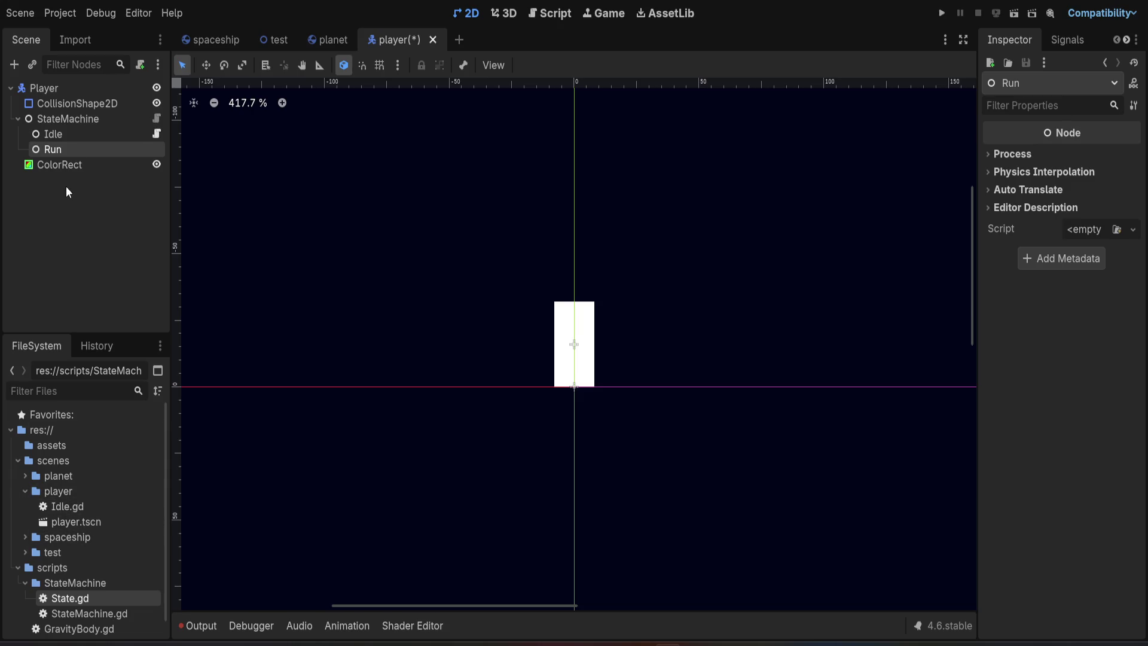
right_click(93, 149)
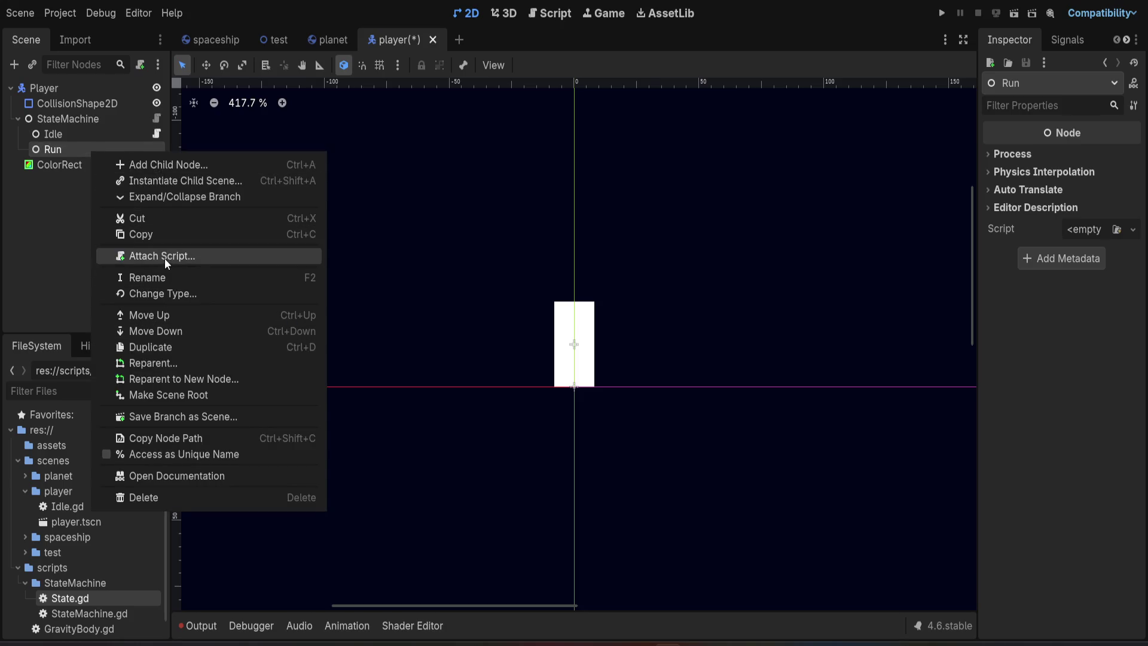
left_click(163, 255)
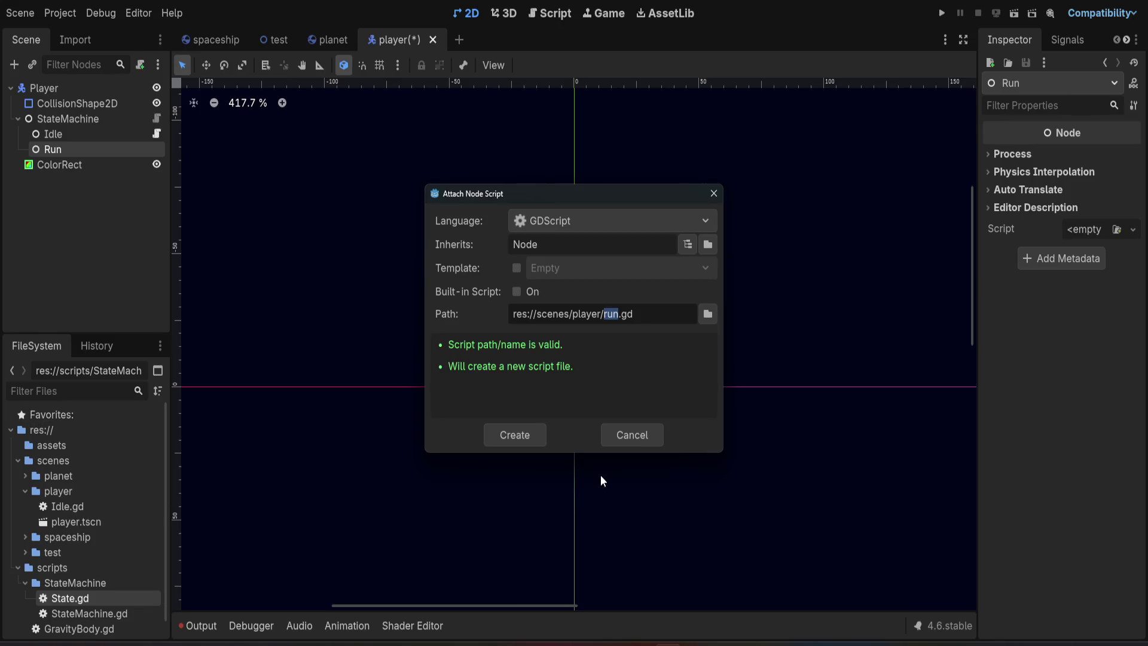
key("alt+Tab")
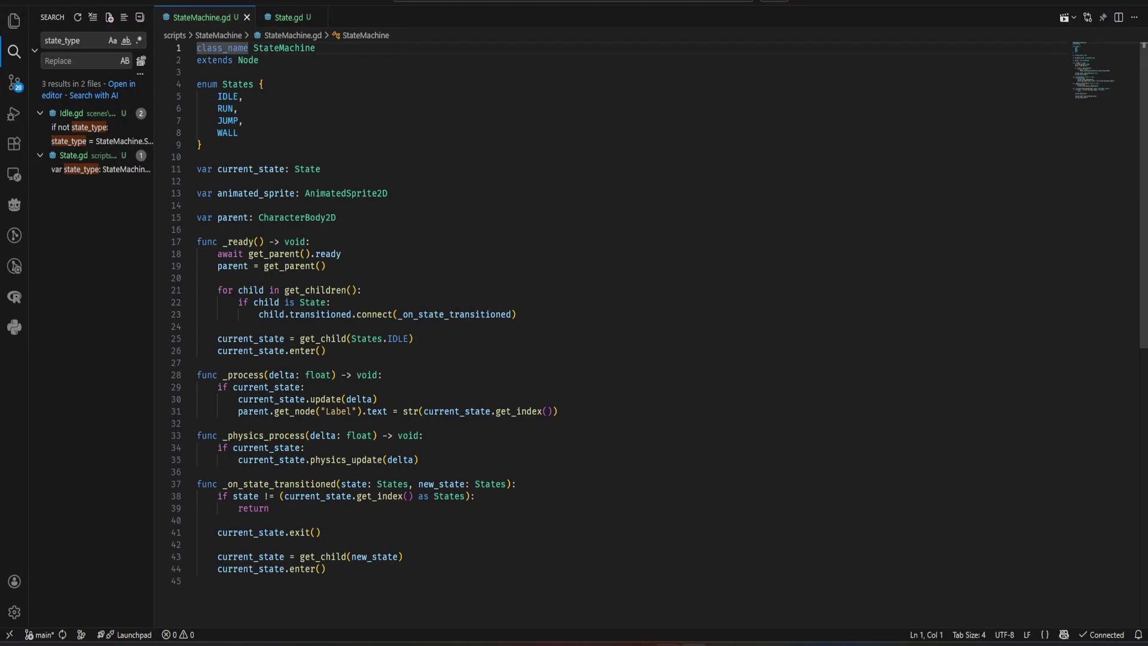
Step: Create run.gd and change its first line to 'extends State'
key("alt+Tab")
left_click(511, 436)
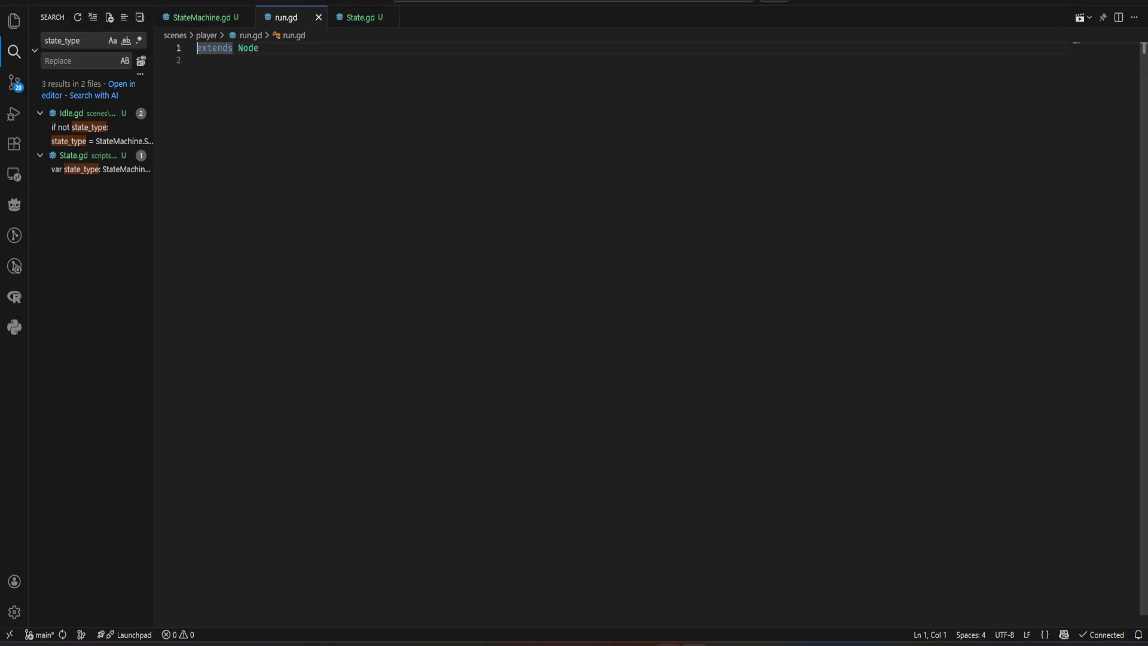
mouse_move(667, 644)
double_click(247, 48)
type("AS")
key("BackSpace")
key("BackSpace")
type("State")
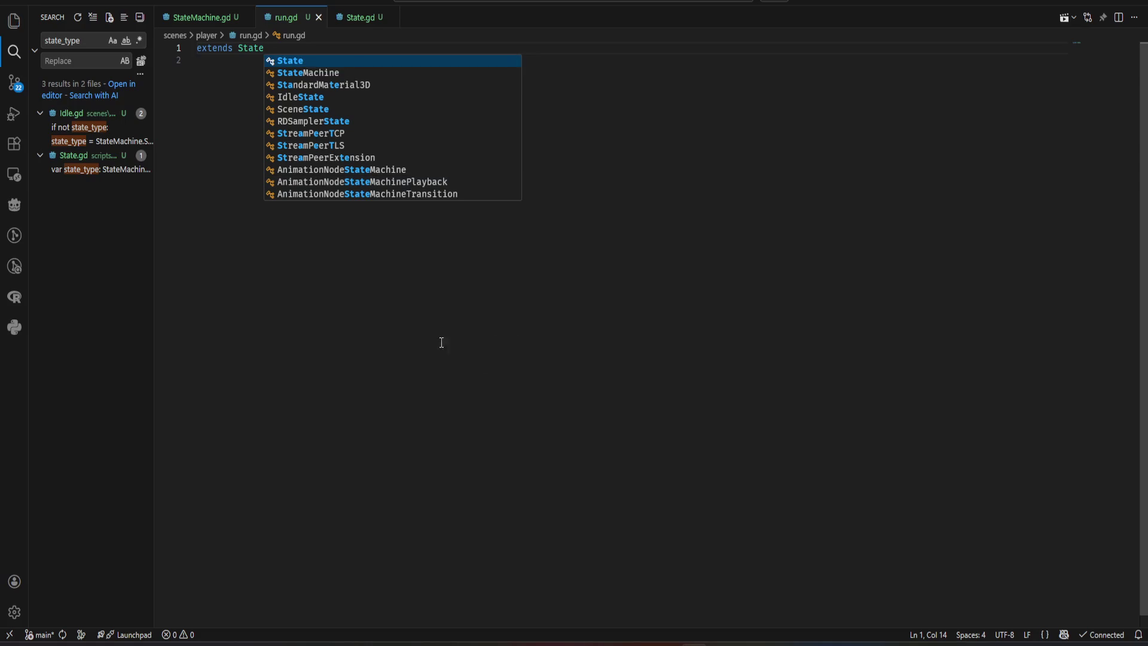
Step: Copy the enter() function from idle.gd into run.gd below extends State and save
key("alt+Tab")
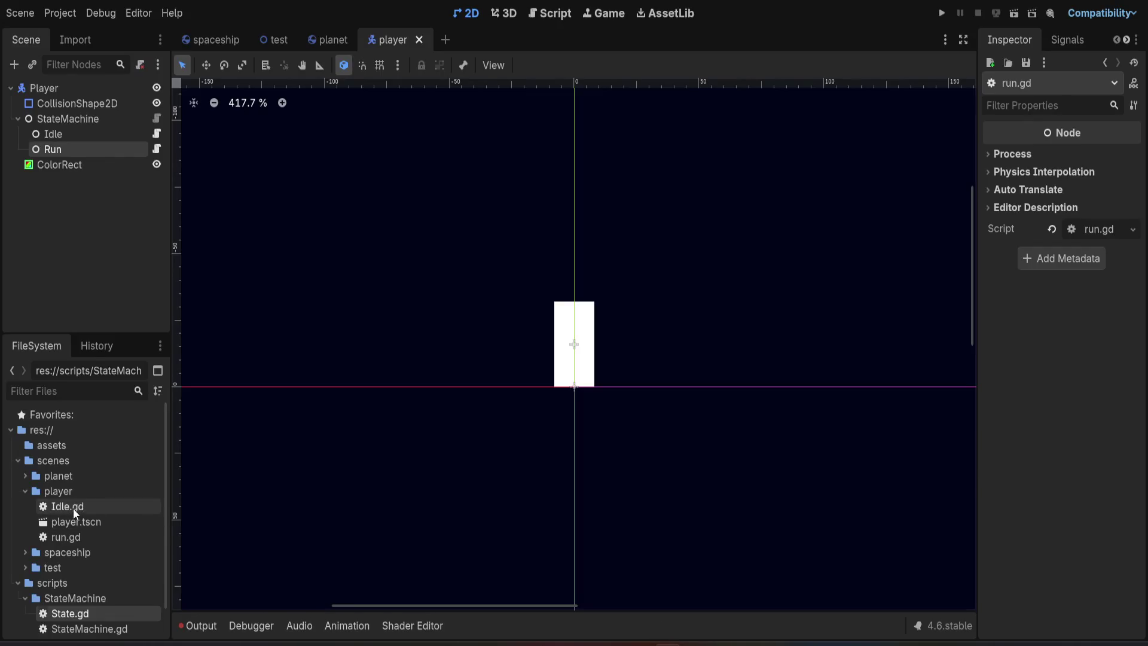
left_click(73, 508)
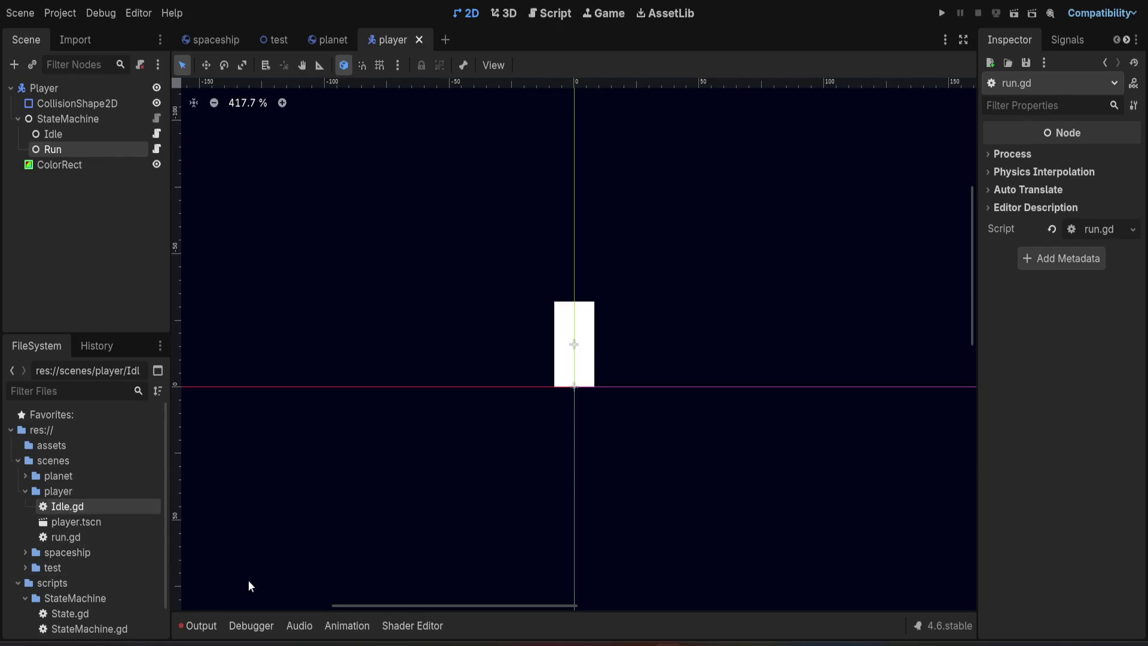
double_click(81, 506)
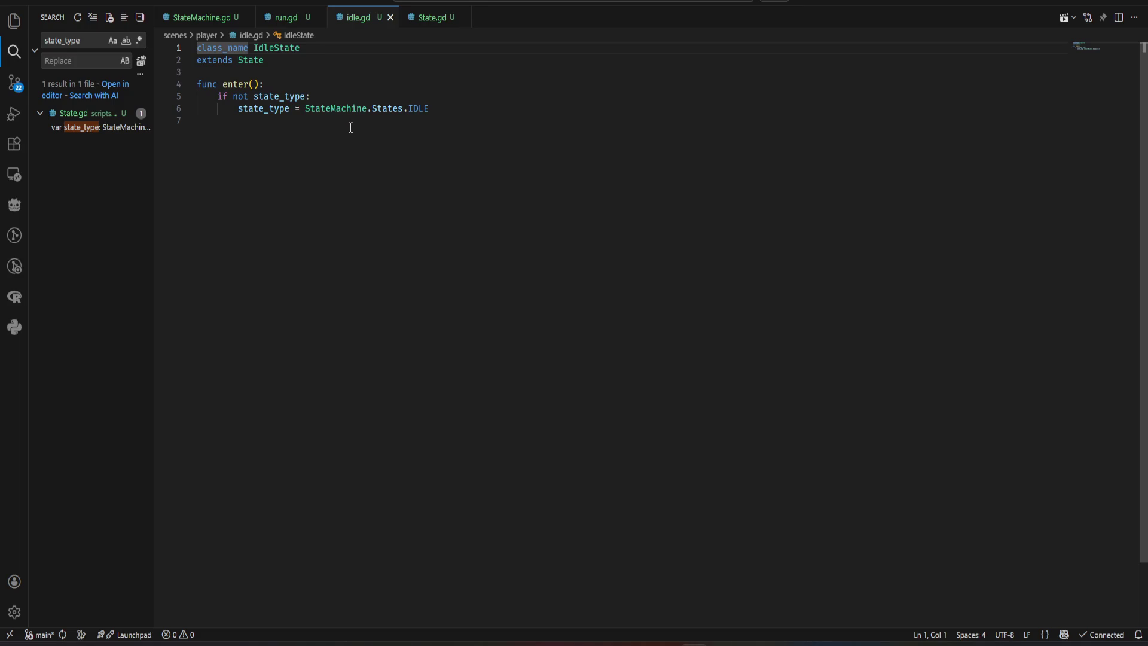
left_click_drag(430, 106, 197, 84)
key("ctrl+c")
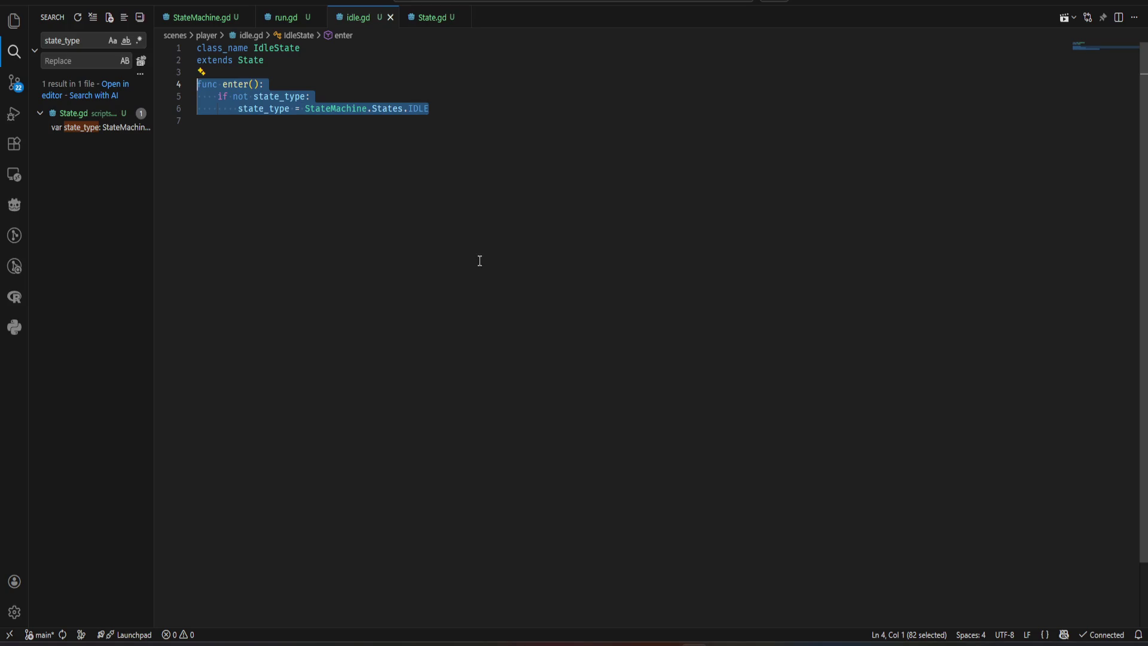
left_click(291, 23)
key("Return")
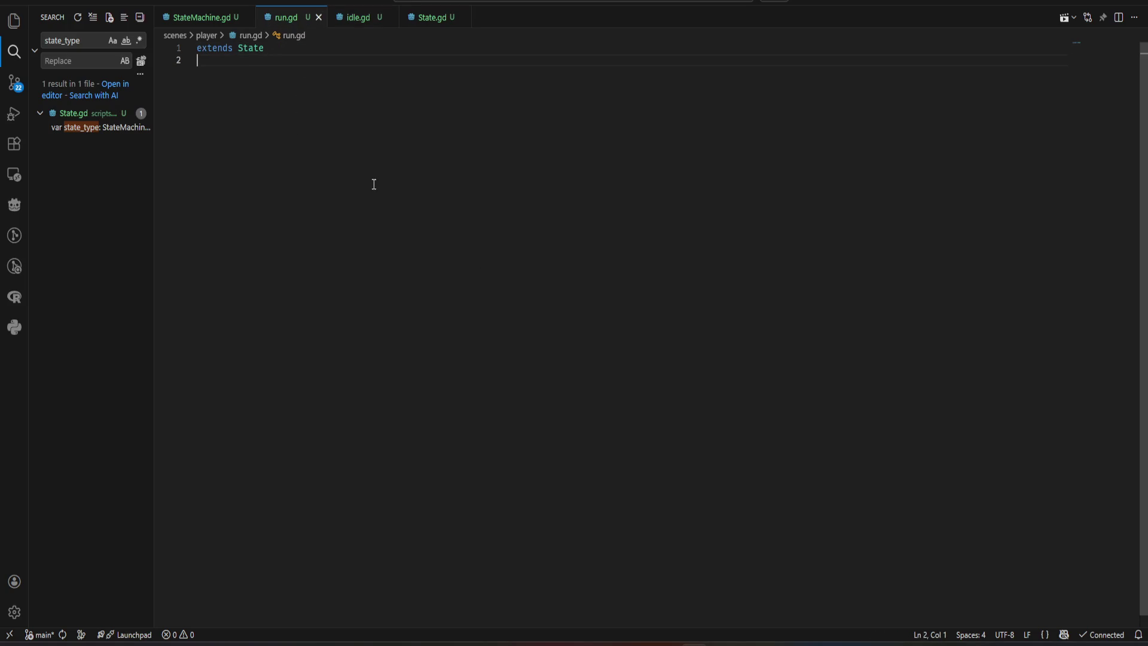
key("Return")
key("ctrl+v")
left_click(299, 75)
key("ctrl+s")
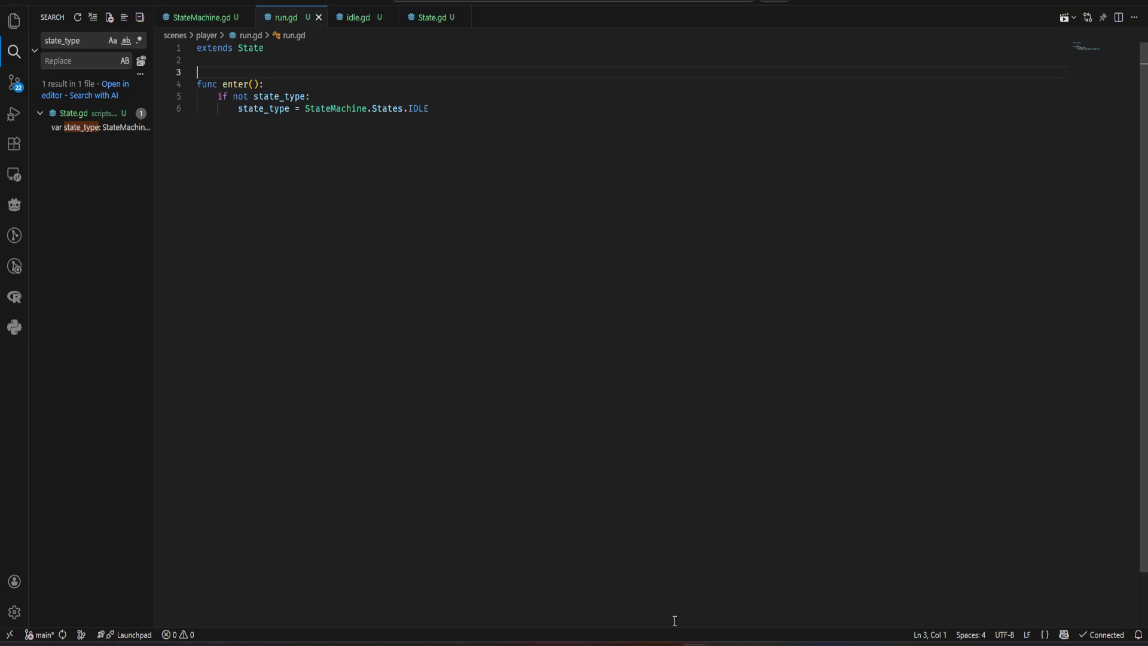
key("alt+Tab")
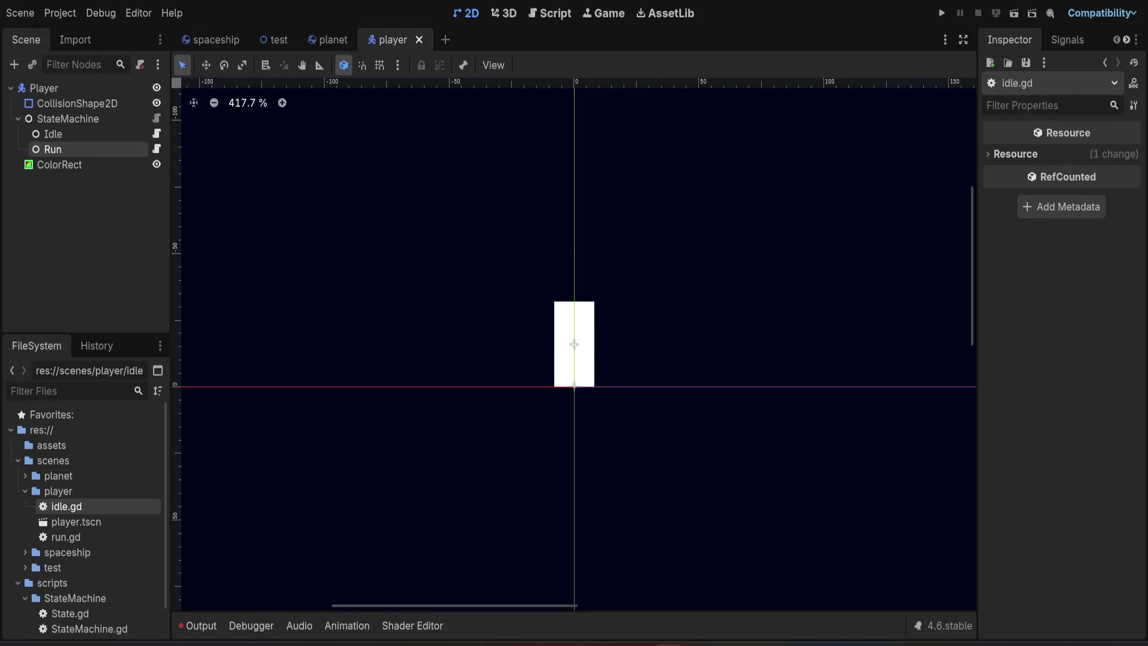
Step: Duplicate the Run state with Ctrl+D, leaving the copy named Node with run.gd
mouse_move(588, 644)
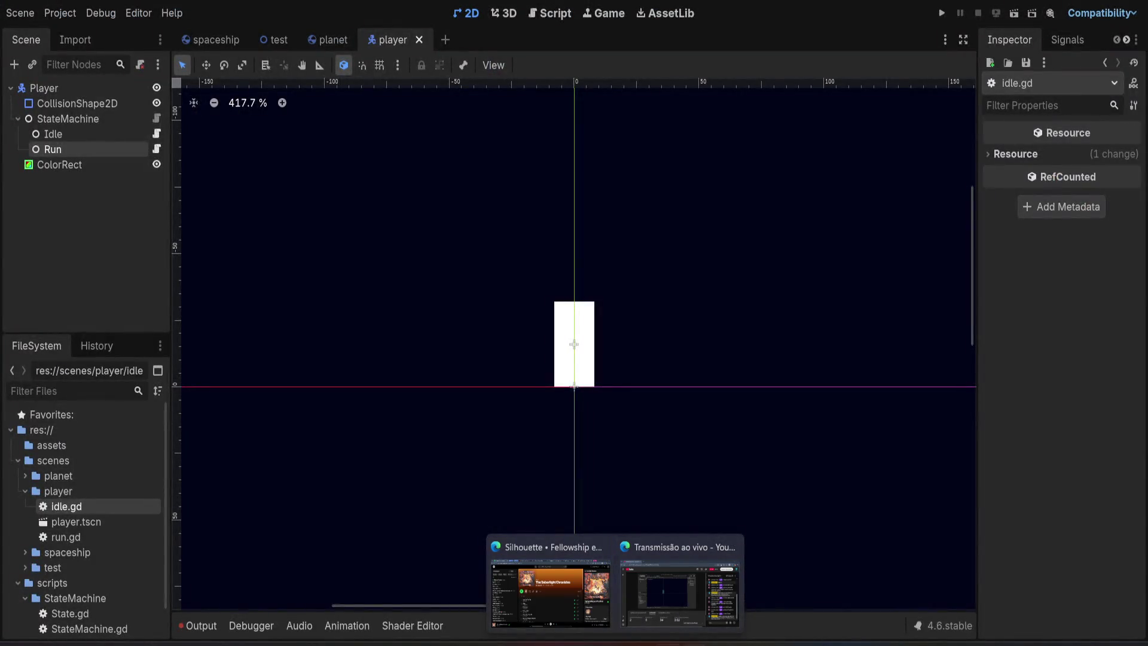
key("alt+Tab")
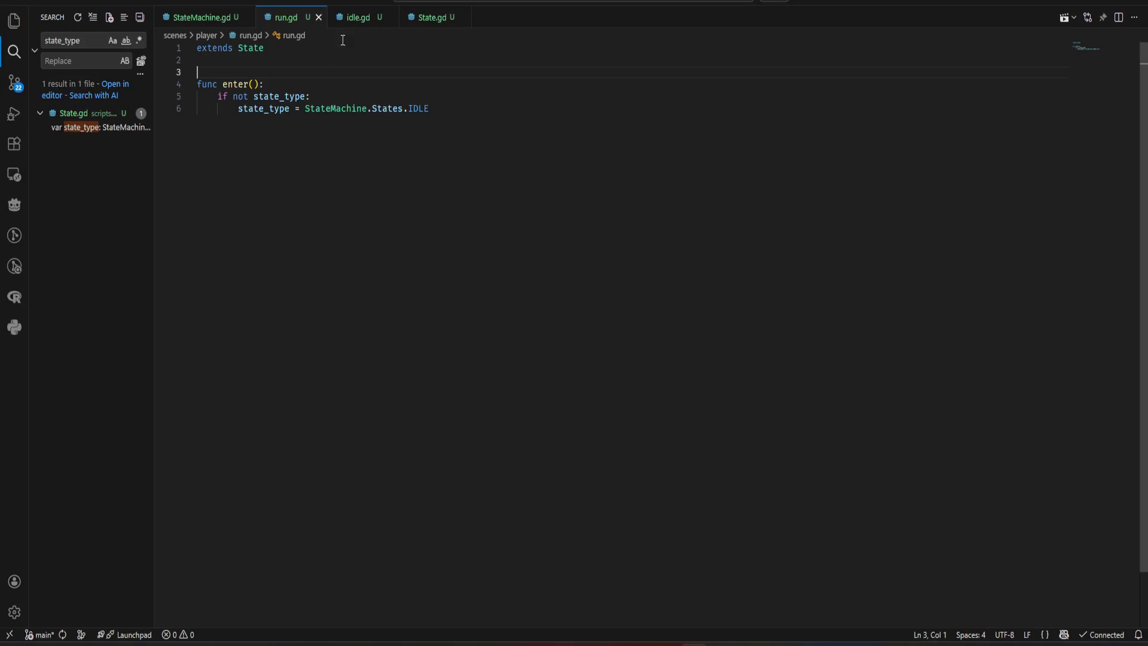
key("alt+Tab")
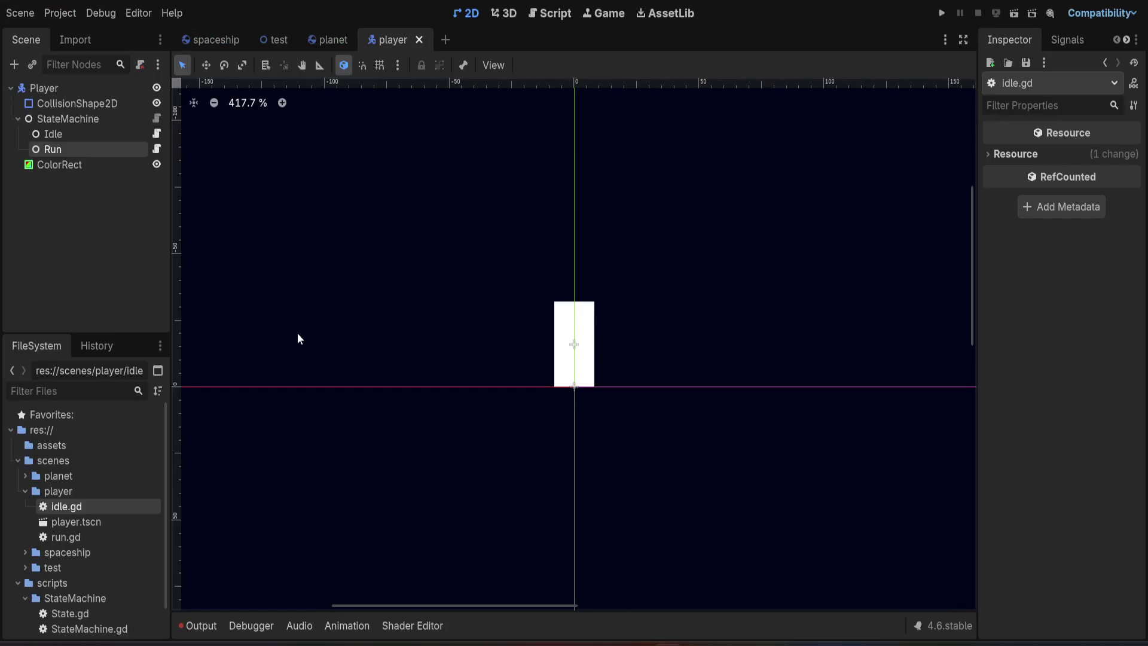
left_click(60, 149)
key("ctrl+d")
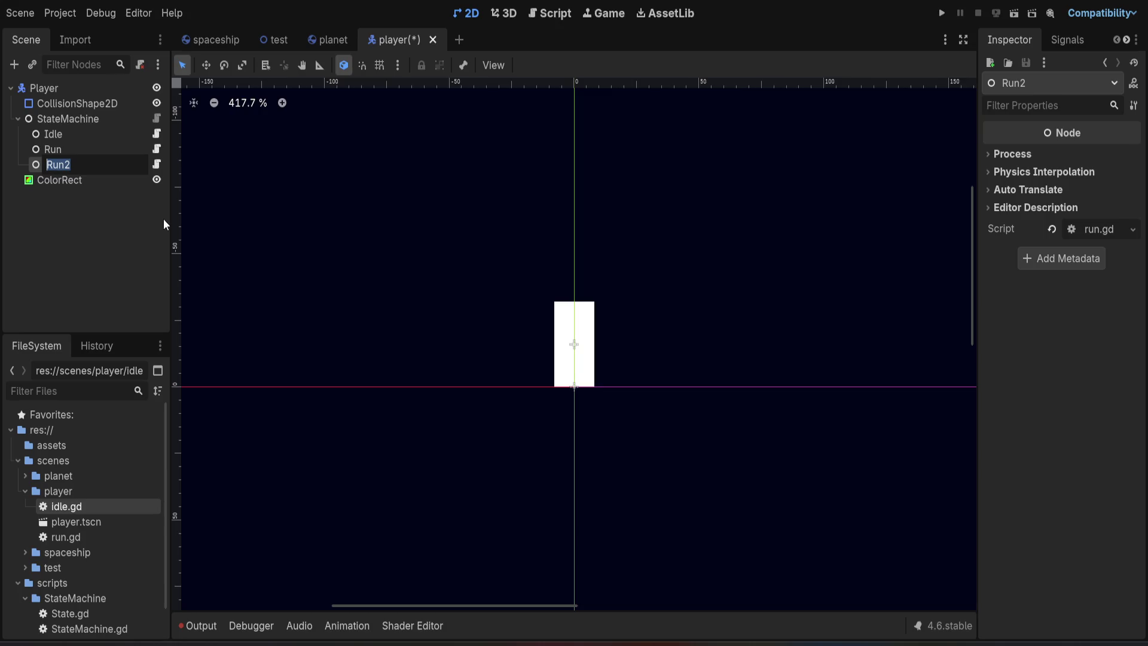
type("Idl")
key("BackSpace")
key("BackSpace")
key("BackSpace")
key("Return")
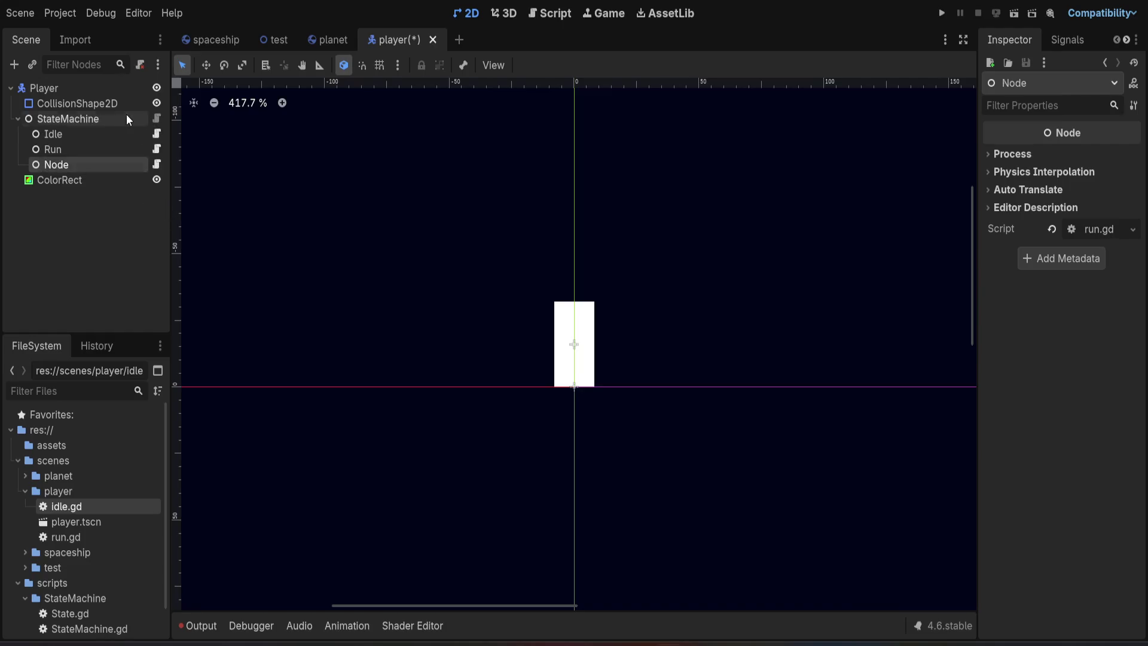
left_click(158, 121)
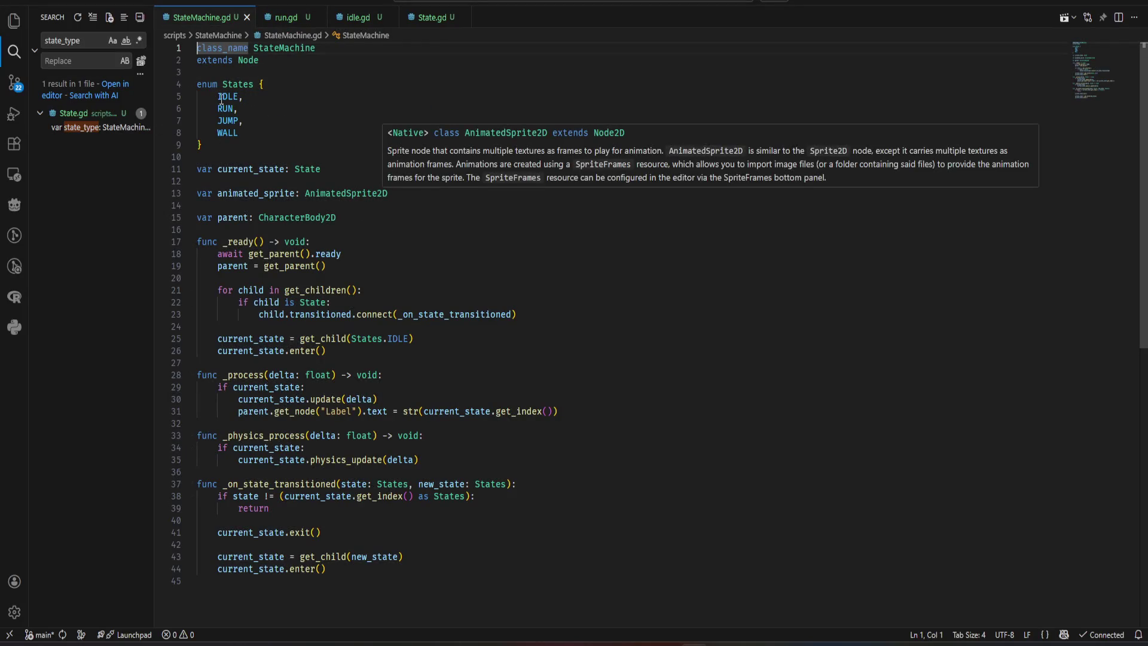
key("alt+Tab")
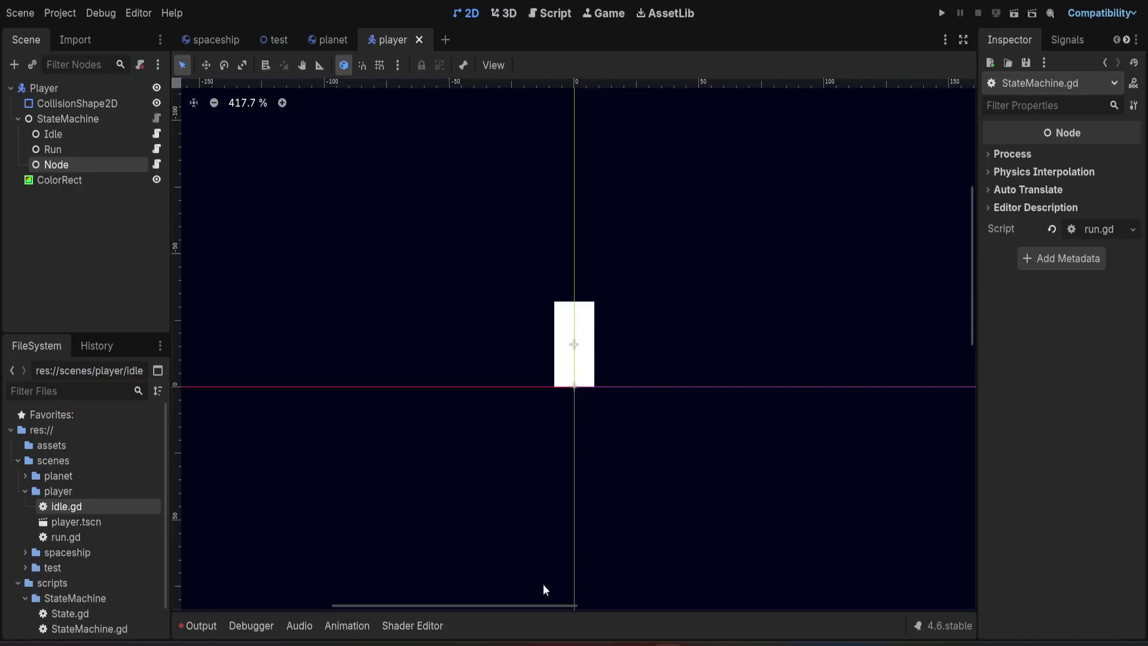
Step: Rename the copied node to Jump, then duplicate it as a new Wall node
double_click(68, 169)
type("Jump")
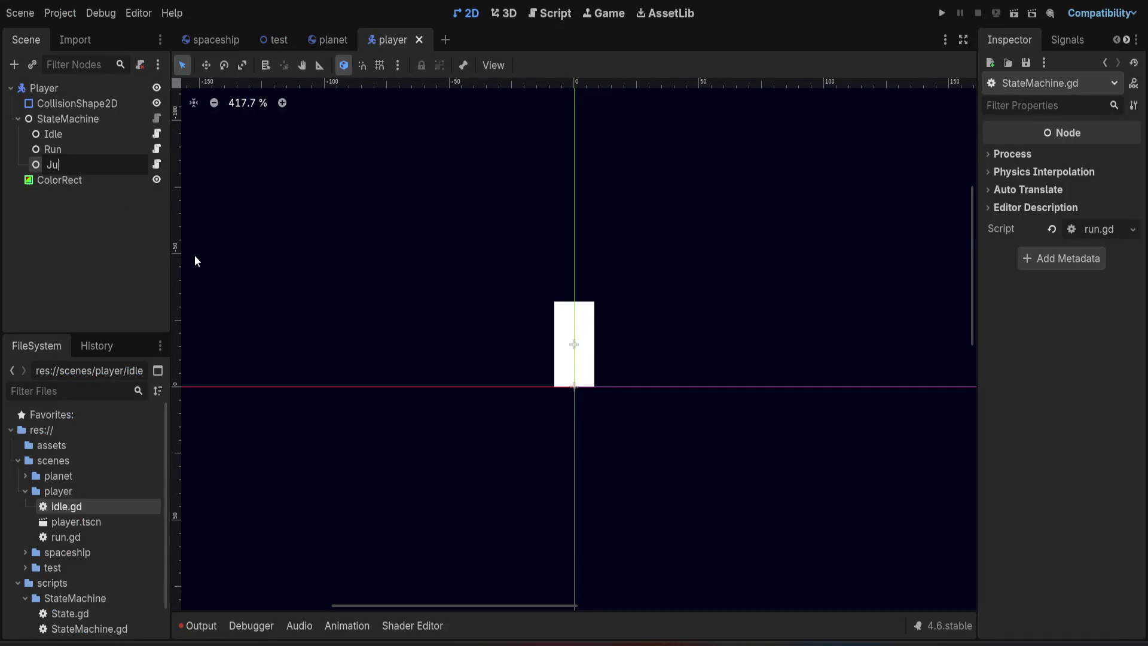
key("Return")
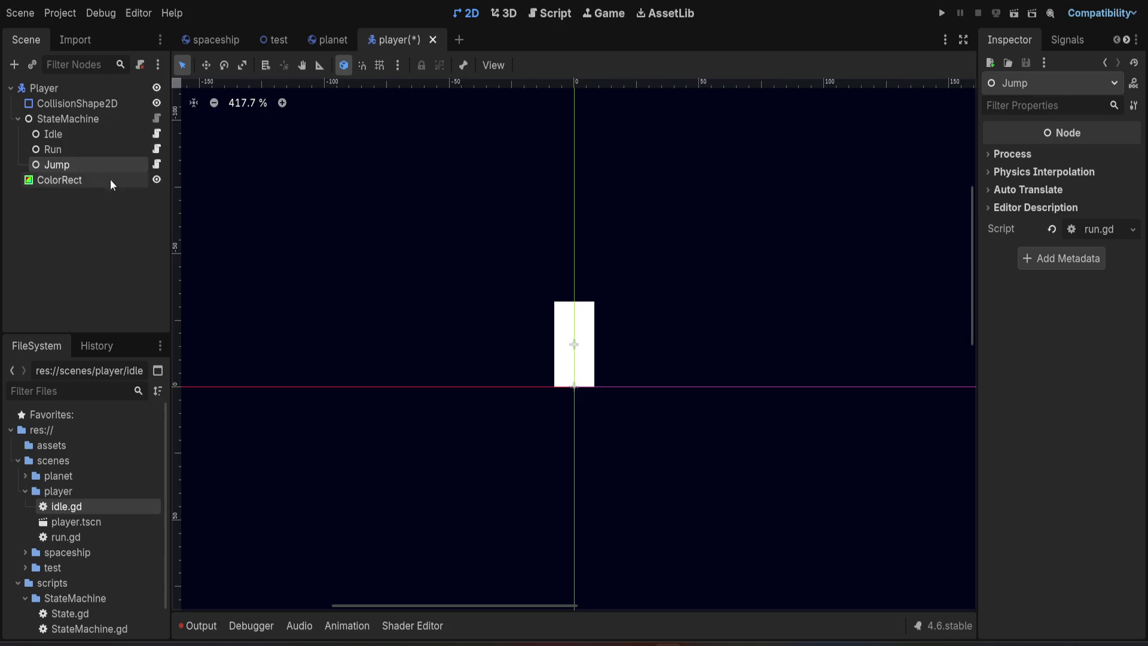
key("ctrl+d")
double_click(61, 180)
type("Wall")
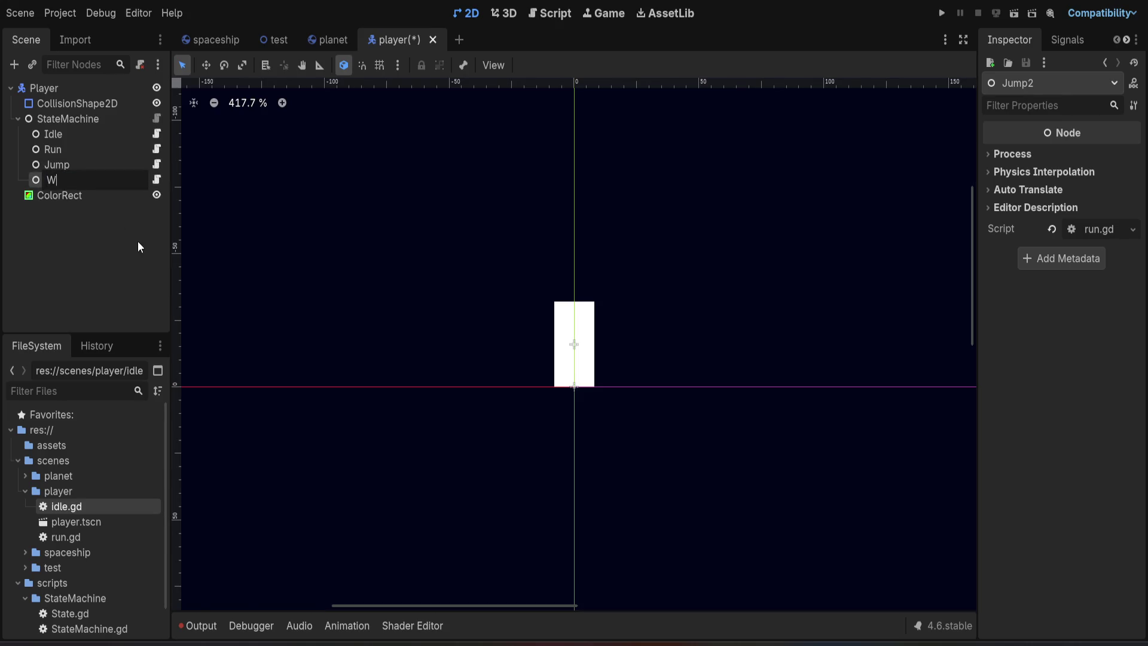
key("Return")
Step: Detach the shared run.gd script from both the Jump and Wall nodes
right_click(101, 164)
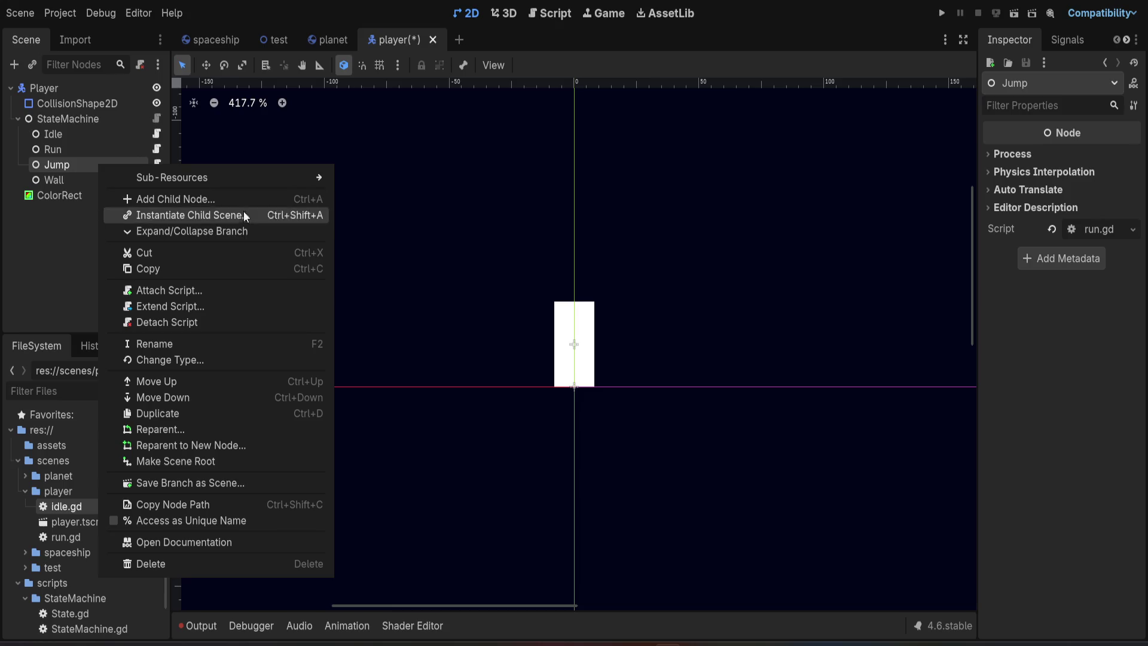
left_click(168, 322)
right_click(99, 175)
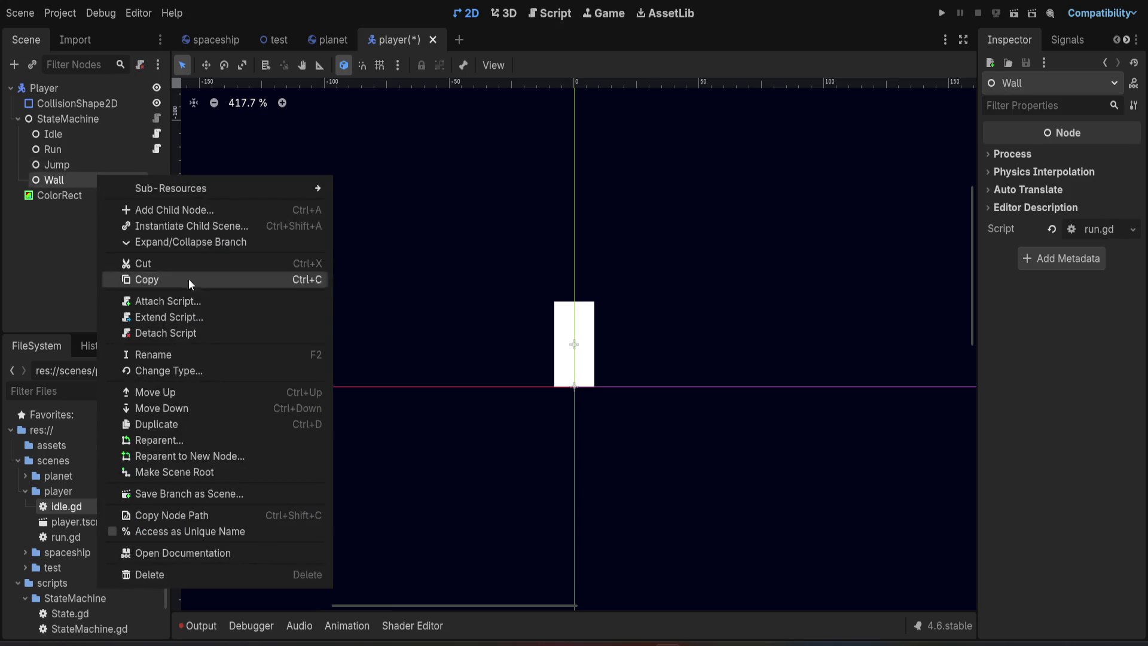
left_click(170, 326)
Step: Attach a new jump.gd script to Jump inheriting State
right_click(88, 164)
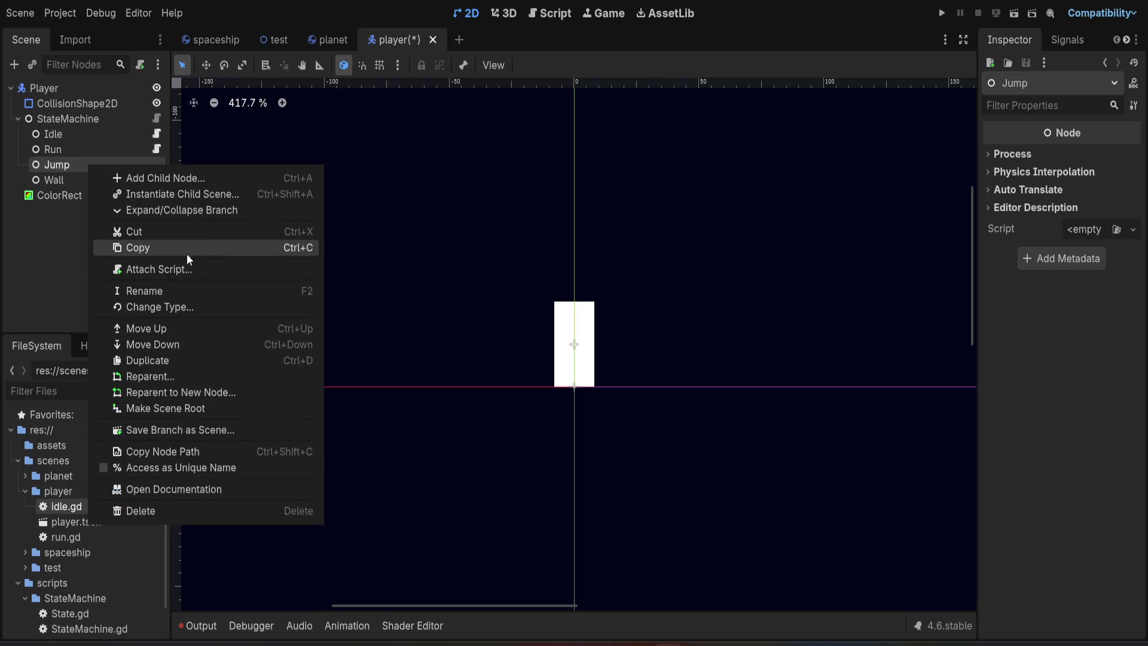
left_click(171, 271)
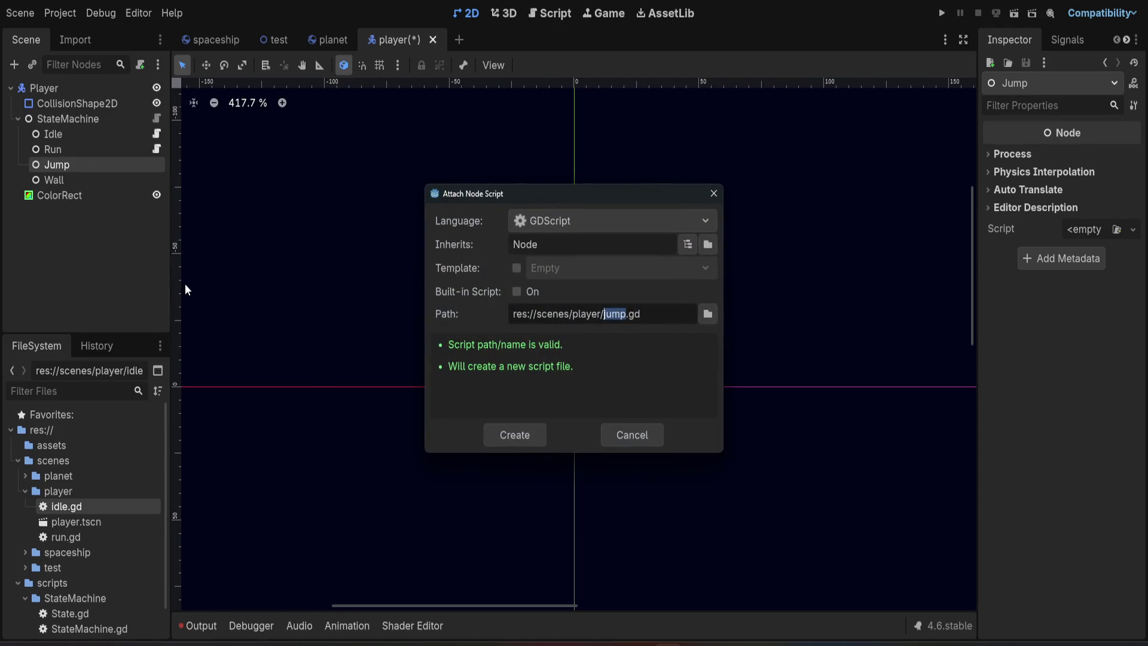
double_click(525, 244)
type("States")
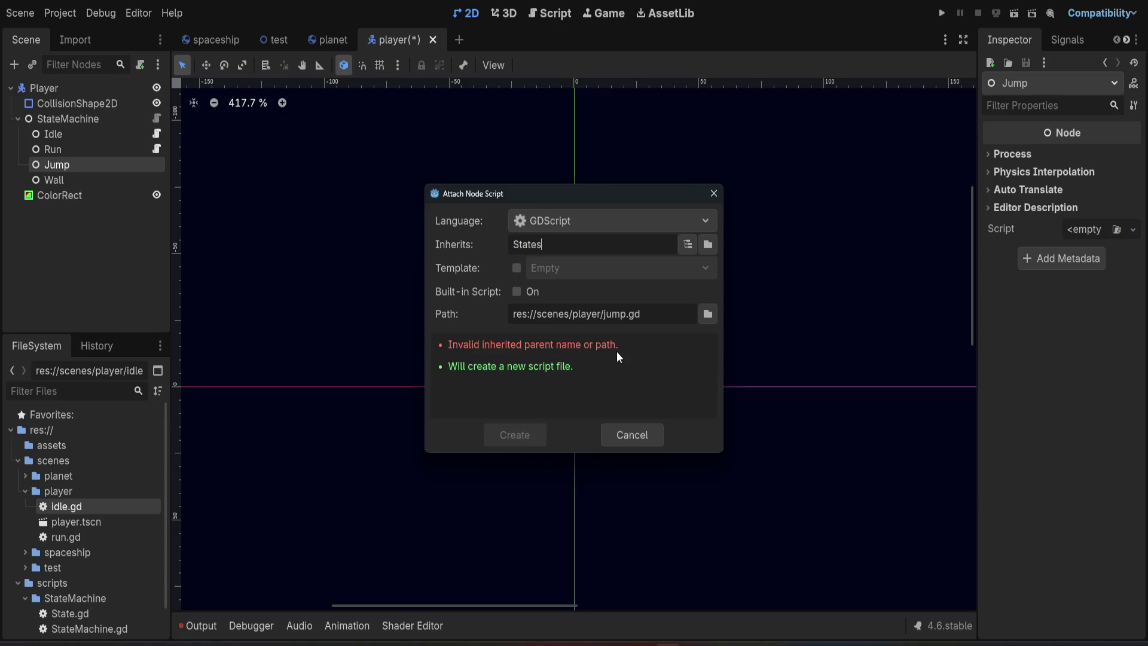
key("BackSpace")
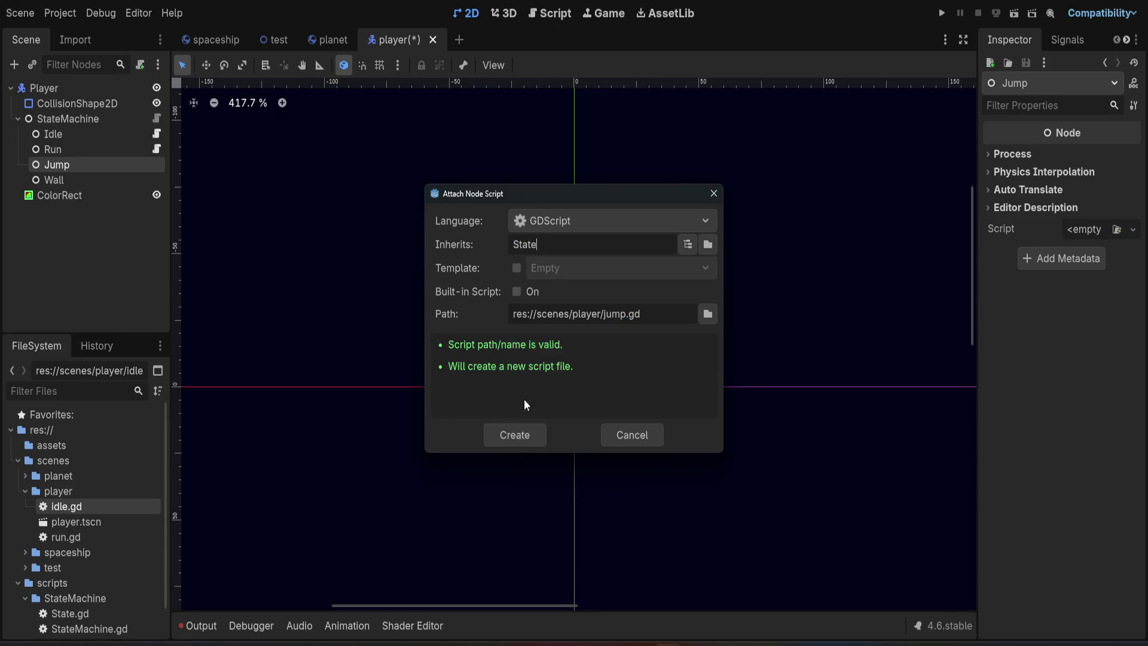
left_click(501, 439)
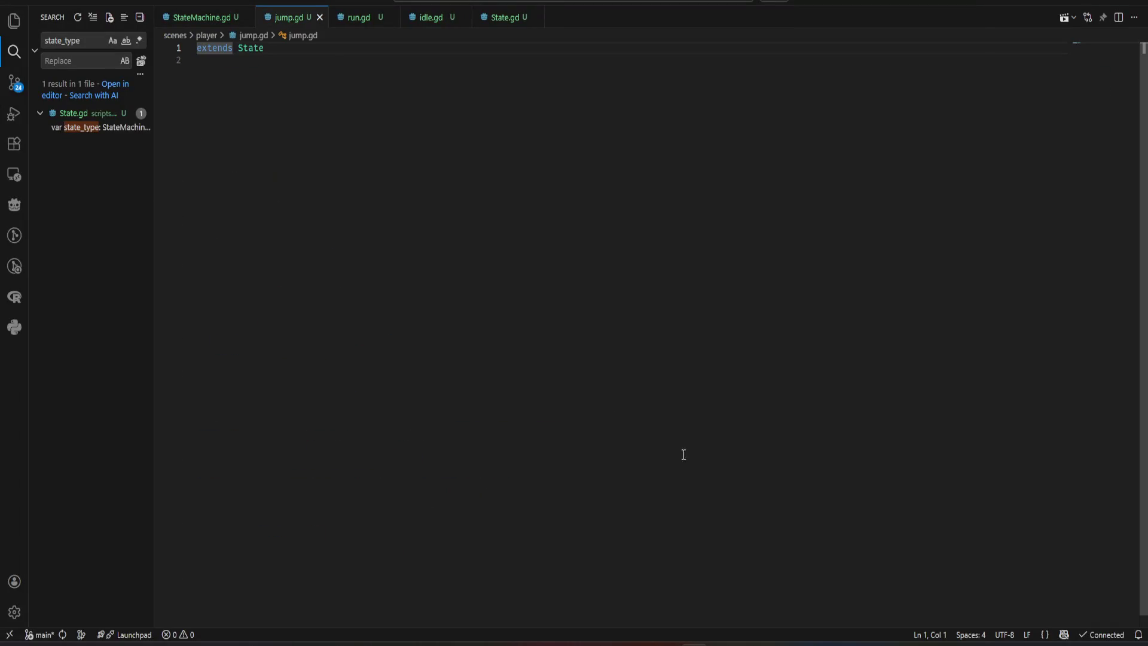
Step: Paste the enter() block defaulting state_type to IDLE into jump.gd, save, then select Wall
left_click(381, 198)
key("Tab")
key("ctrl+s")
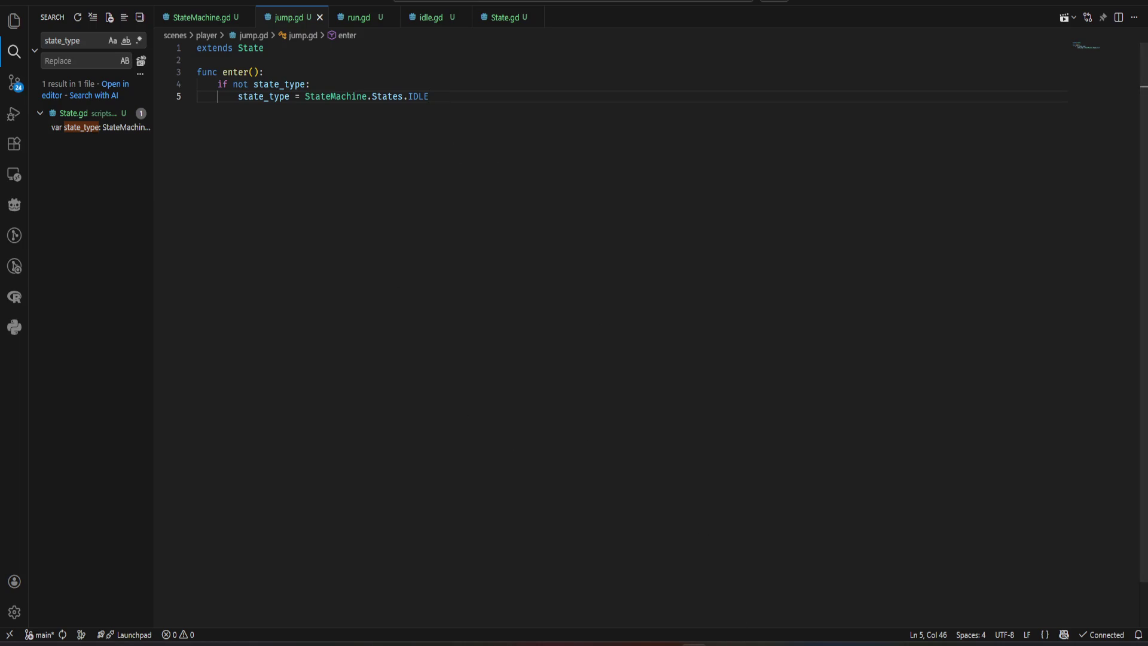
left_click(721, 644)
left_click(50, 180)
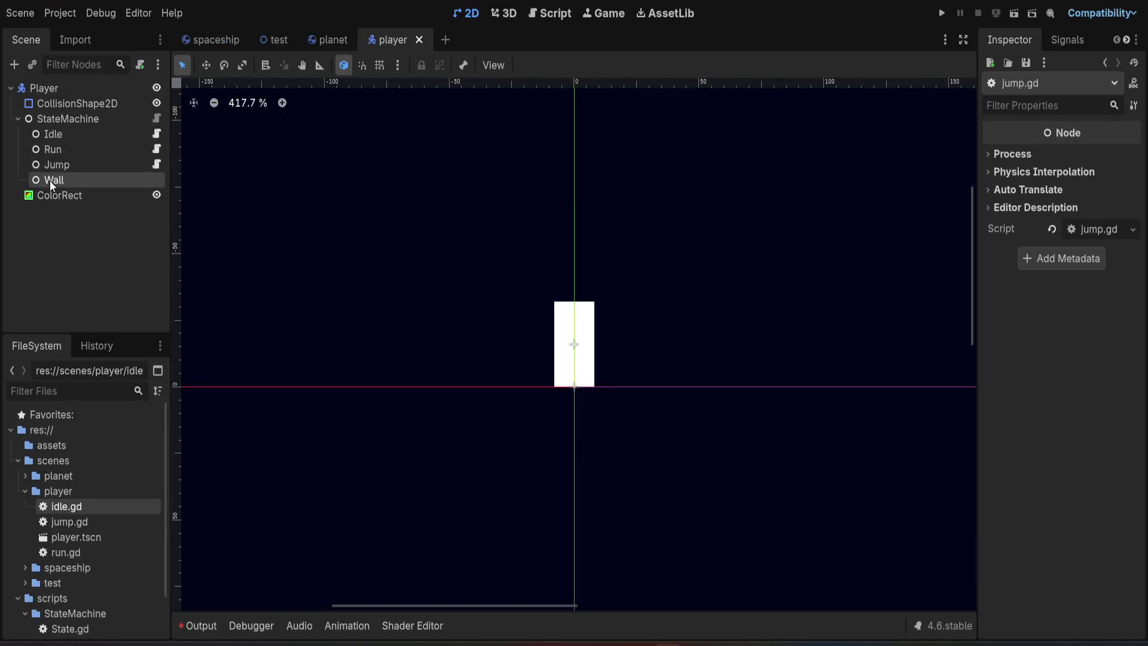
Step: Attach a new wall.gd script to the Wall node, entering State as the inherited class
right_click(74, 178)
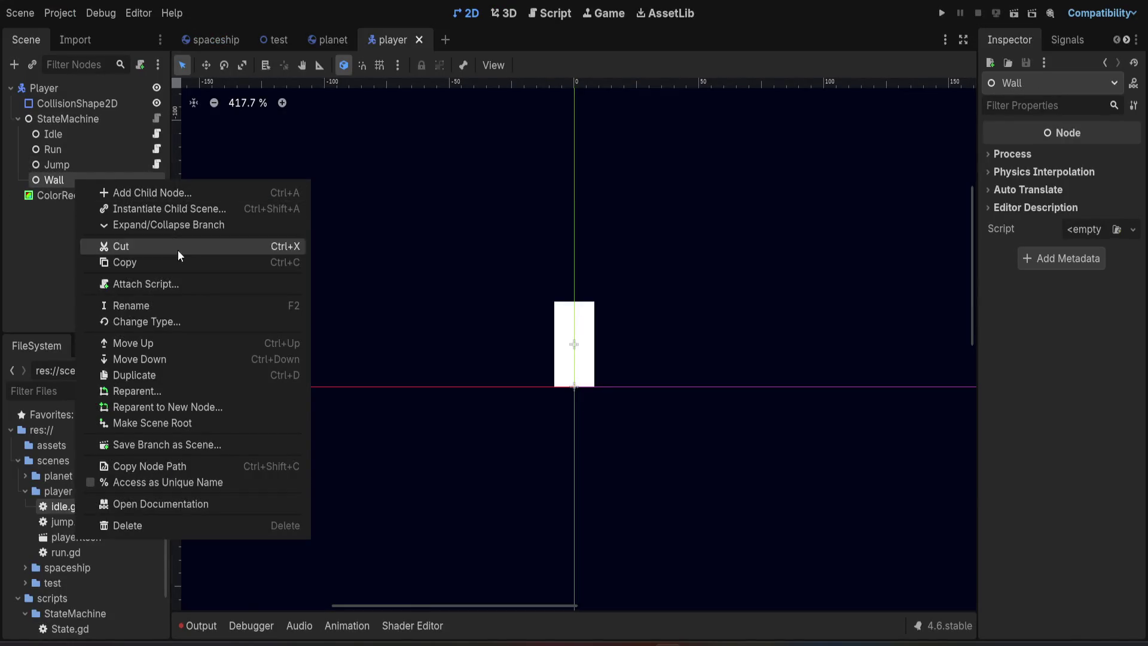
left_click(161, 284)
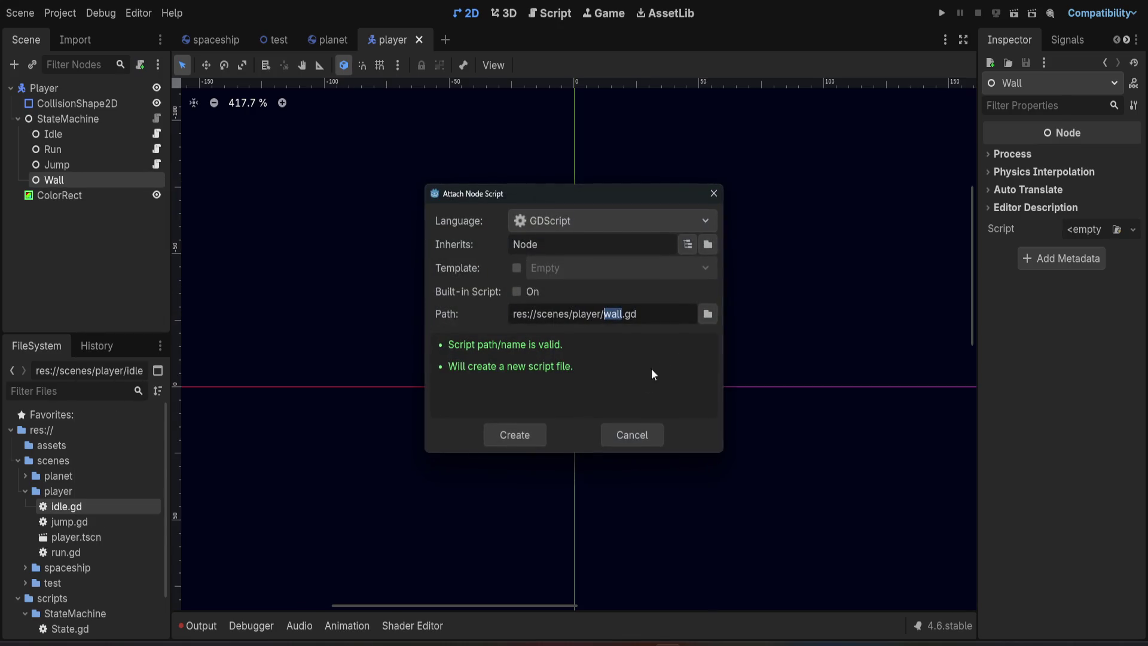
double_click(528, 245)
type("Sa")
type("tate")
Step: Create wall.gd, paste the enter() block with state_type set to WALL, and save
left_click(513, 433)
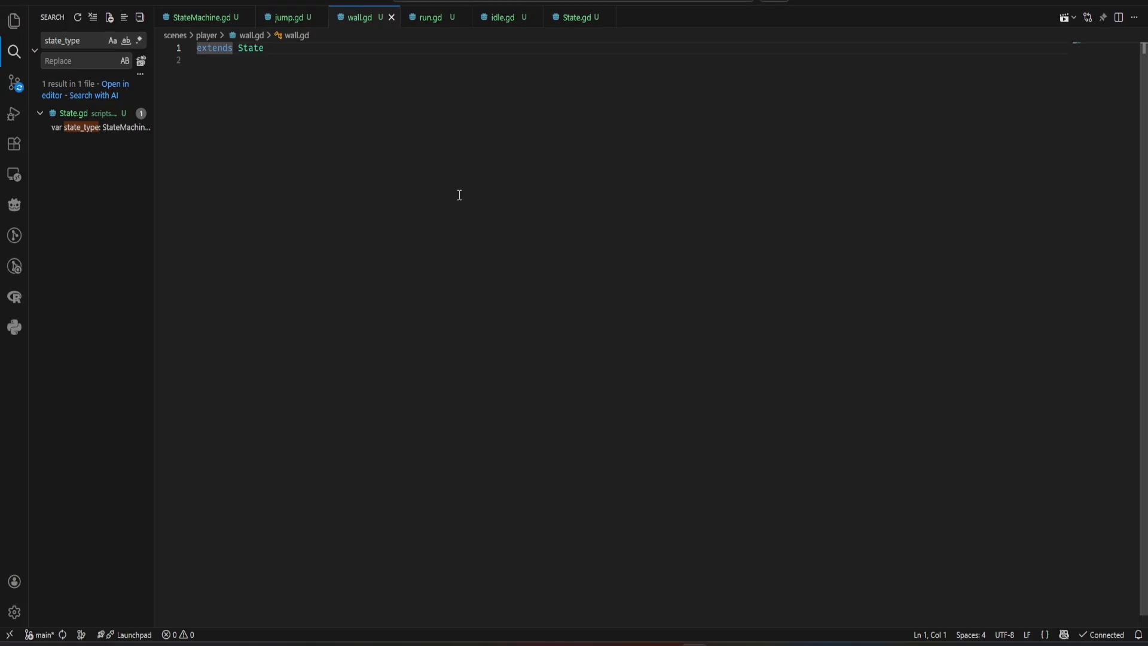
left_click(336, 79)
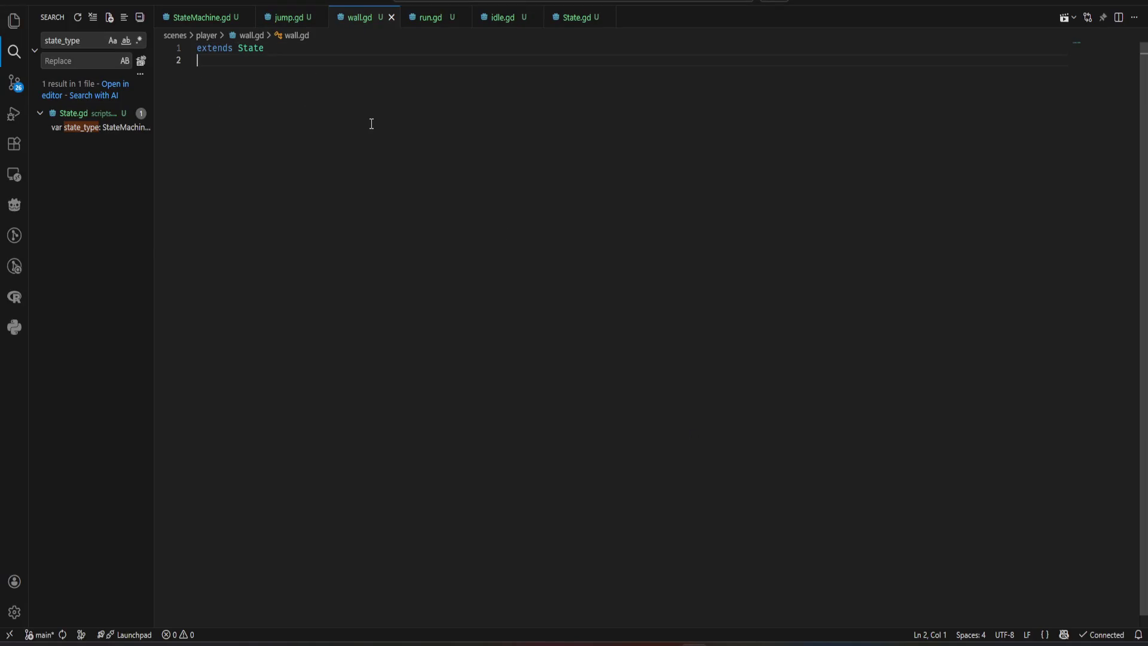
type("func enter():     if not state_type:         state_type = StateMachine.States.IDLE")
double_click(415, 99)
type("W")
key("Return")
left_click(287, 16)
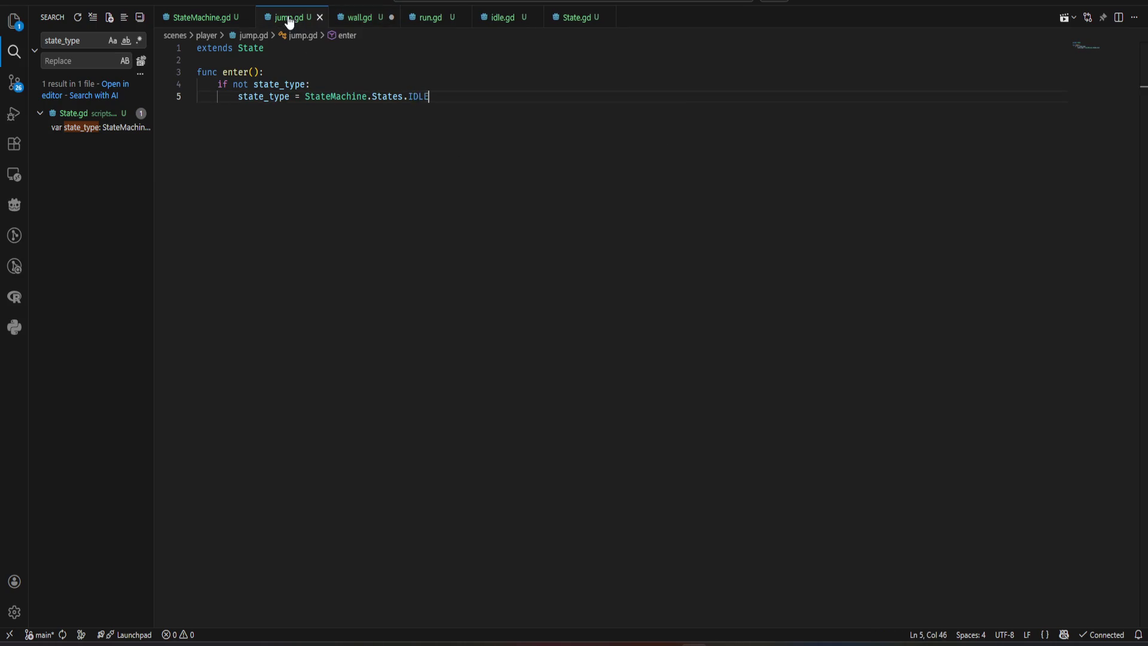
left_click(359, 17)
key("ctrl+s")
Step: Change jump.gd's enter() default state from IDLE to JUMP
left_click(286, 18)
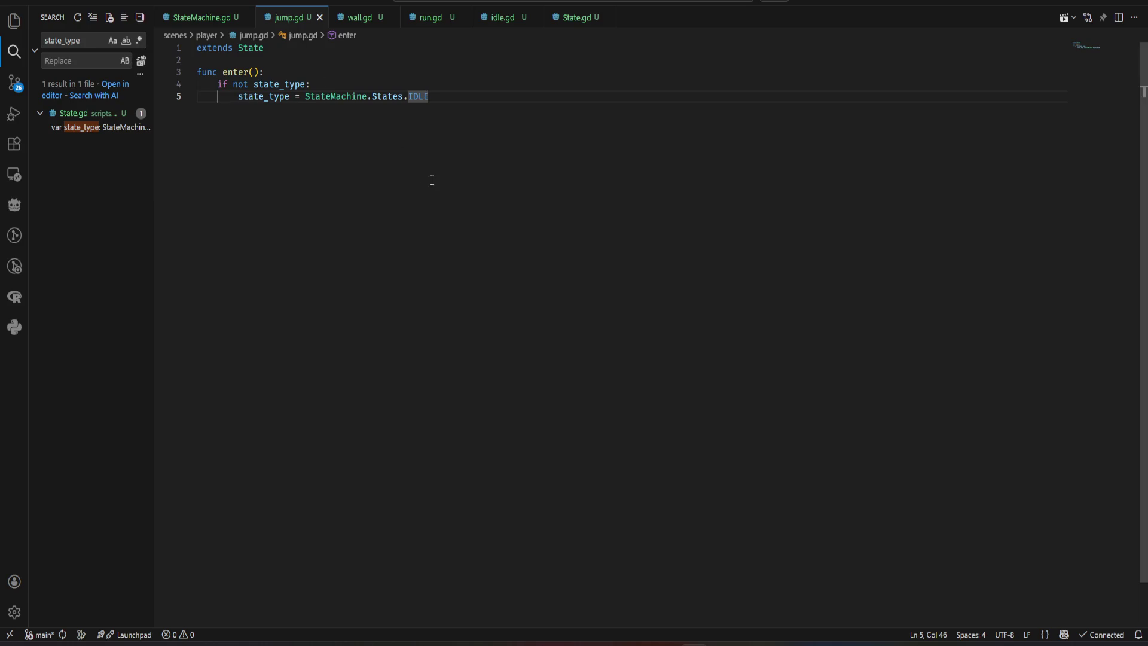
double_click(414, 96)
type("J")
key("Return")
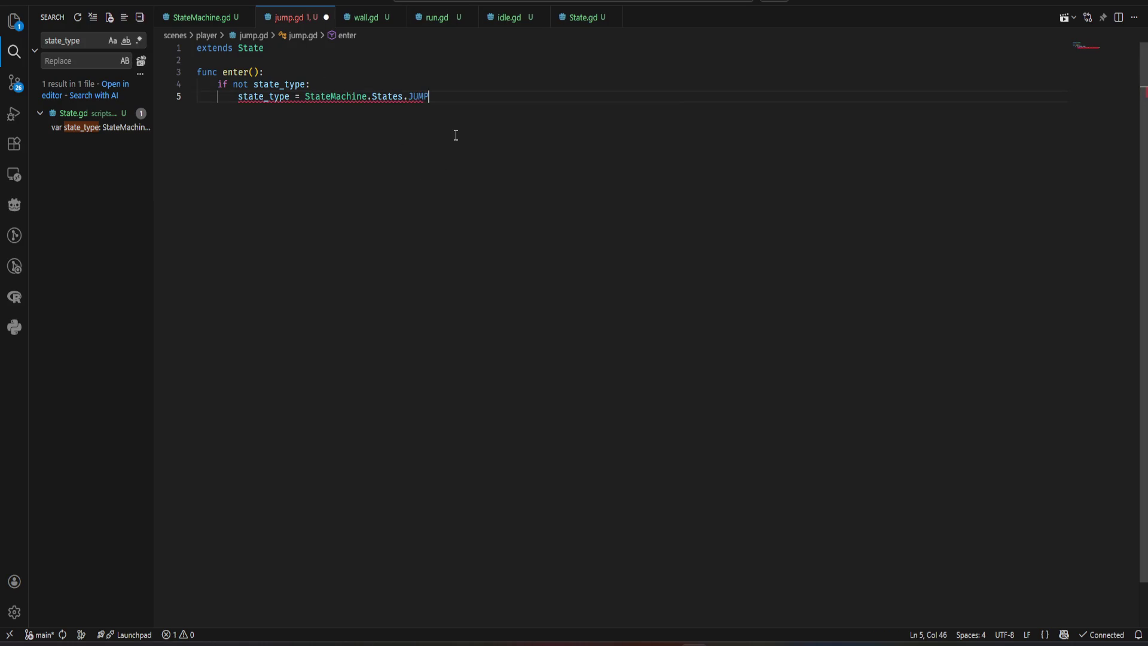
Step: Change run.gd's enter() default state from IDLE to RUN, comparing against idle.gd
left_click(430, 18)
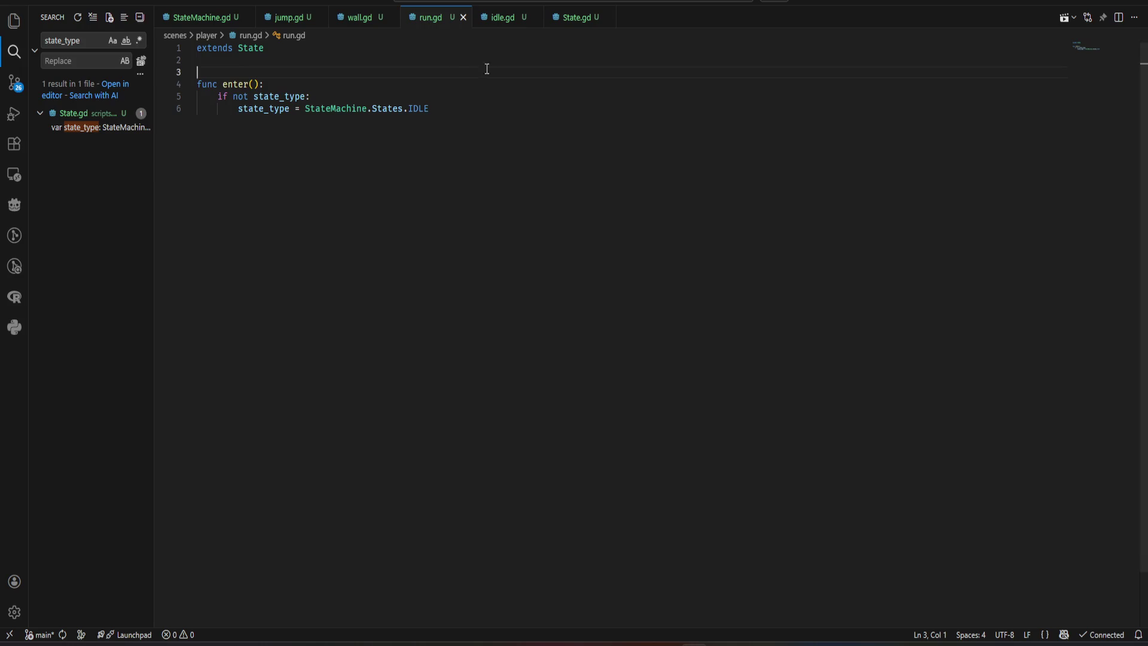
double_click(417, 108)
type("RUN")
key("Return")
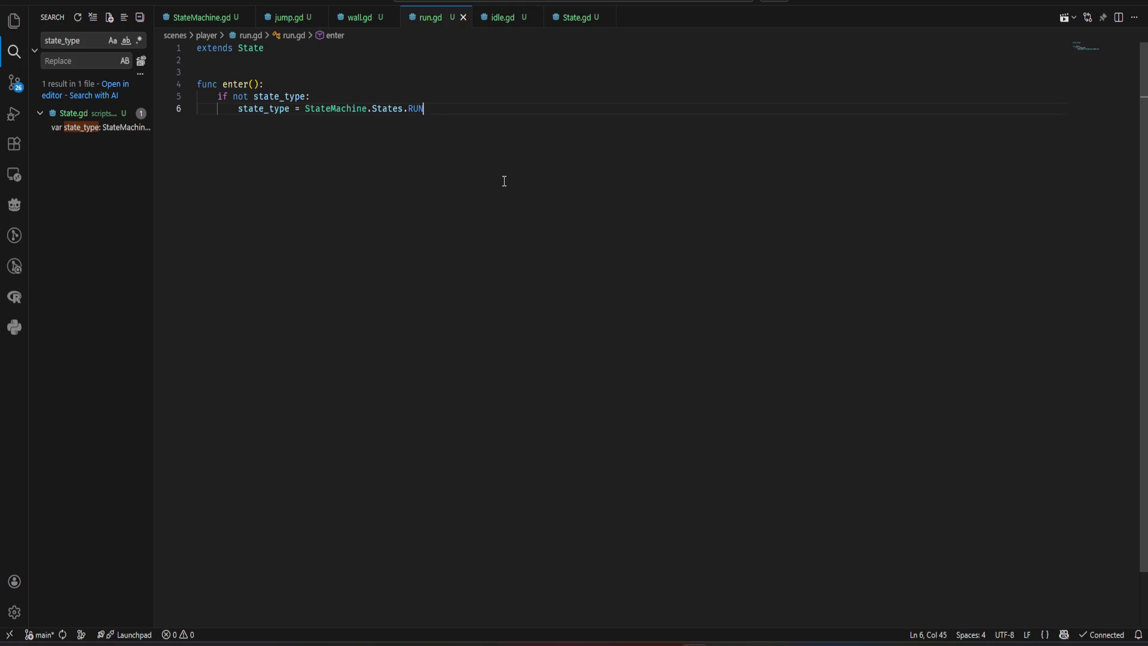
left_click(498, 18)
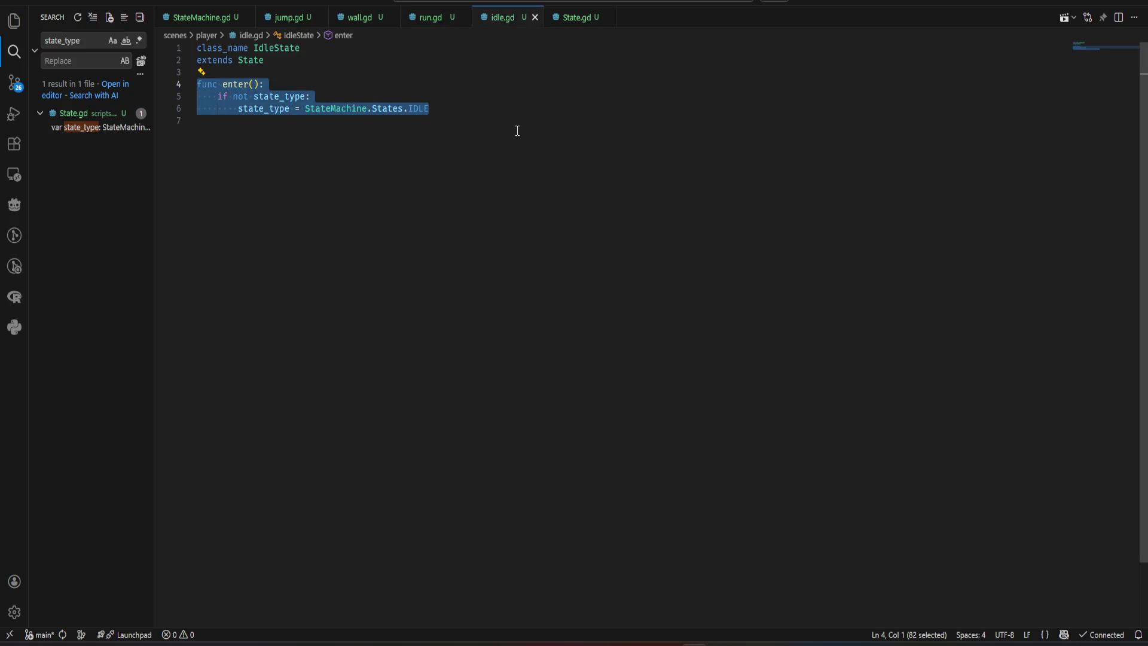
left_click(517, 131)
left_click(431, 17)
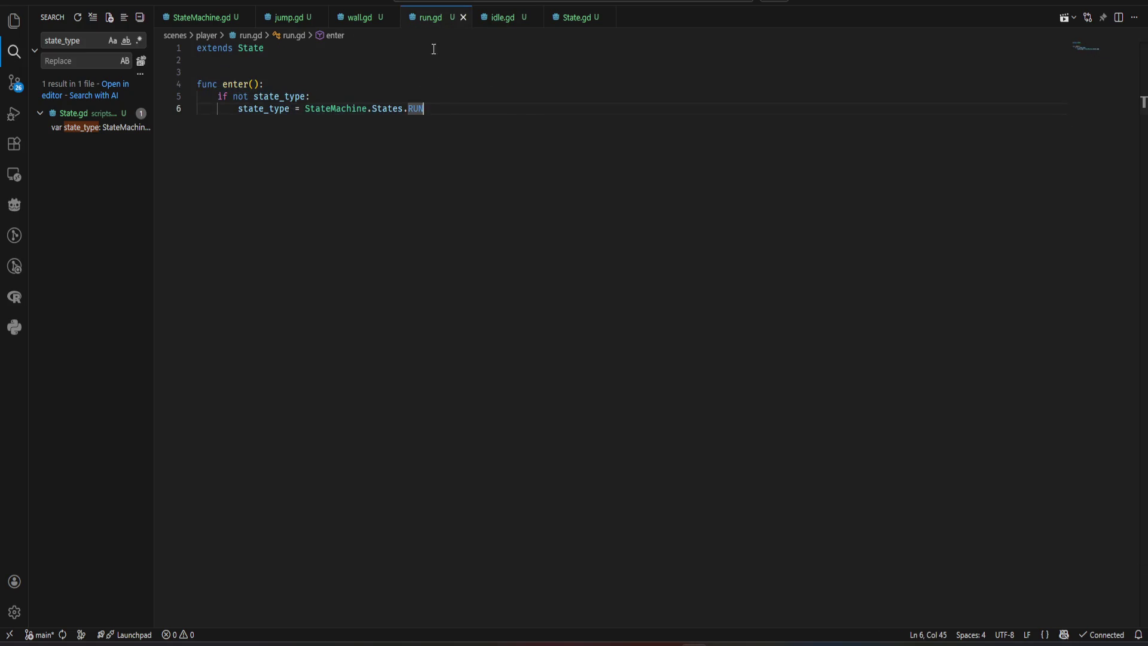
mouse_move(668, 643)
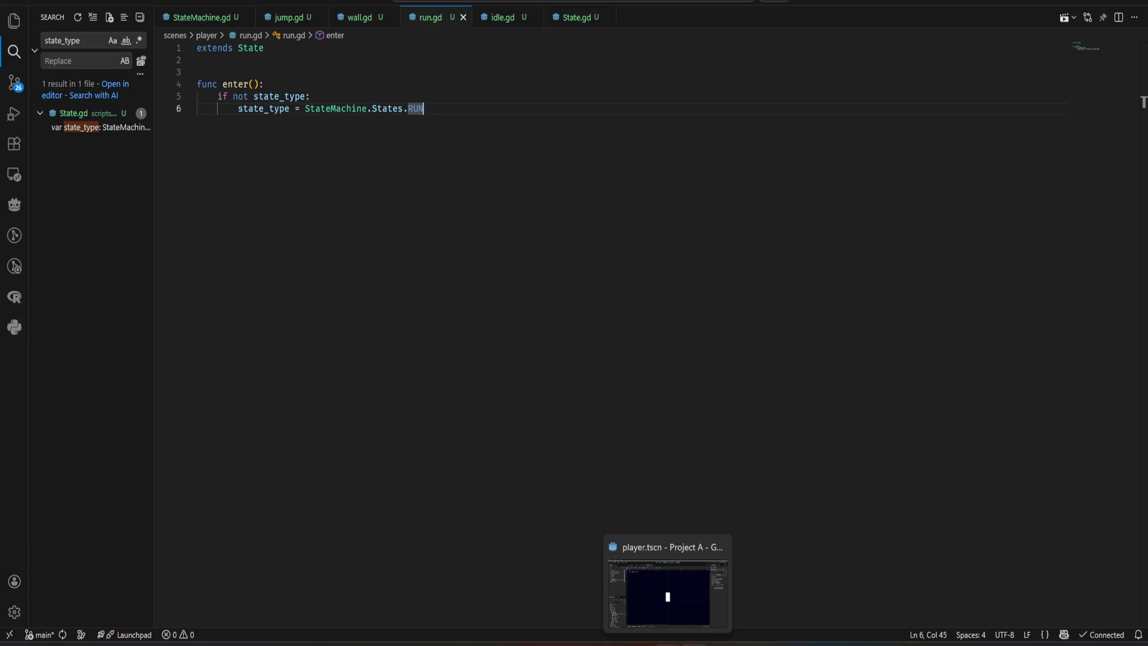
left_click(667, 643)
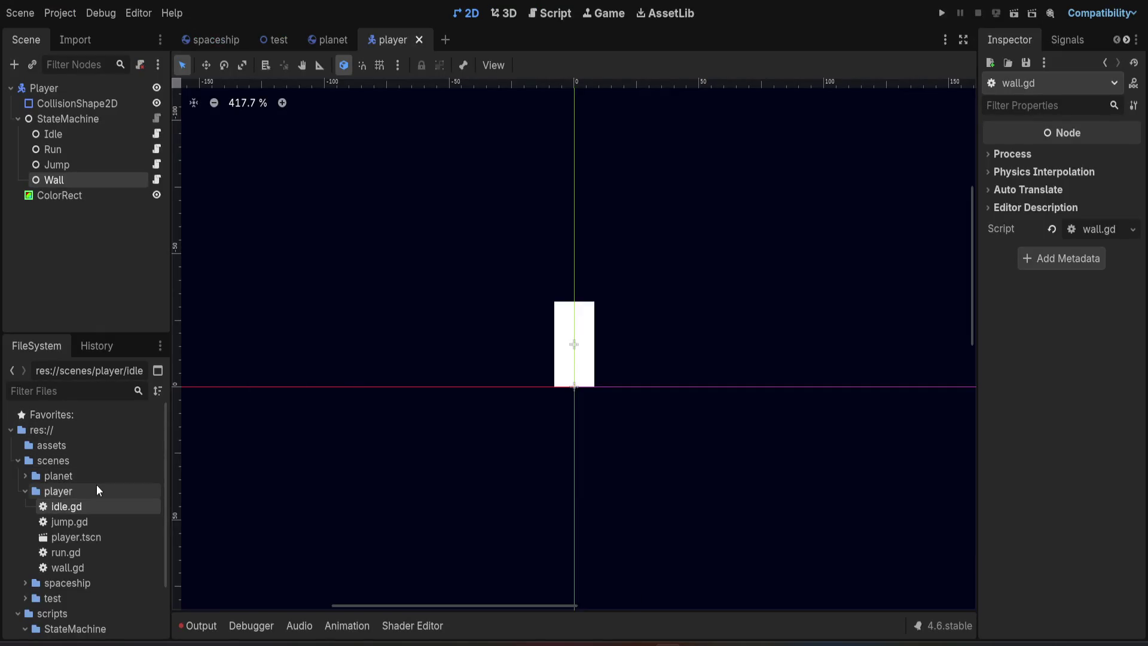
Step: Refresh the player folder view to list idle.gd, jump.gd, player.tscn, run.gd and wall.gd
scroll(41, 510, "down", 2)
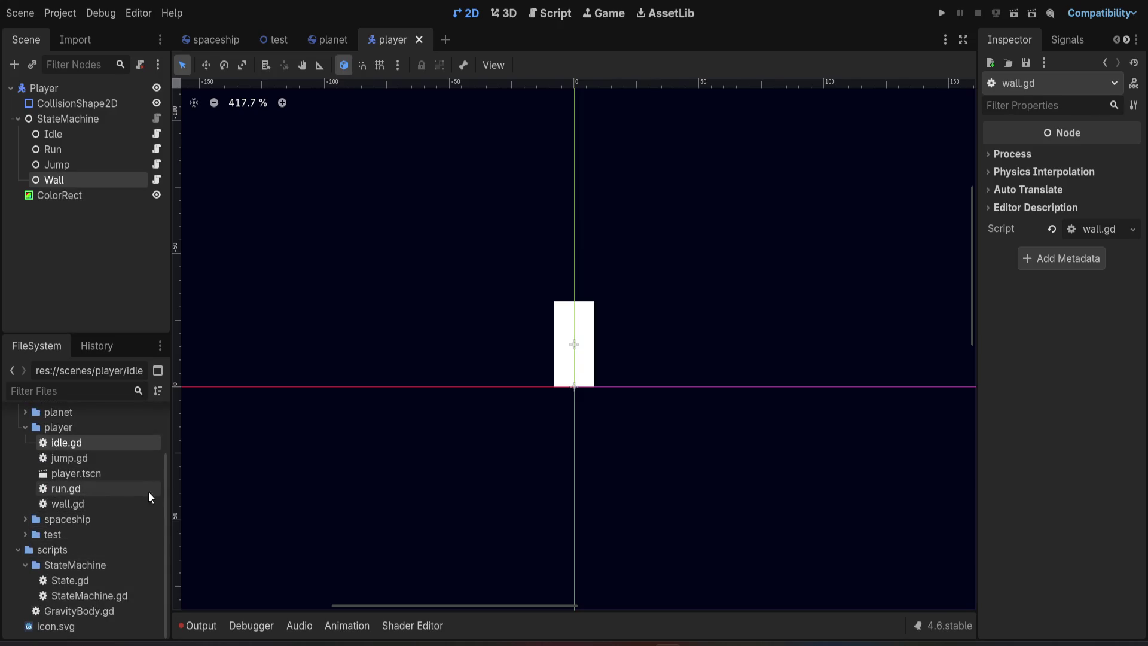
left_click(25, 427)
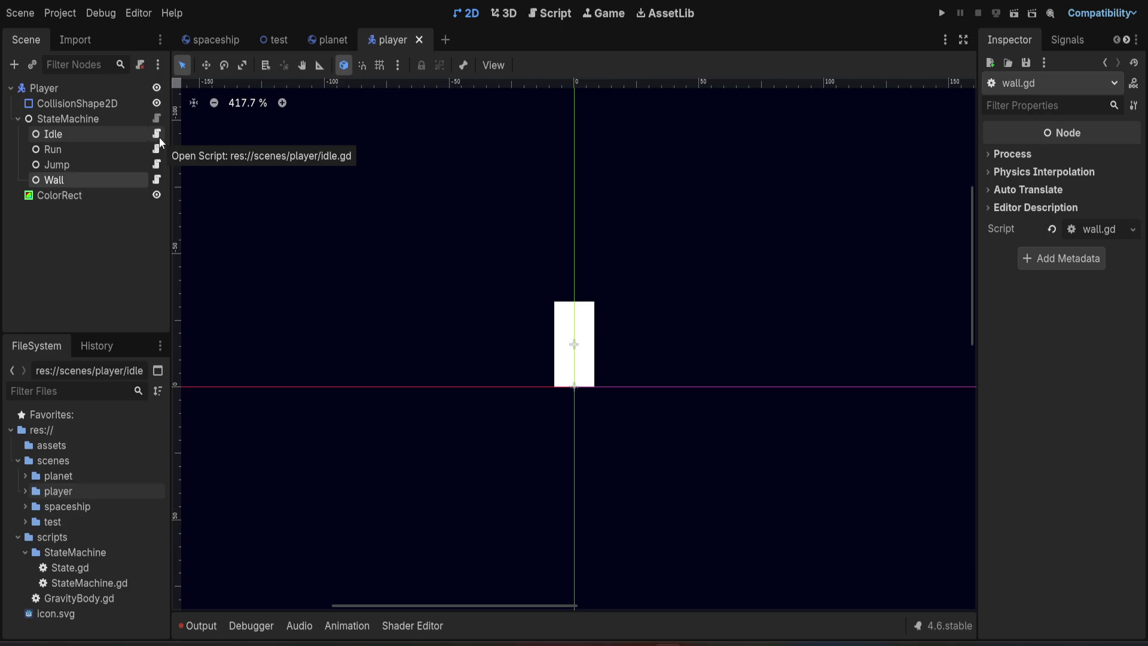
right_click(118, 88)
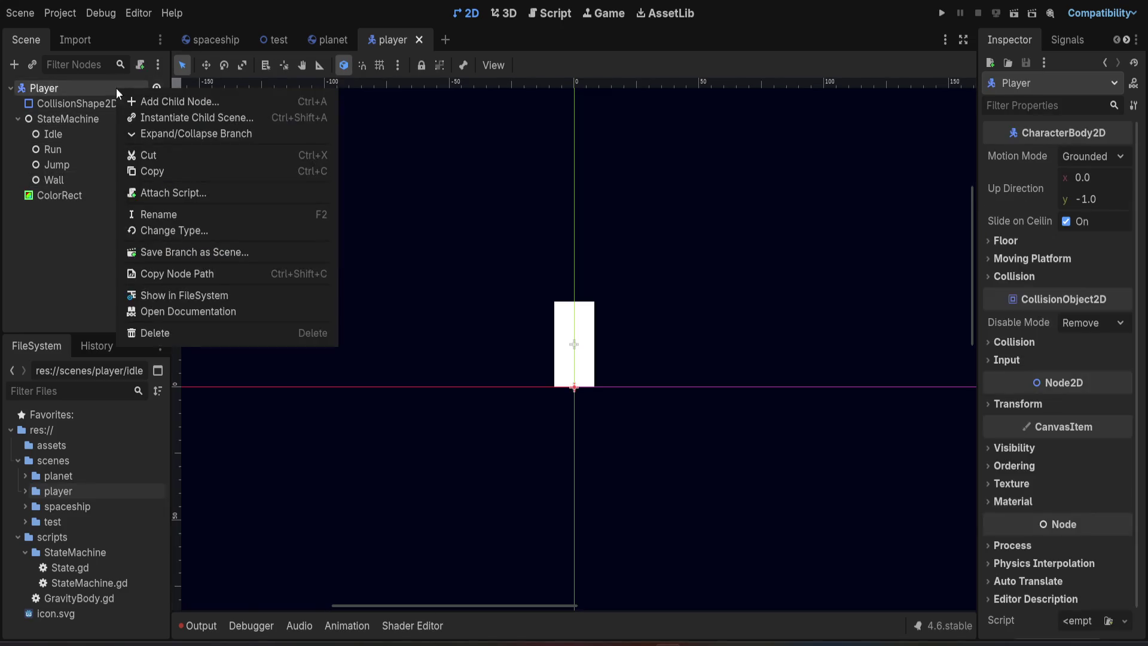
left_click(56, 316)
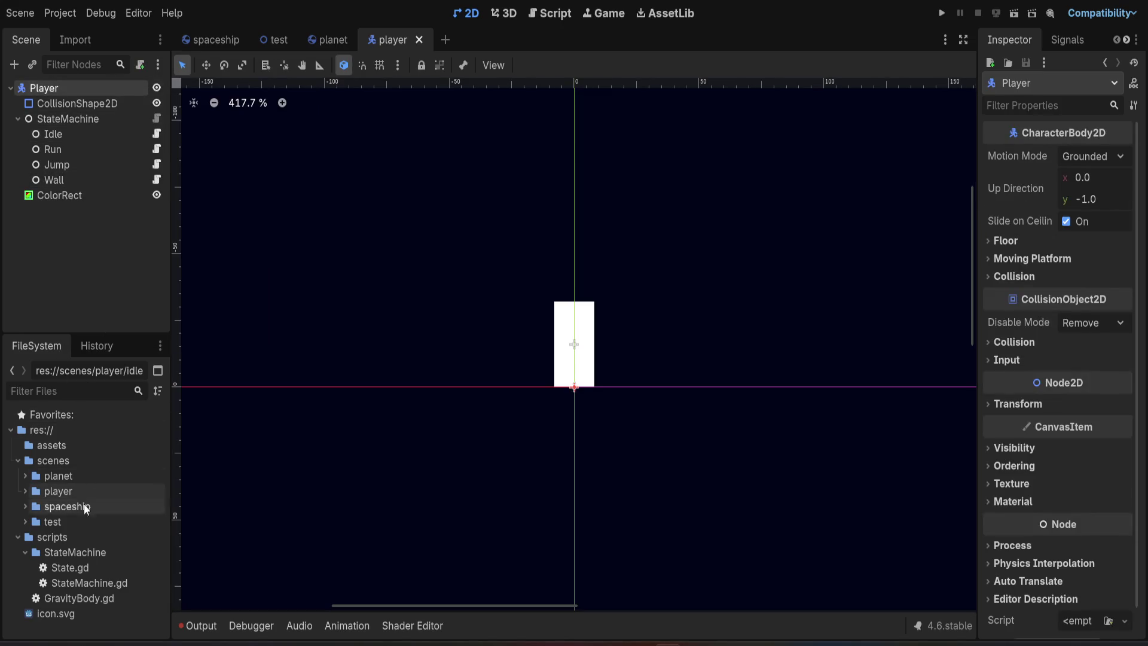
left_click(25, 490)
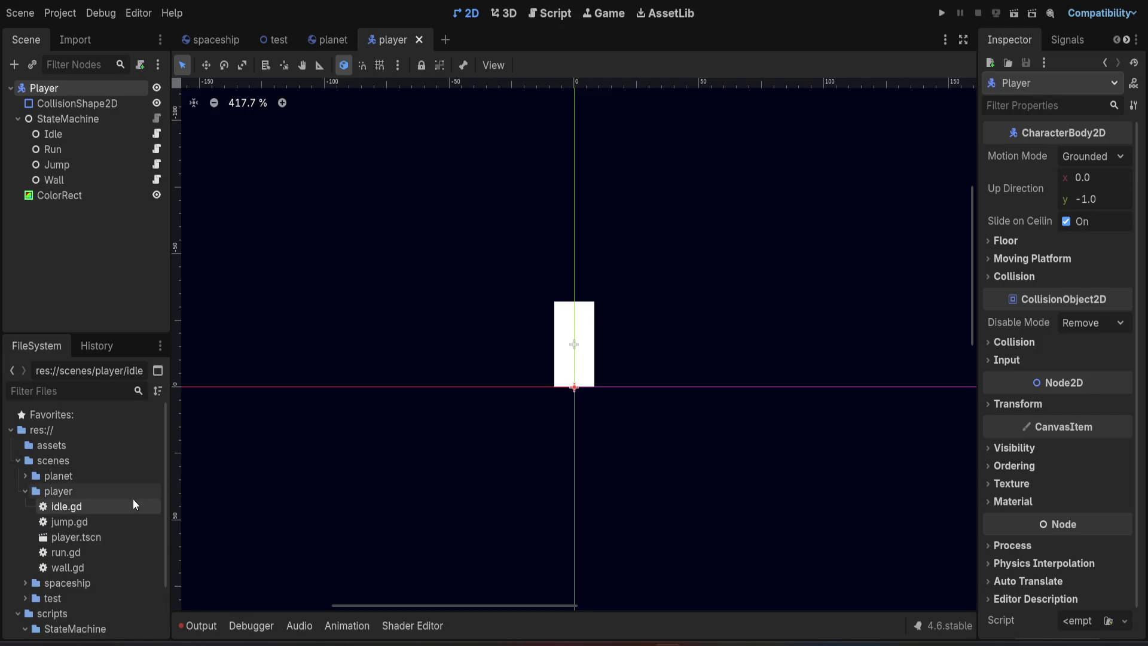
Step: Create a new folder named states inside the player folder
right_click(71, 493)
mouse_move(146, 400)
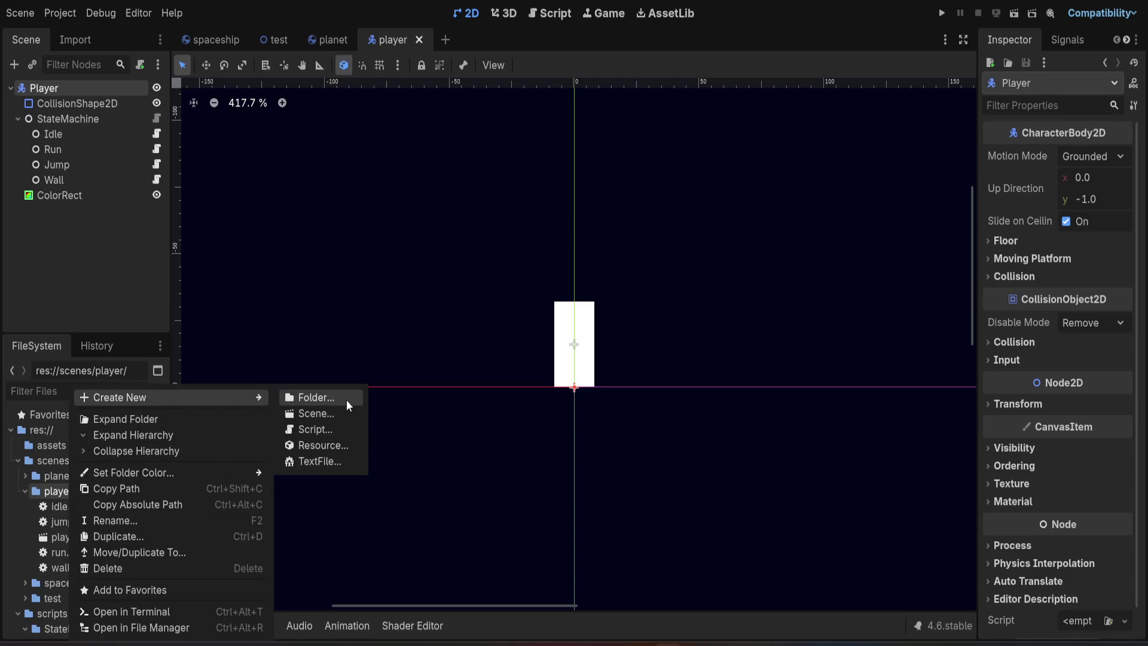
left_click(347, 399)
type("states")
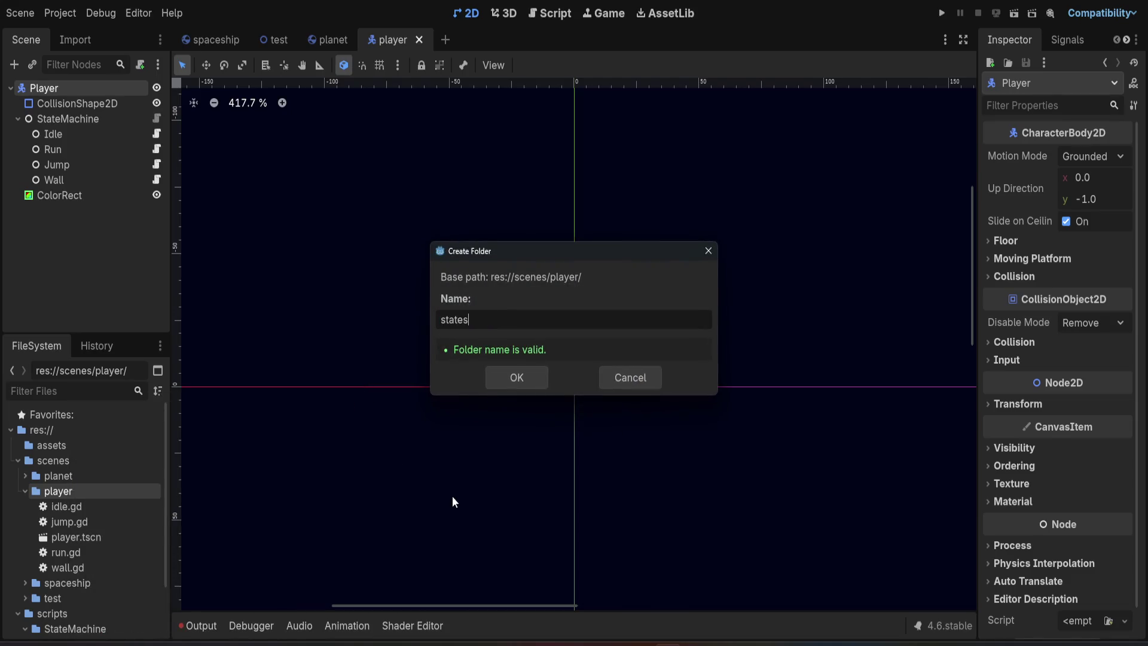
key("Return")
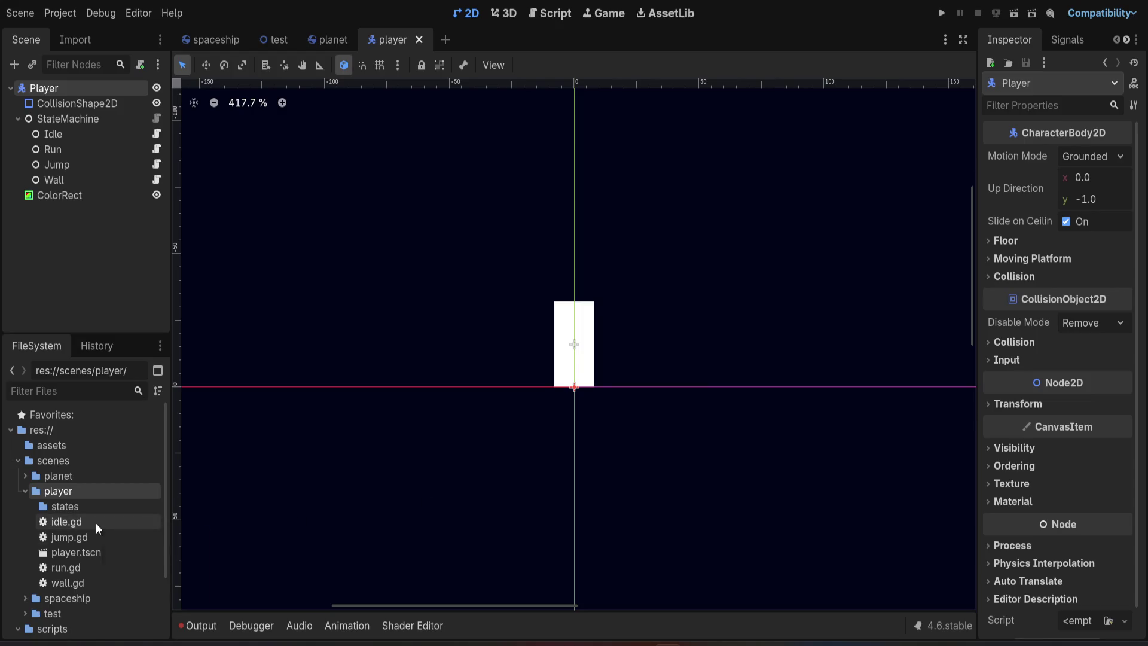
Step: Move idle.gd, jump.gd, run.gd and wall.gd into the states folder
left_click(95, 523)
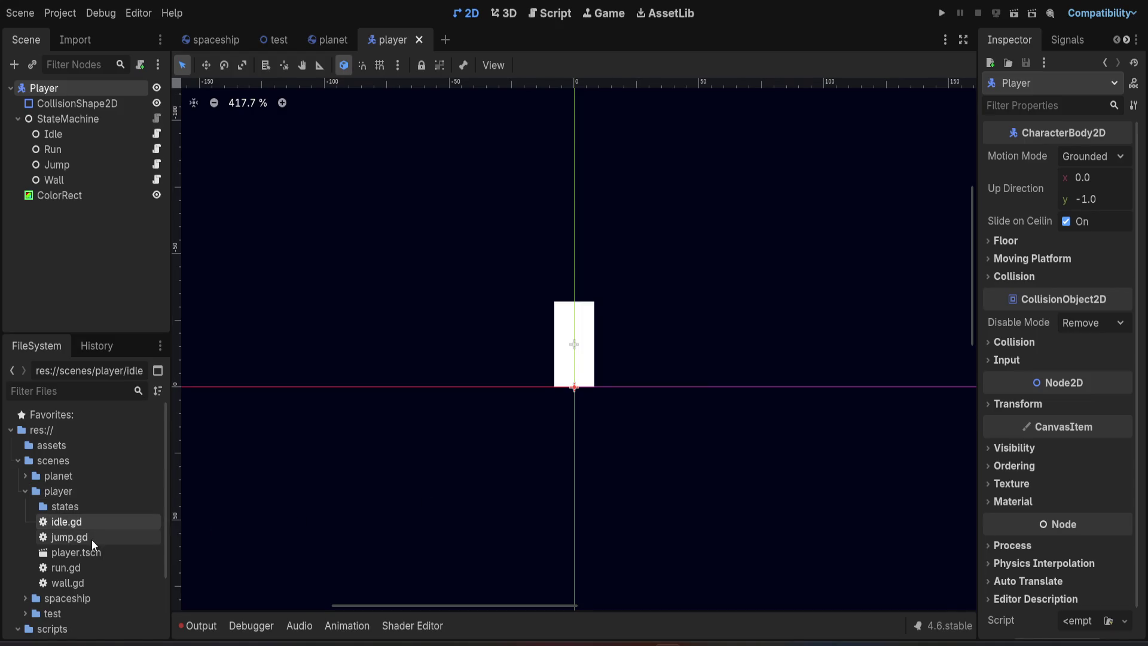
left_click(92, 538, "ctrl")
left_click(82, 569, "ctrl")
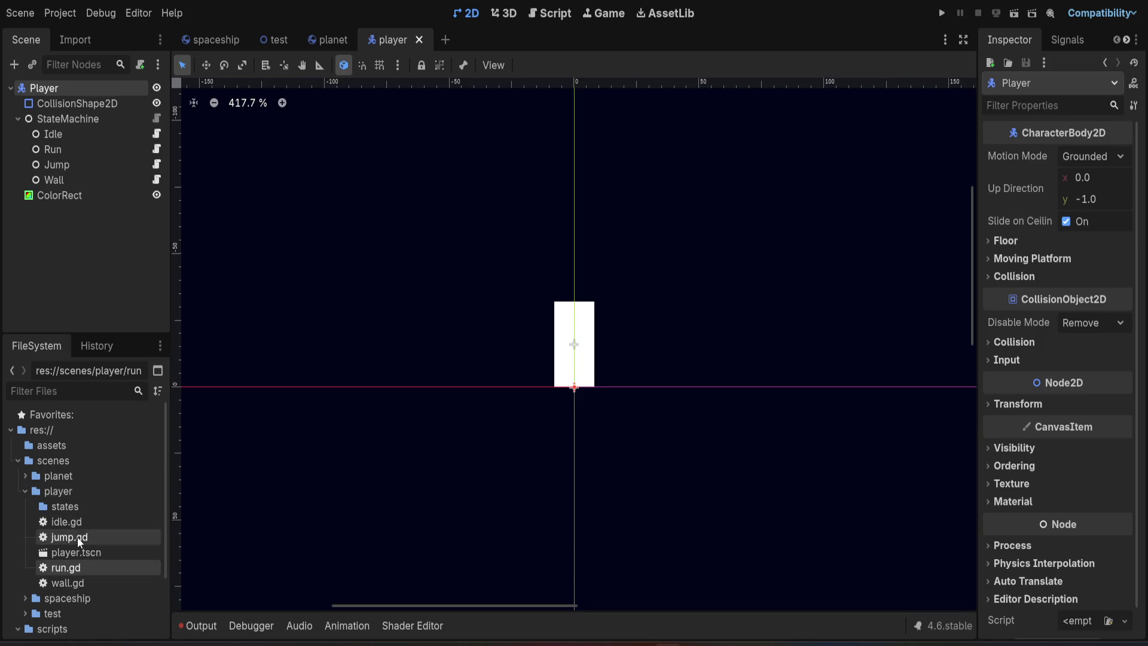
left_click(77, 582, "ctrl")
left_click_drag(71, 525, 66, 508)
left_click(521, 336)
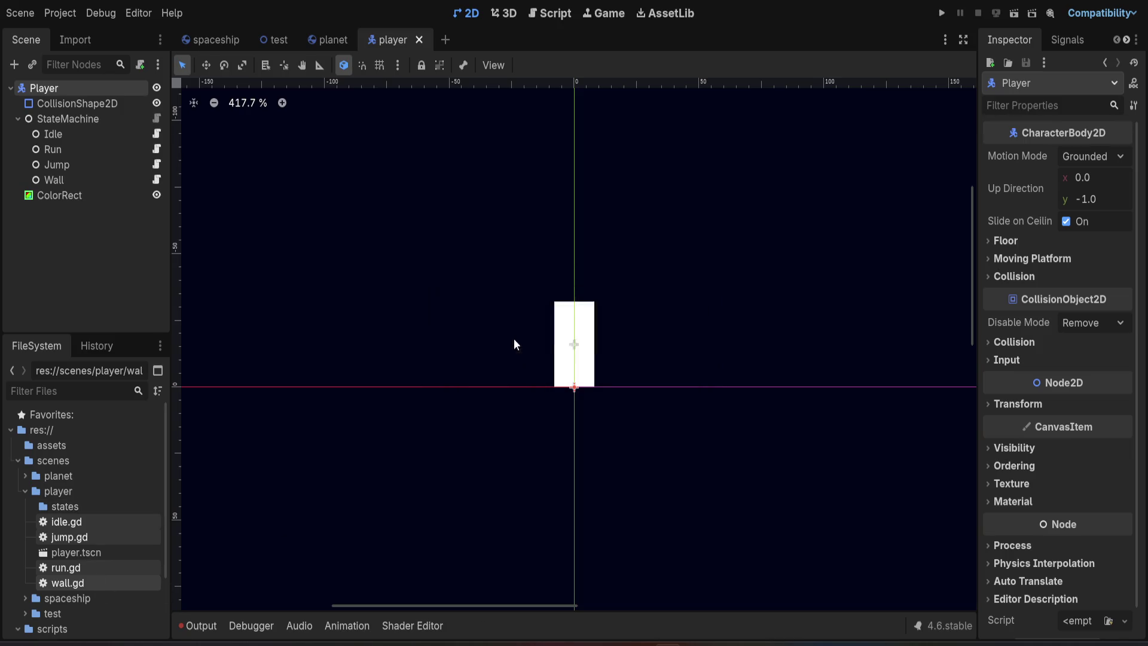
left_click(34, 506)
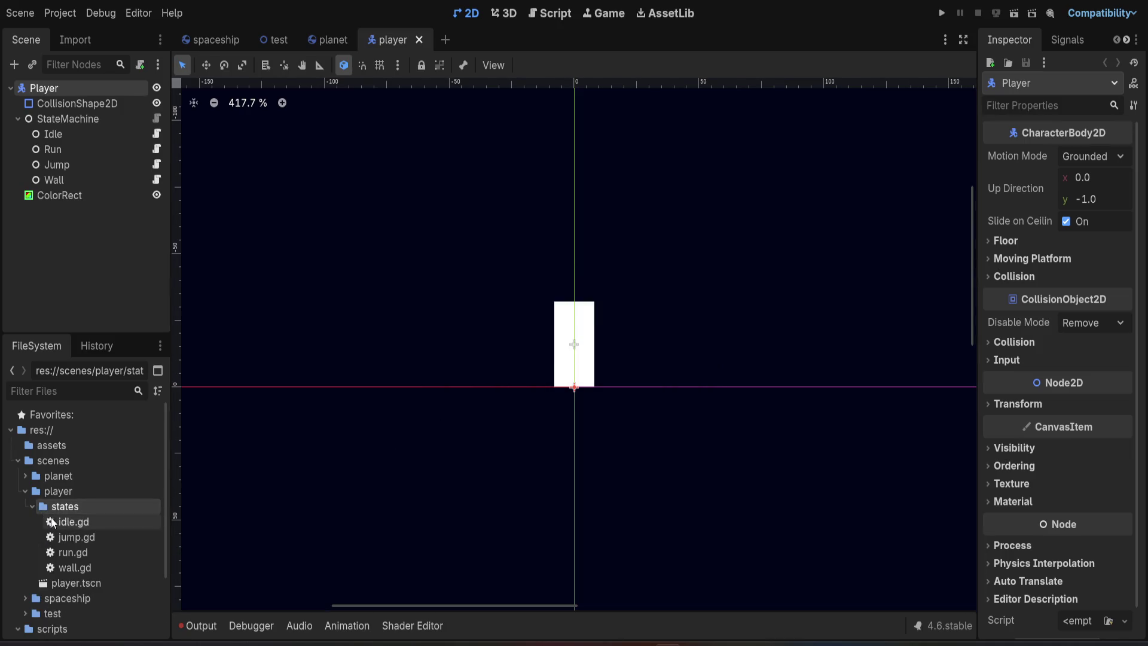
scroll(92, 514, "down", 1)
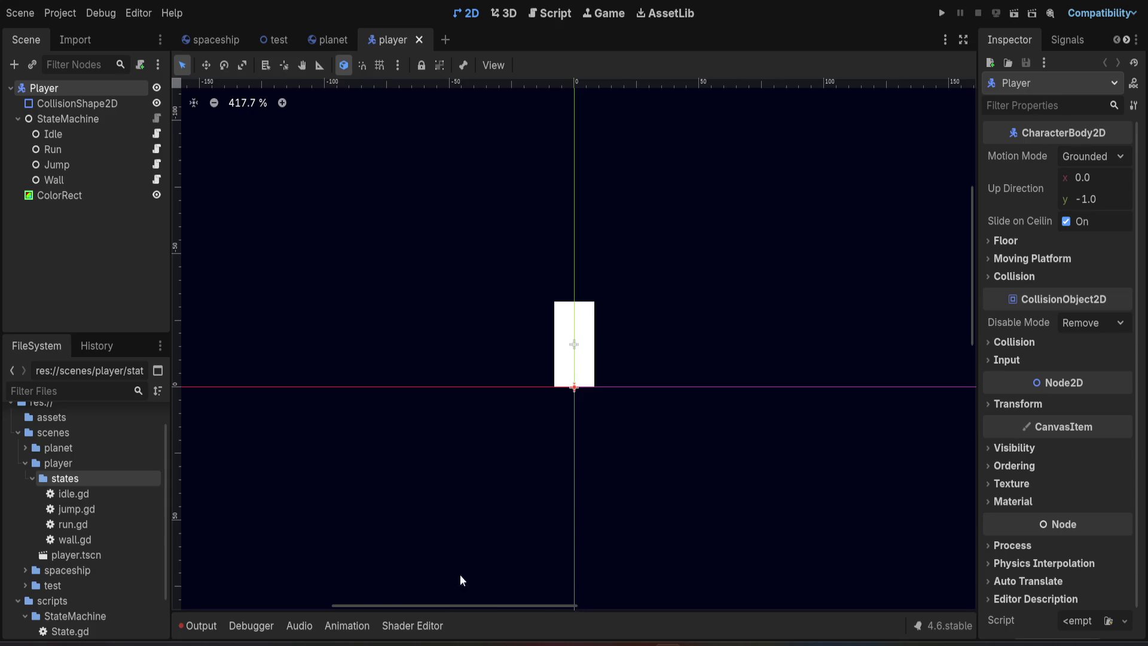
left_click(32, 479)
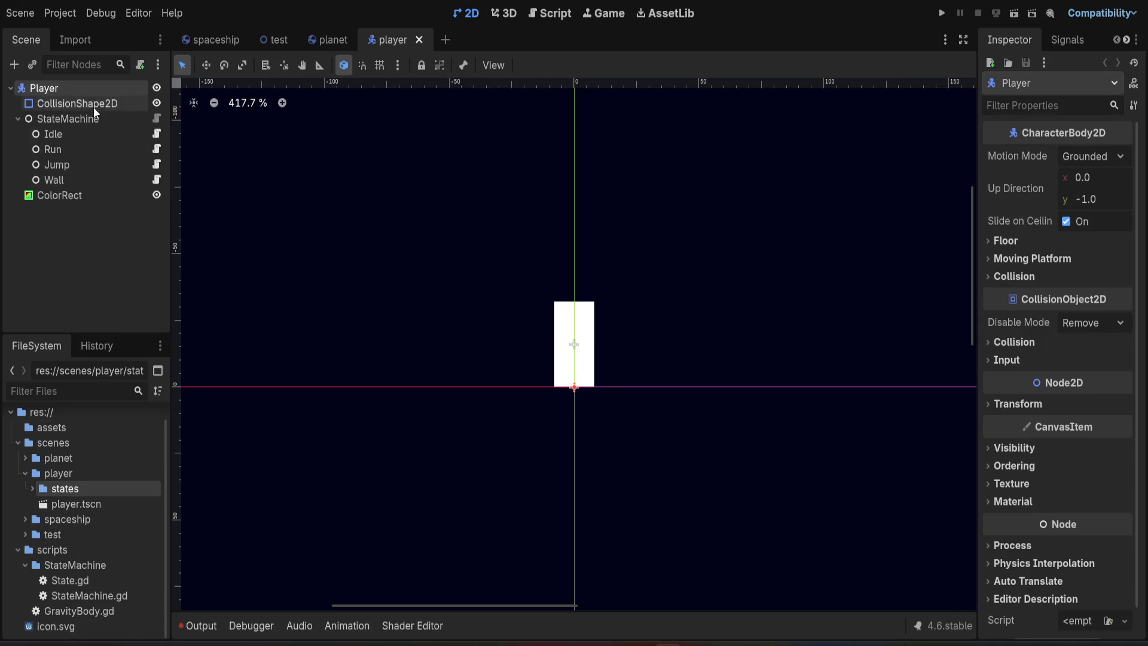
Step: Attach a GDScript player.gd to the Player node from the CharacterBody2D: Basic Movement template
right_click(70, 84)
left_click(141, 66)
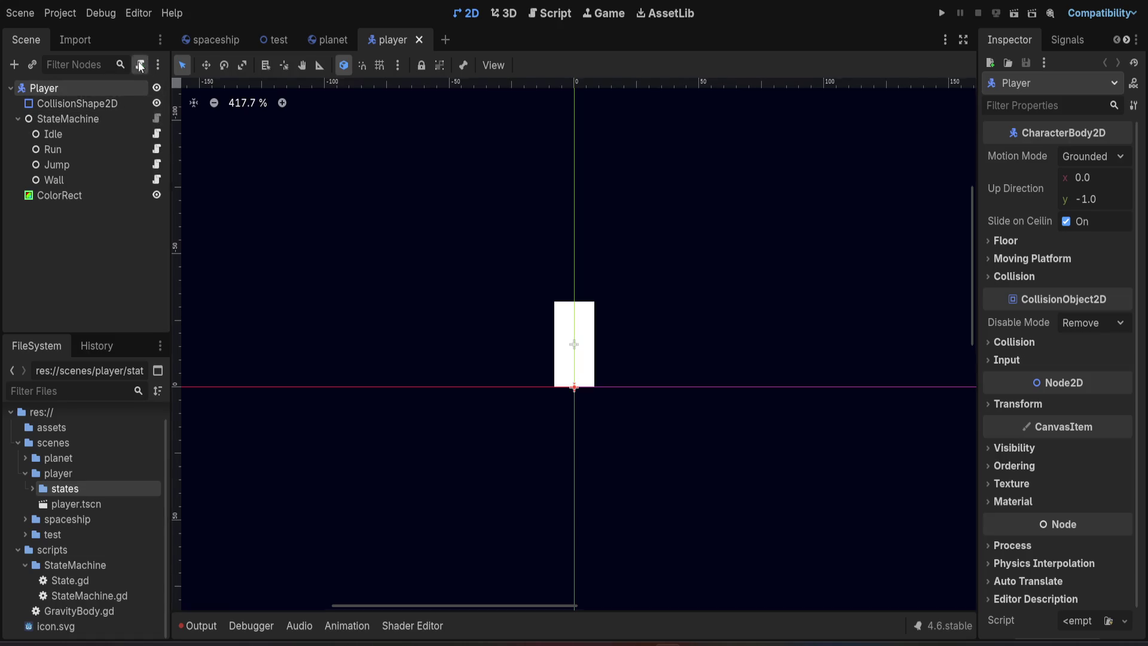
left_click(139, 63)
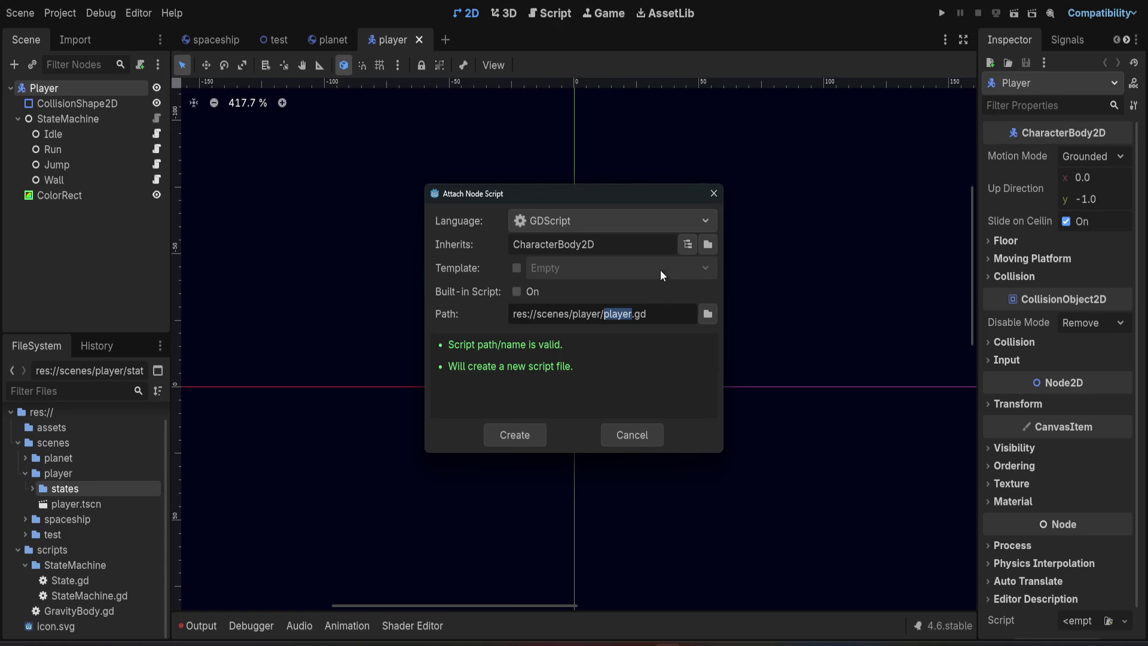
left_click(643, 219)
left_click(643, 215)
left_click(517, 268)
left_click(626, 274)
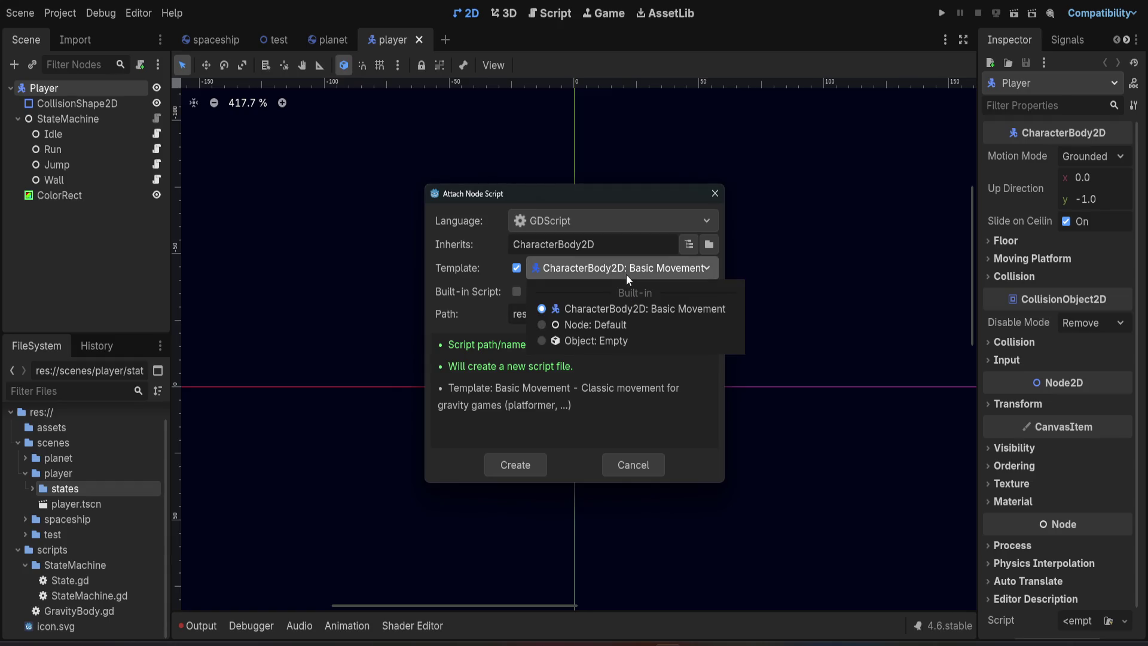
left_click(627, 274)
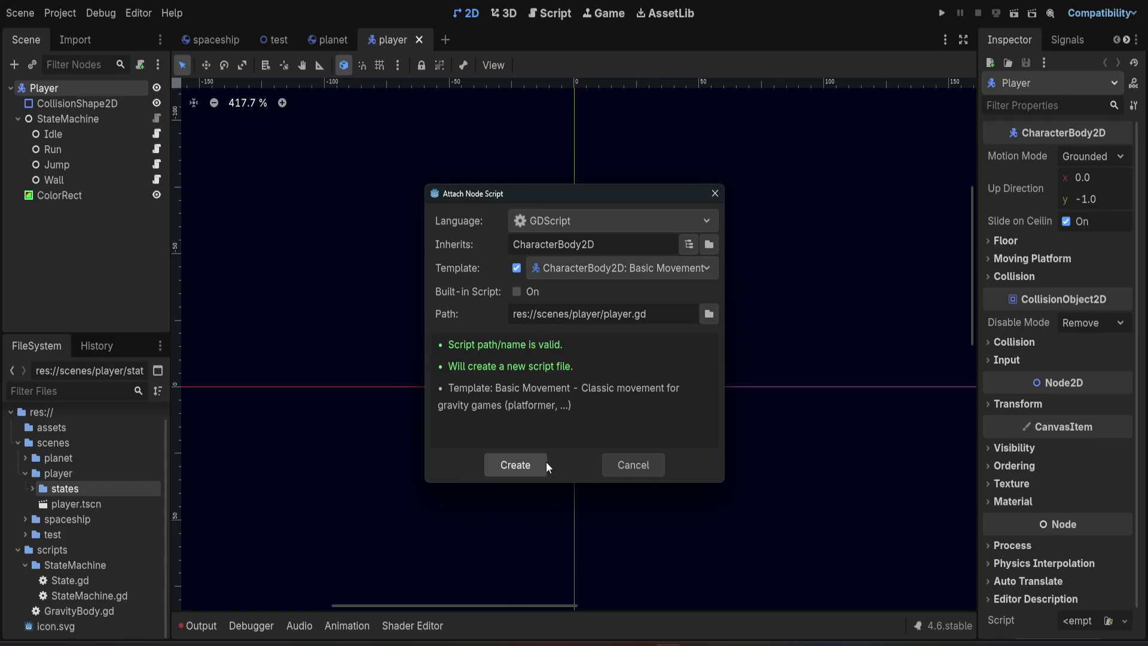
left_click(530, 465)
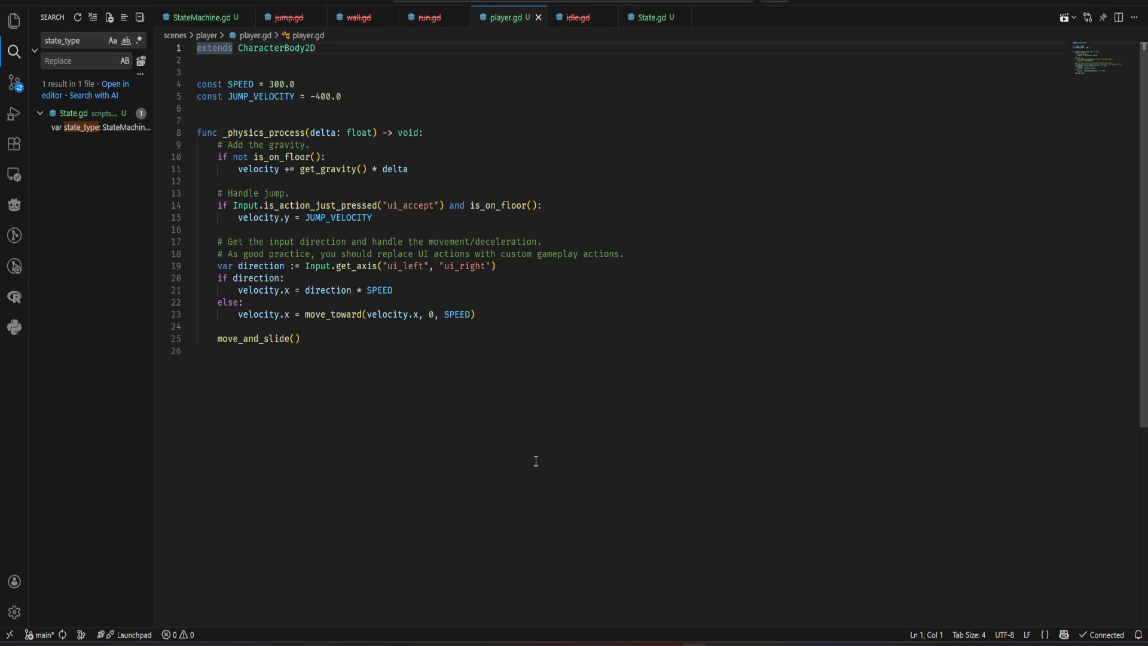
Step: Close the jump.gd, wall.gd, run.gd and idle.gd tabs and delete the blank line 3
middle_click(302, 20)
middle_click(302, 20)
middle_click(302, 21)
middle_click(371, 21)
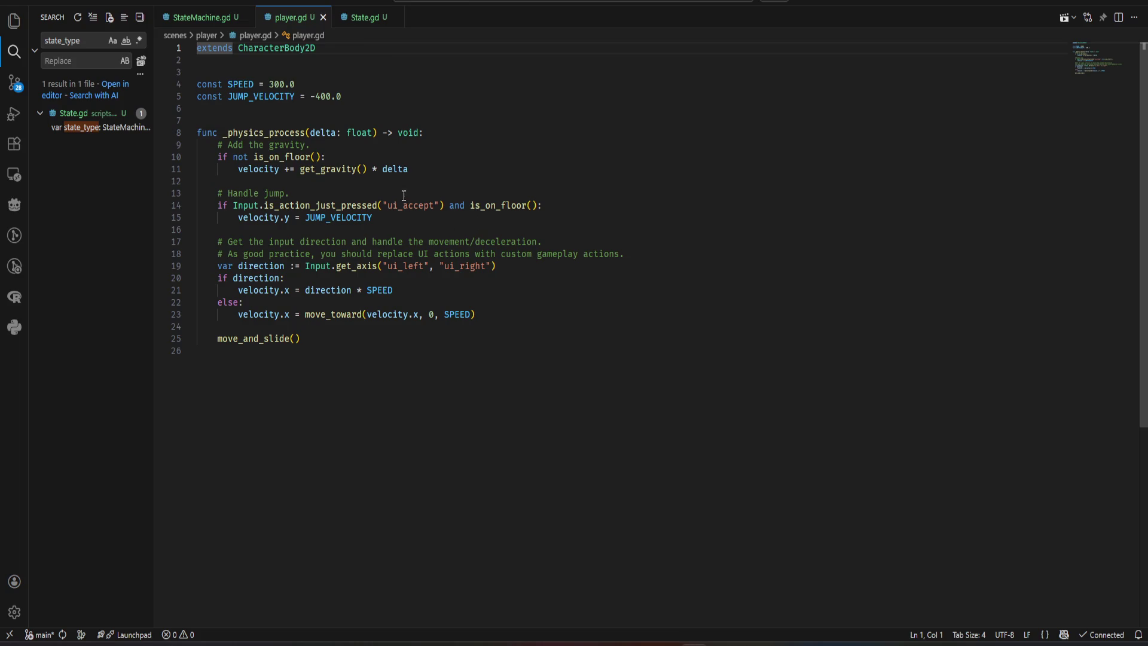
left_click(317, 72)
key("BackSpace")
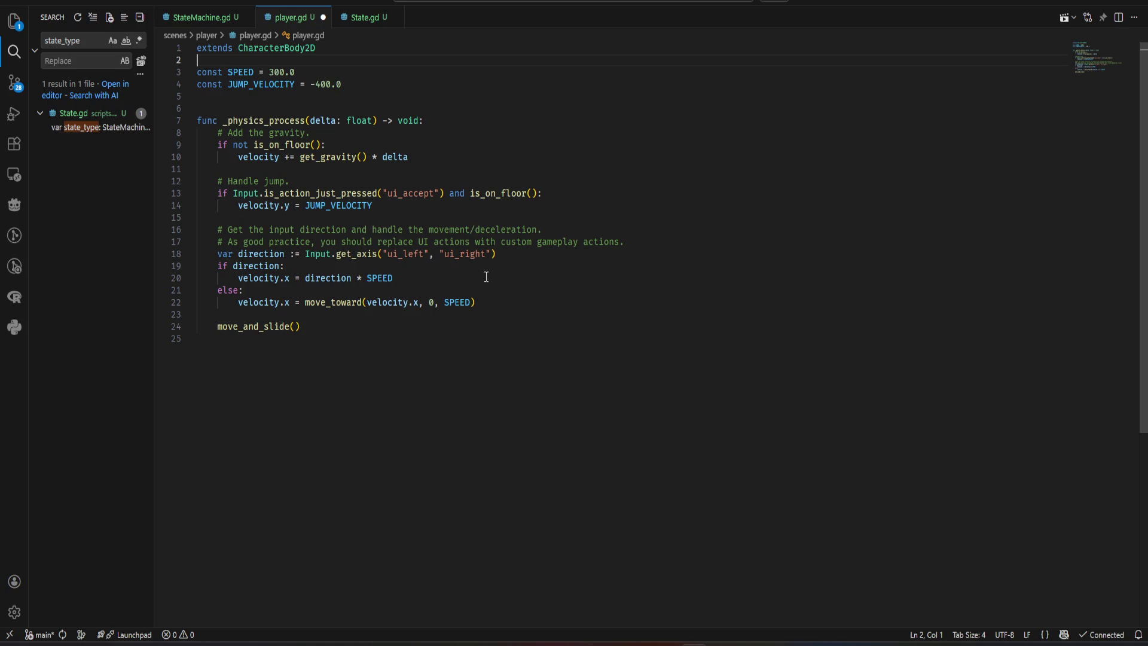
Step: Change line 18 to Input.get_axis("left", "right") and save player.gd
double_click(404, 254)
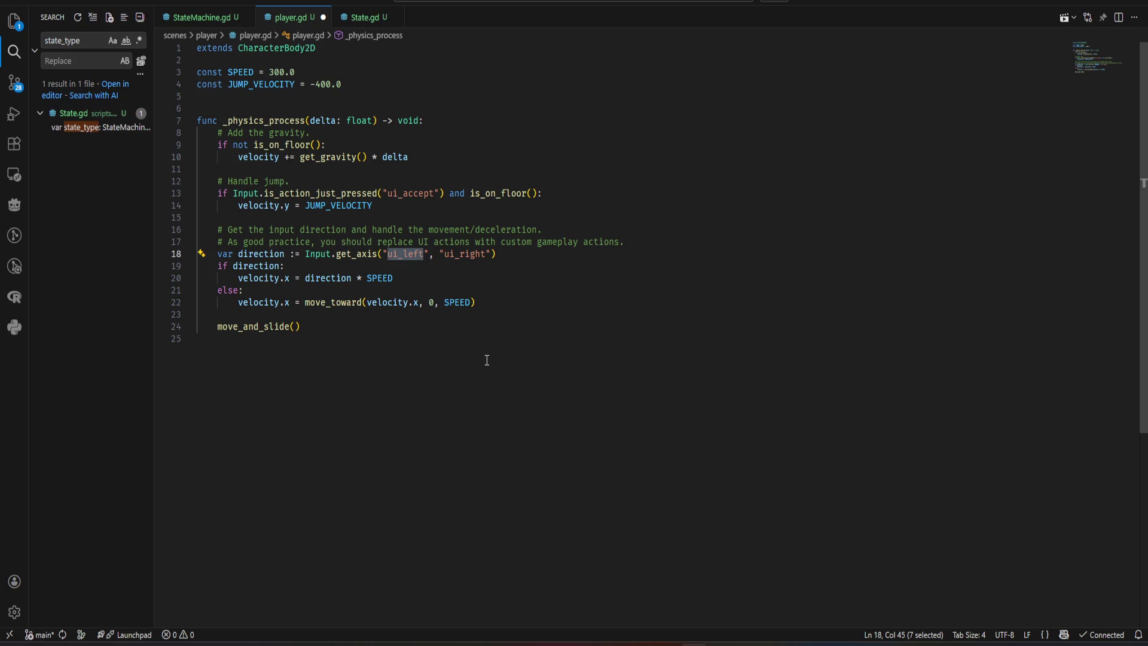
type("left")
key("Tab")
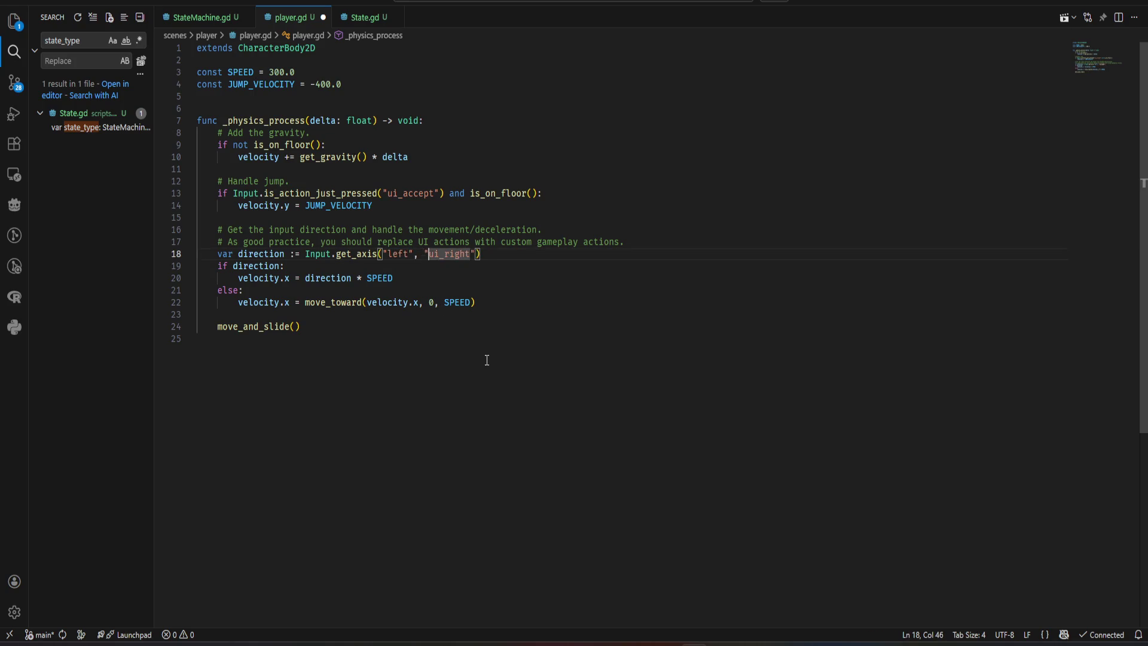
type("right")
key("ctrl+s")
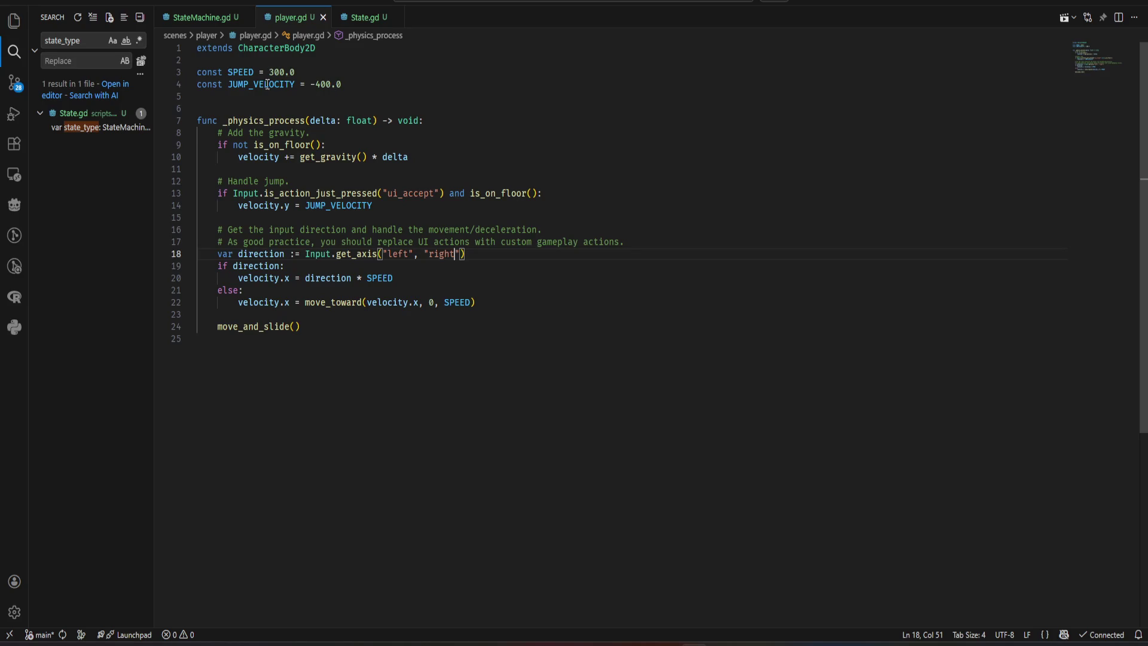
Step: Select the whole _physics_process function in player.gd
mouse_move(265, 85)
left_click(354, 333)
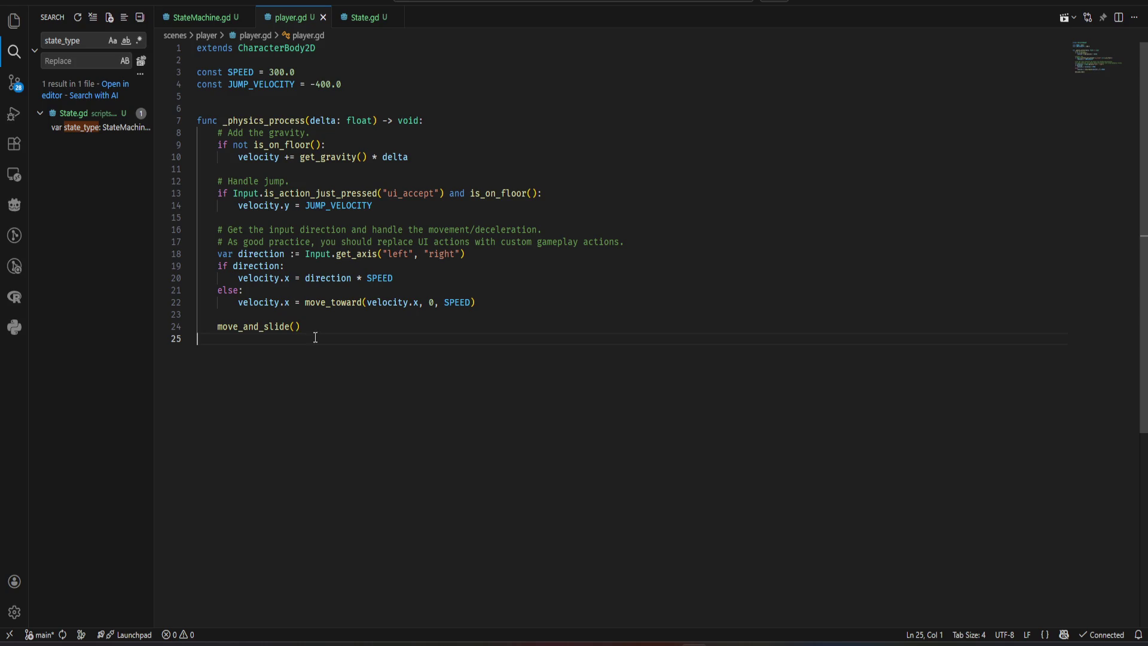
mouse_move(305, 326)
left_mouse_down()
mouse_move(215, 143)
mouse_move(139, 119)
left_mouse_up()
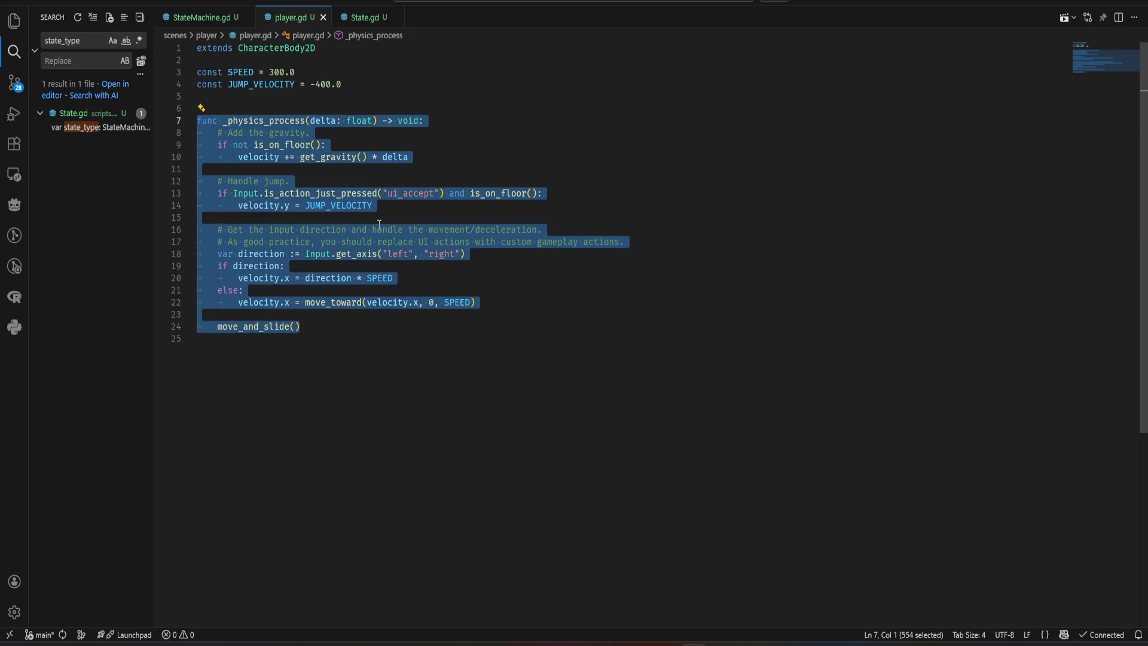
Step: Delete _physics_process so only SPEED and JUMP_VELOCITY remain, then show StateMachine.gd
key("BackSpace")
key("BackSpace")
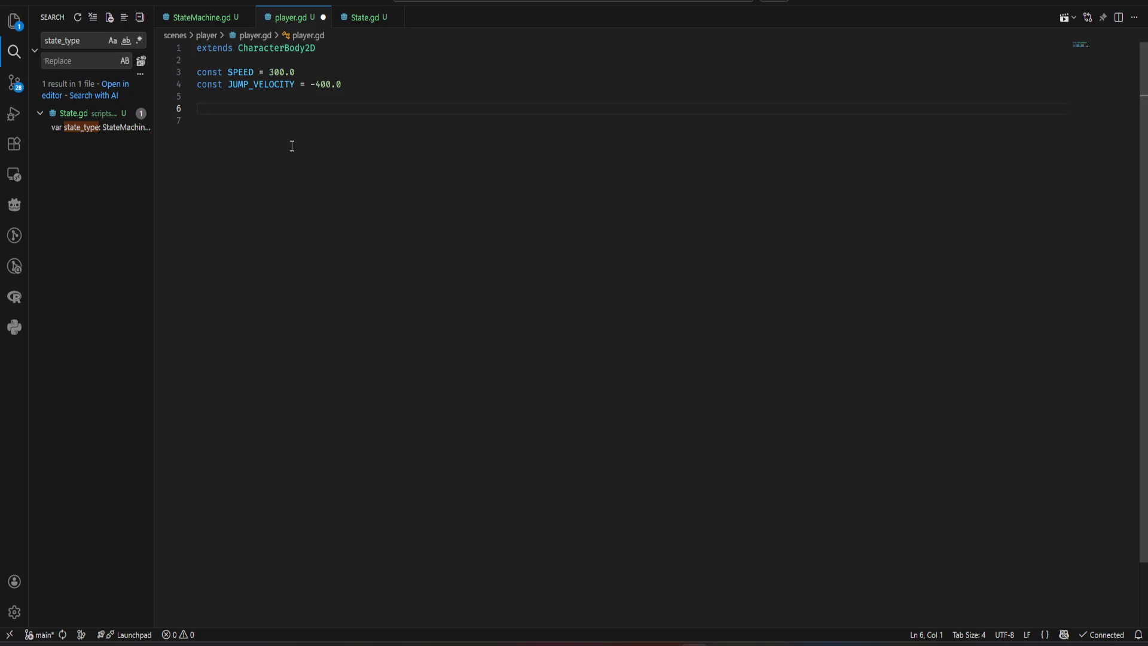
left_click(202, 25)
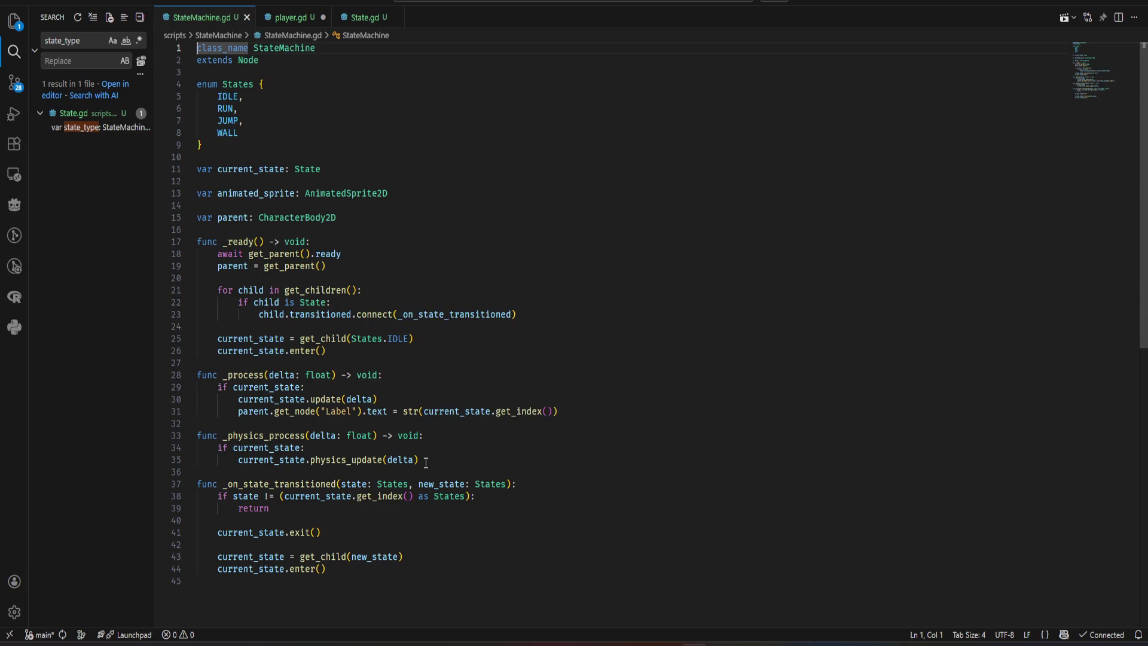
Step: Add 'var input_direction: Vector2 = Vector2.ZERO' to player.gd
mouse_move(415, 465)
left_click(290, 18)
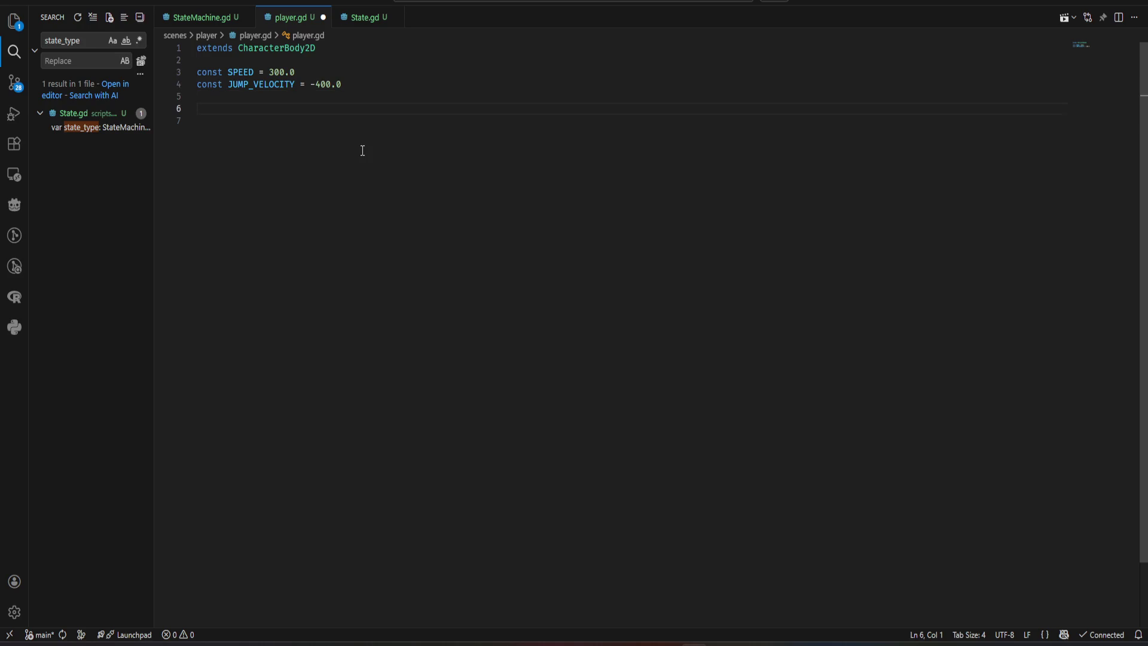
type("var d")
type("irection")
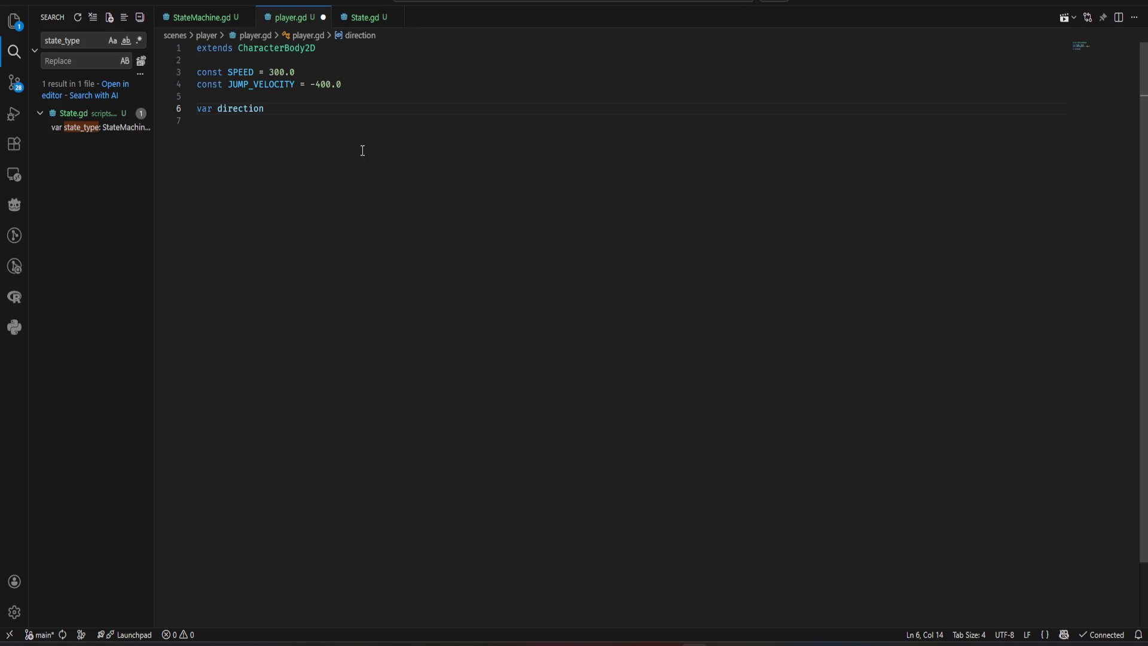
key("BackSpace")
key("BackSpace")
key("BackSpace")
type("input")
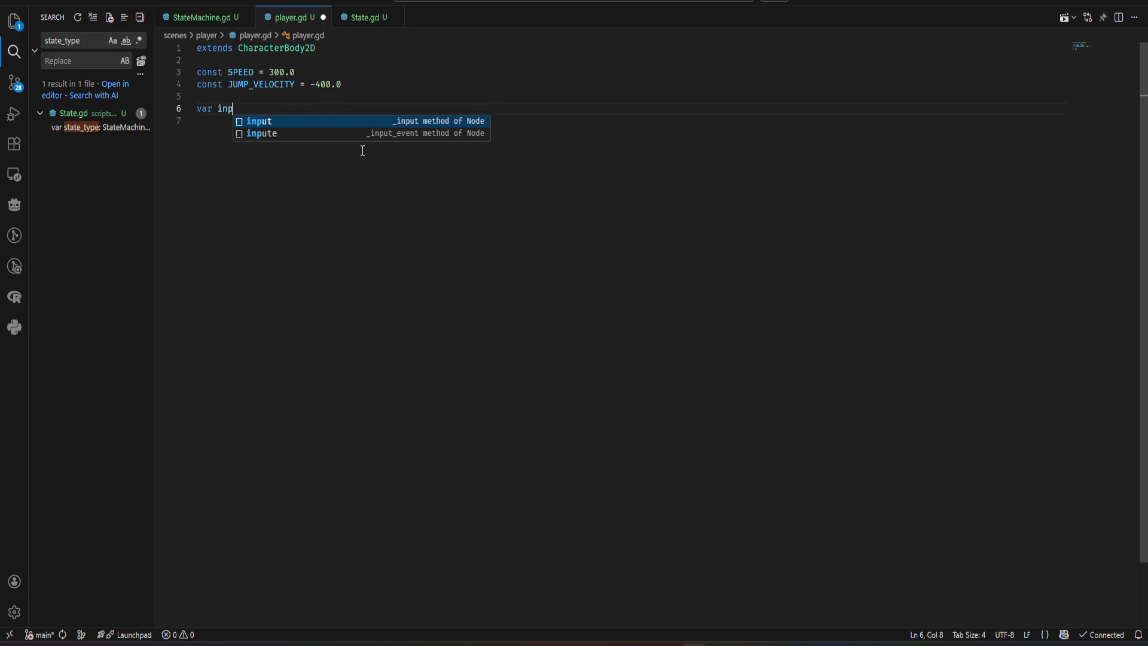
type("_direction:")
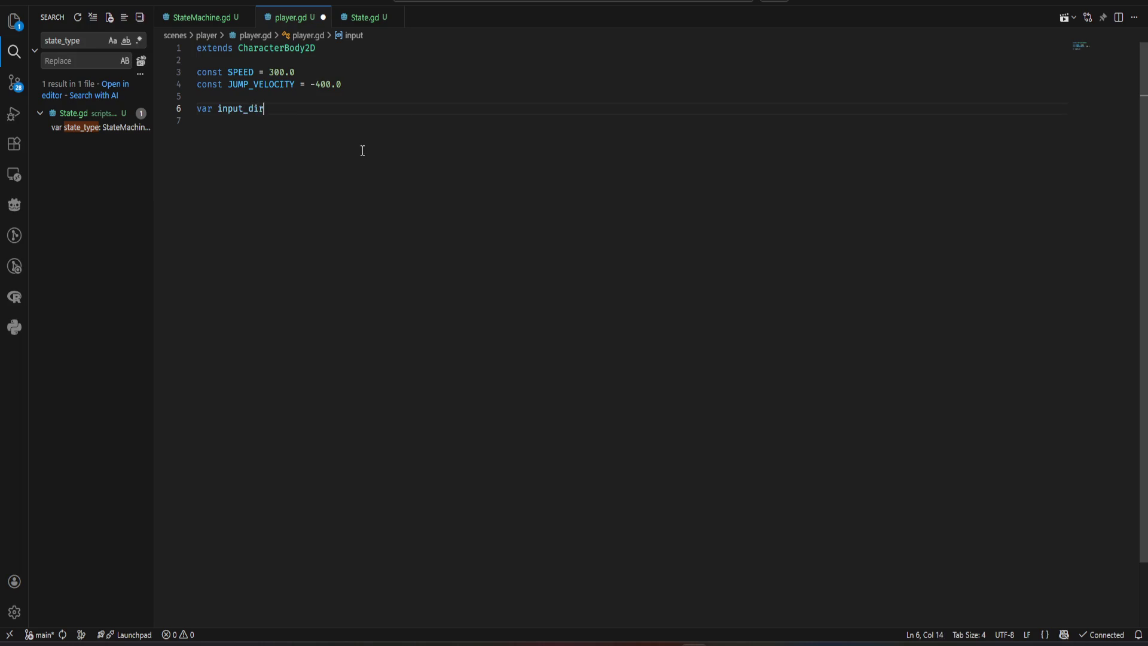
type(" Vec")
key("Return")
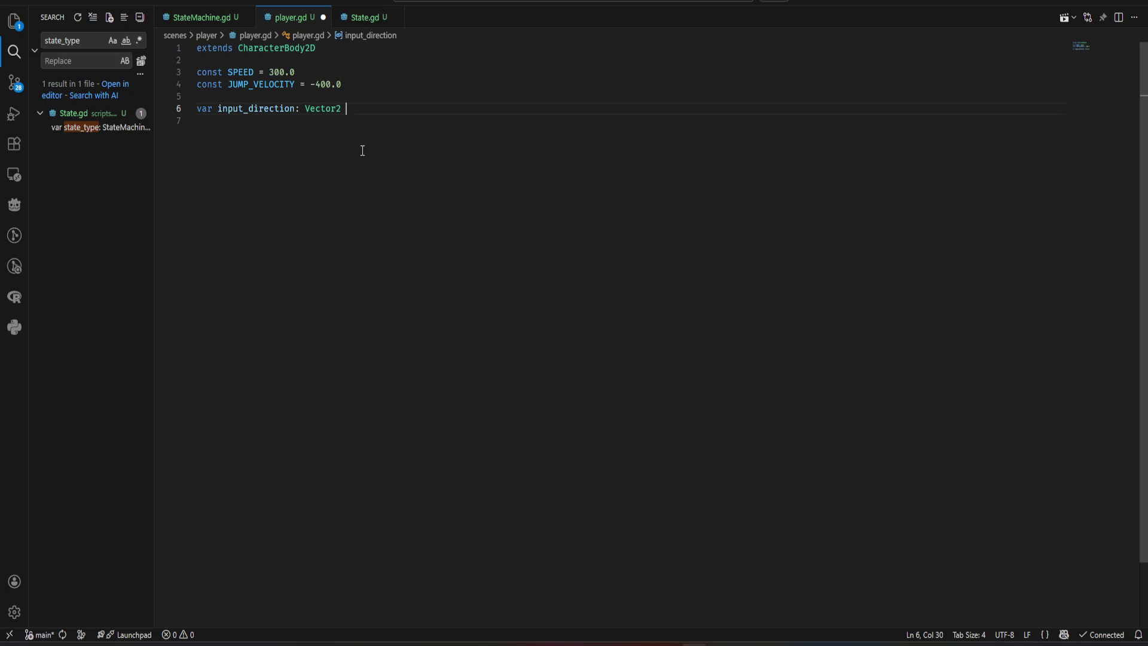
type("Vec")
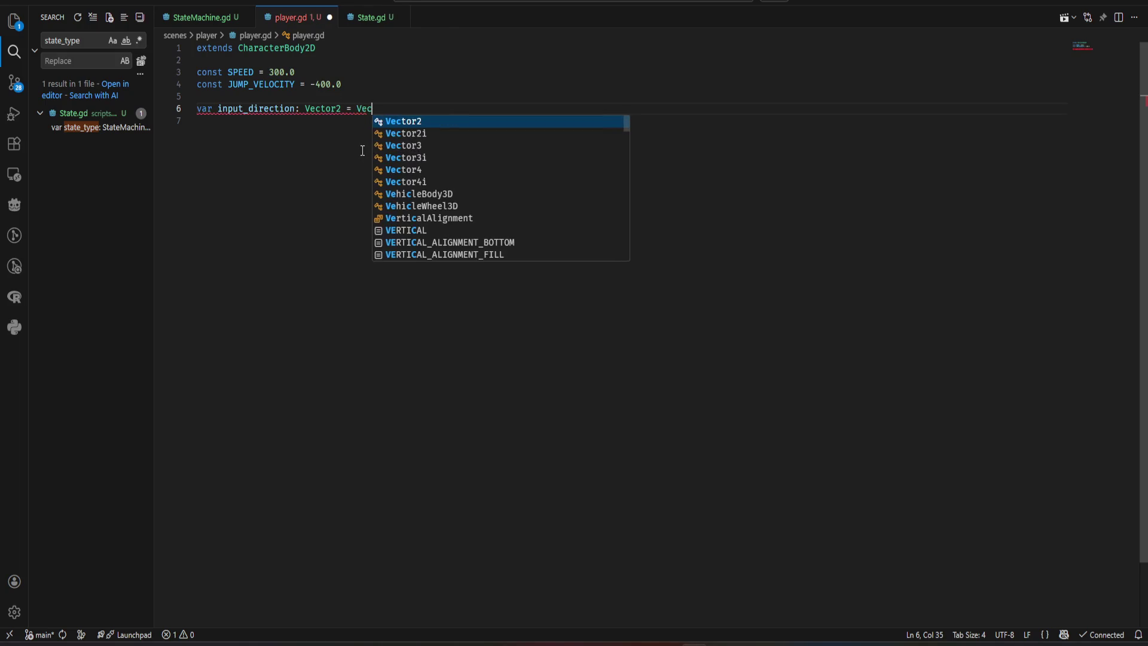
key("Return")
type(".Z")
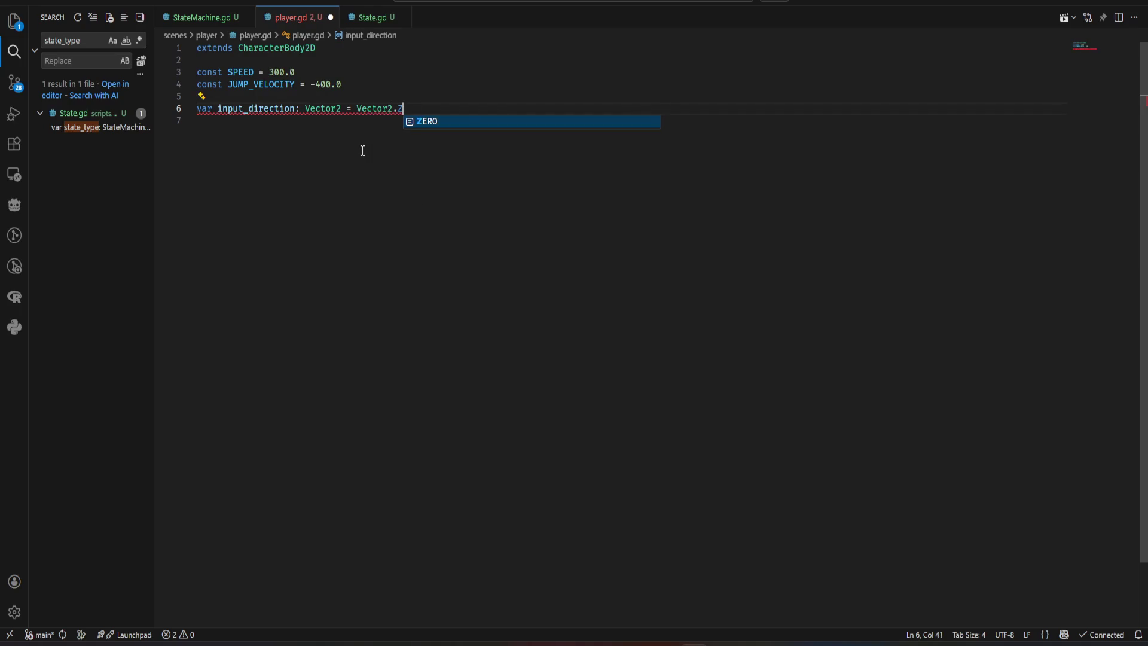
key("Return")
key("Return")
key("Return")
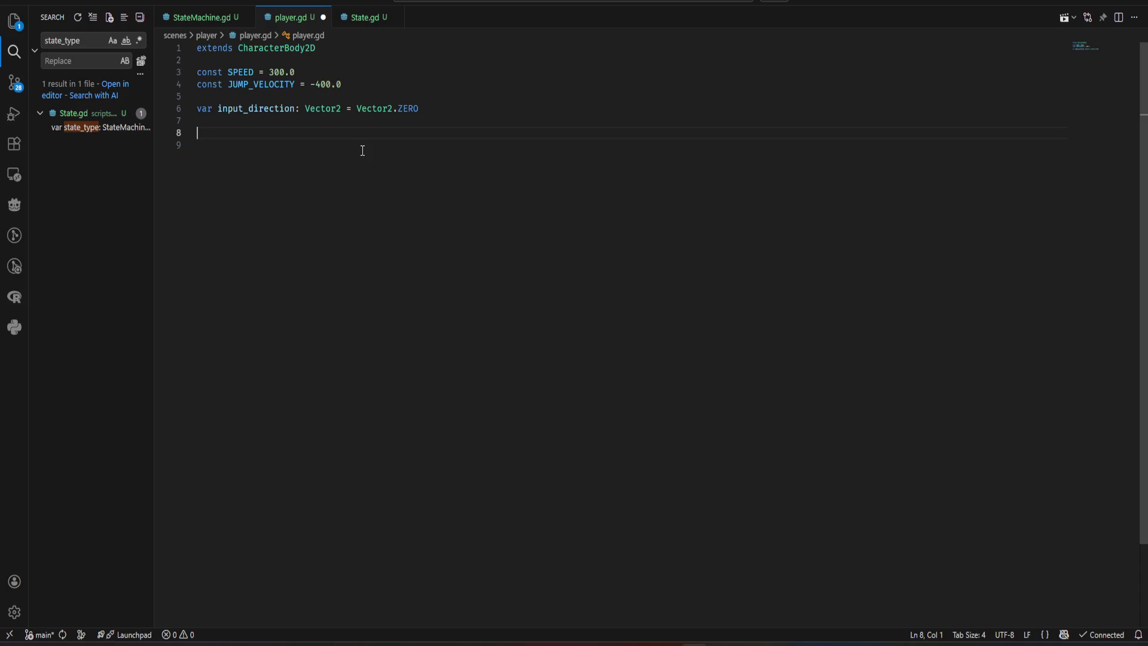
Step: Write the signature func _input(event: InputEvent) -> void in player.gd
type("inpu")
key("Return")
key("BackSpace")
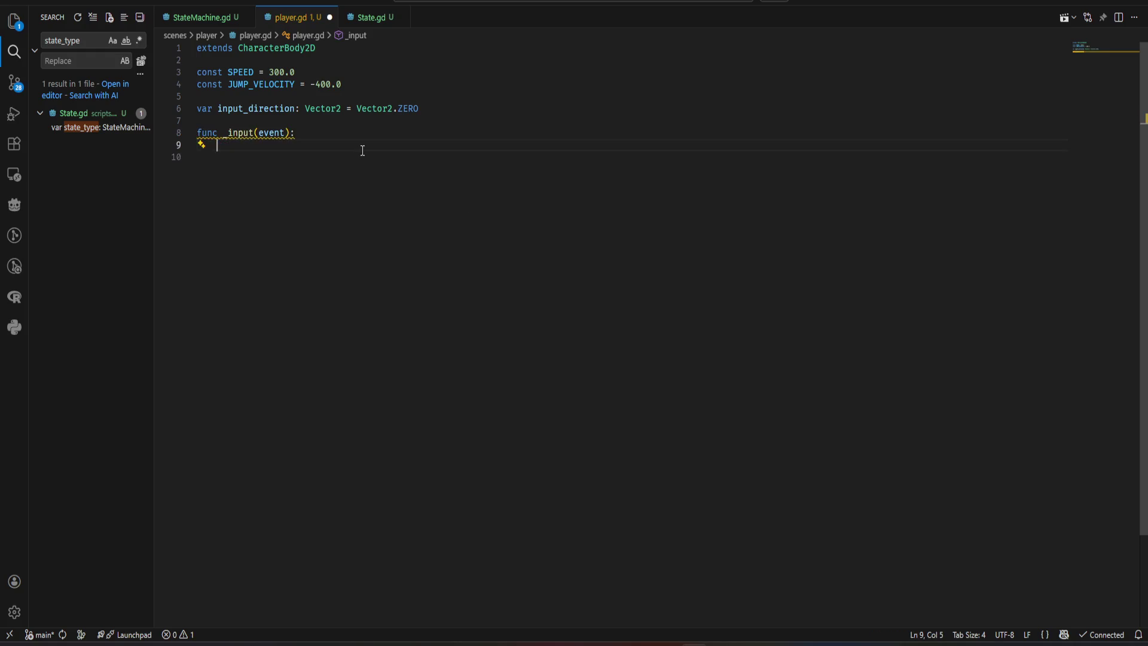
left_click(287, 133)
type(": Inp")
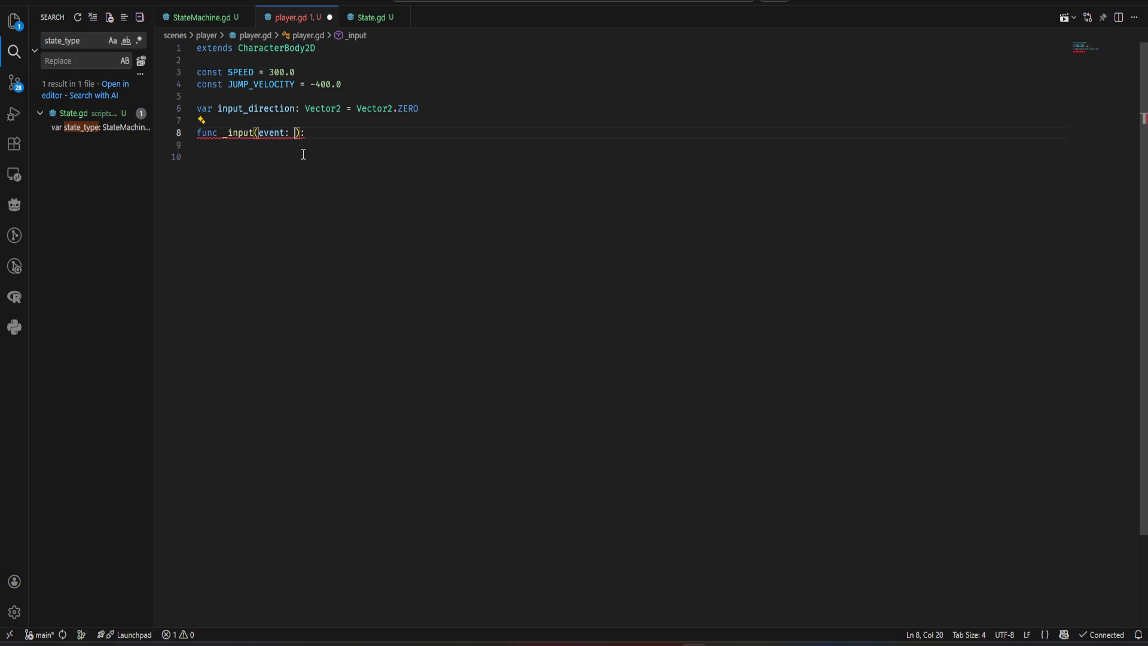
key("Return")
key("Right")
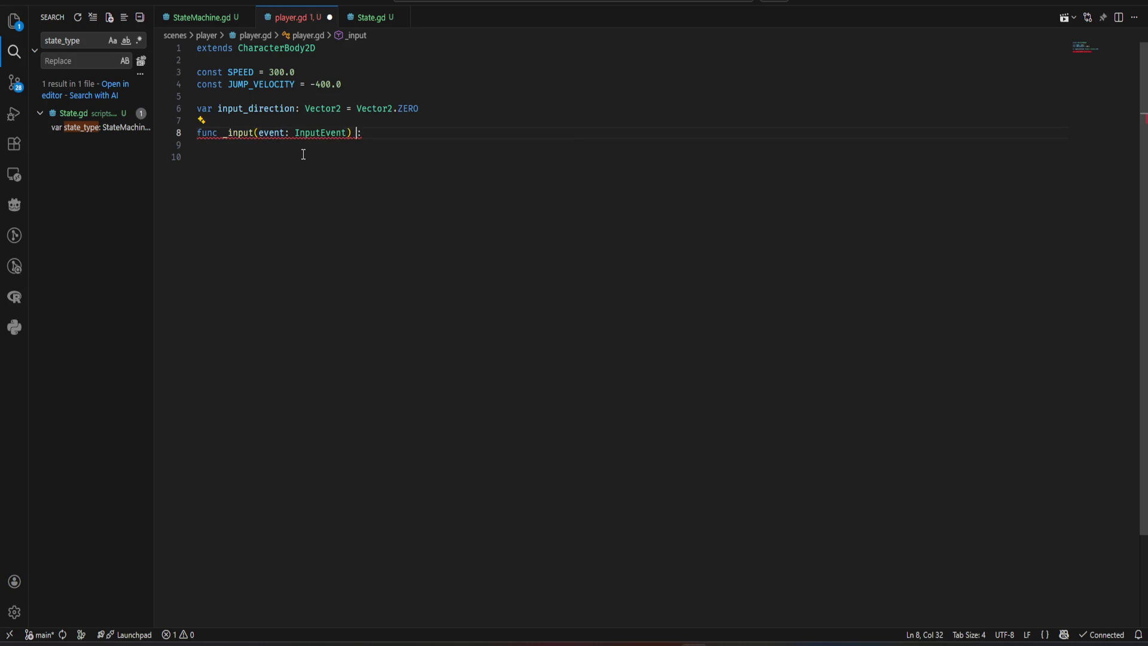
type("-> void")
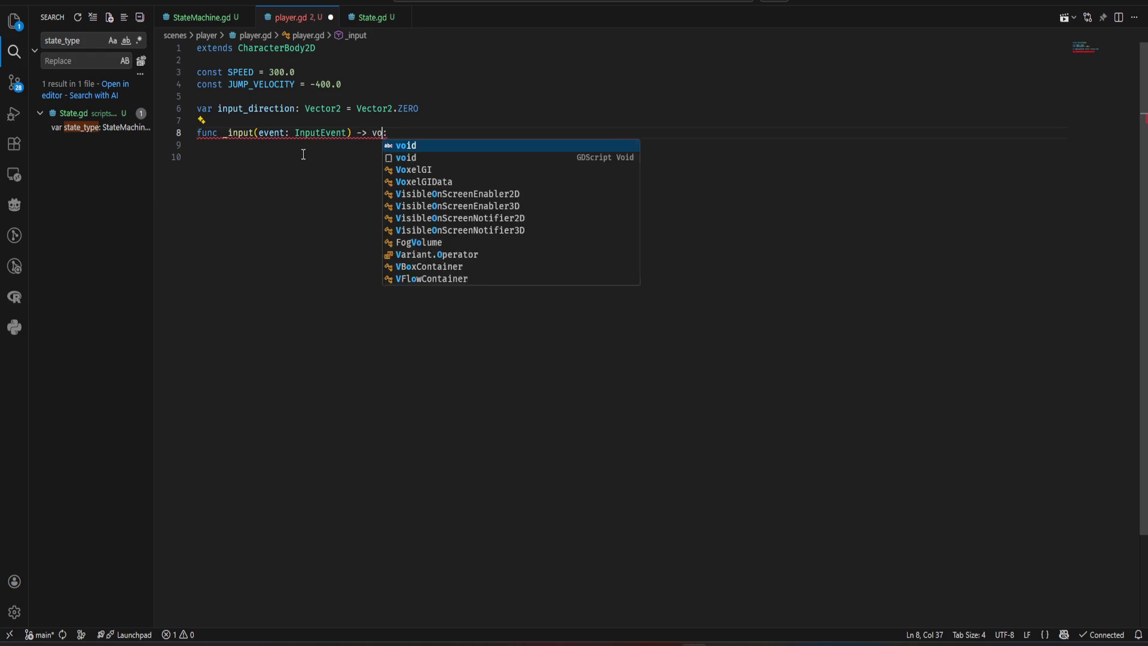
Step: Give the _input function a body of just pass
key("Escape")
key("End")
key("Return")
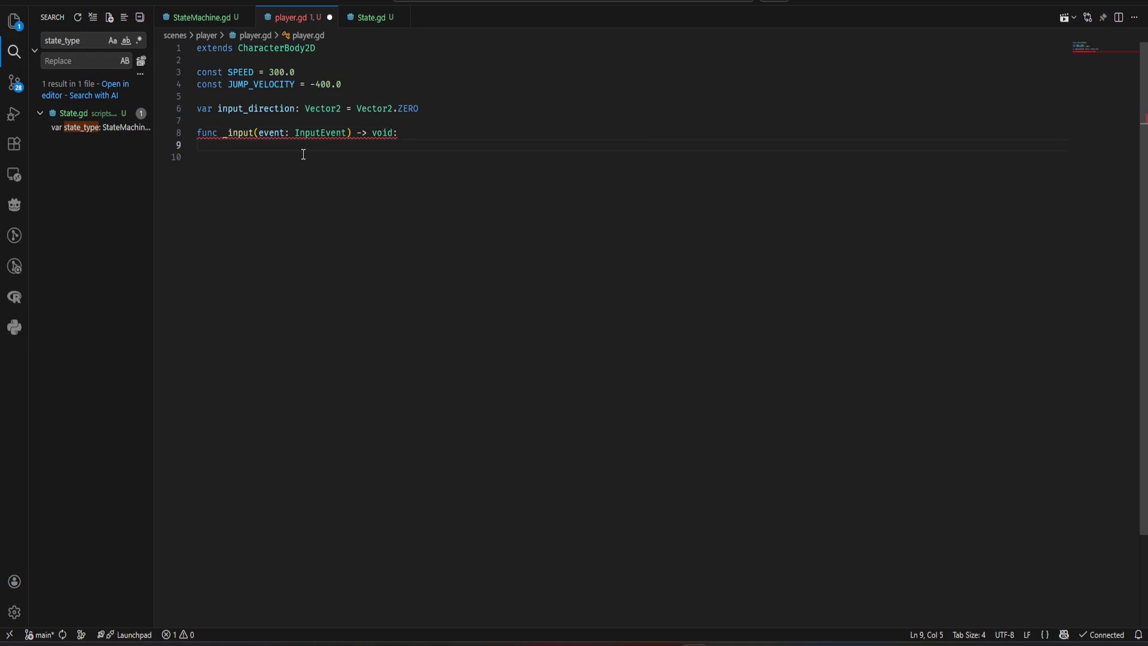
type("paas")
key("BackSpace")
key("BackSpace")
type("ss")
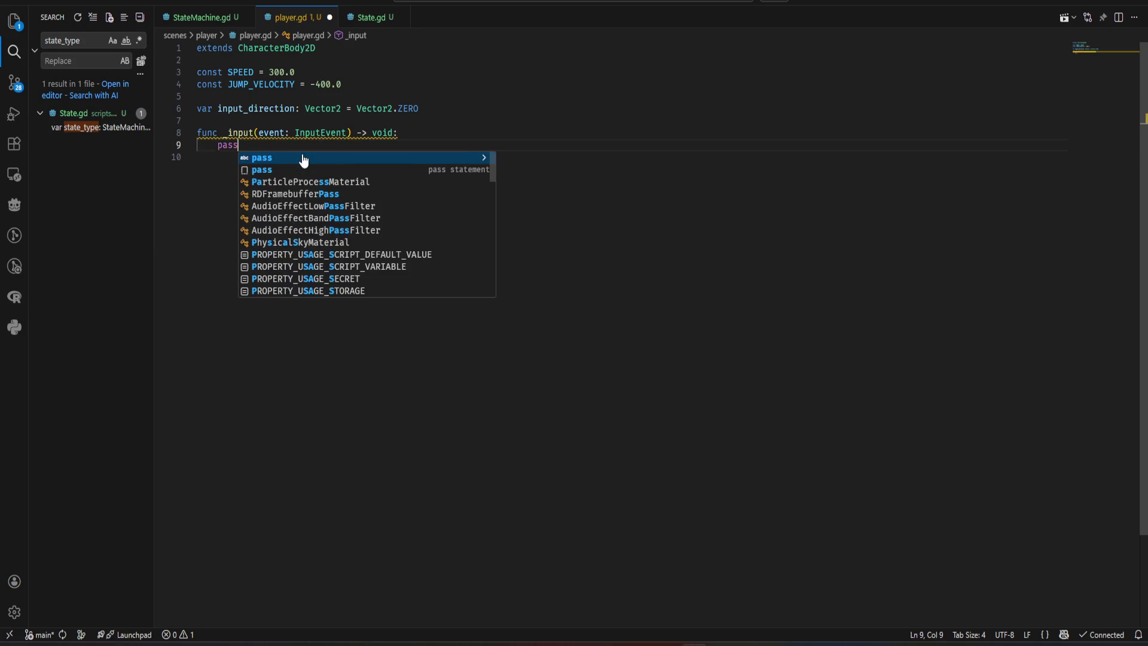
left_click(616, 639)
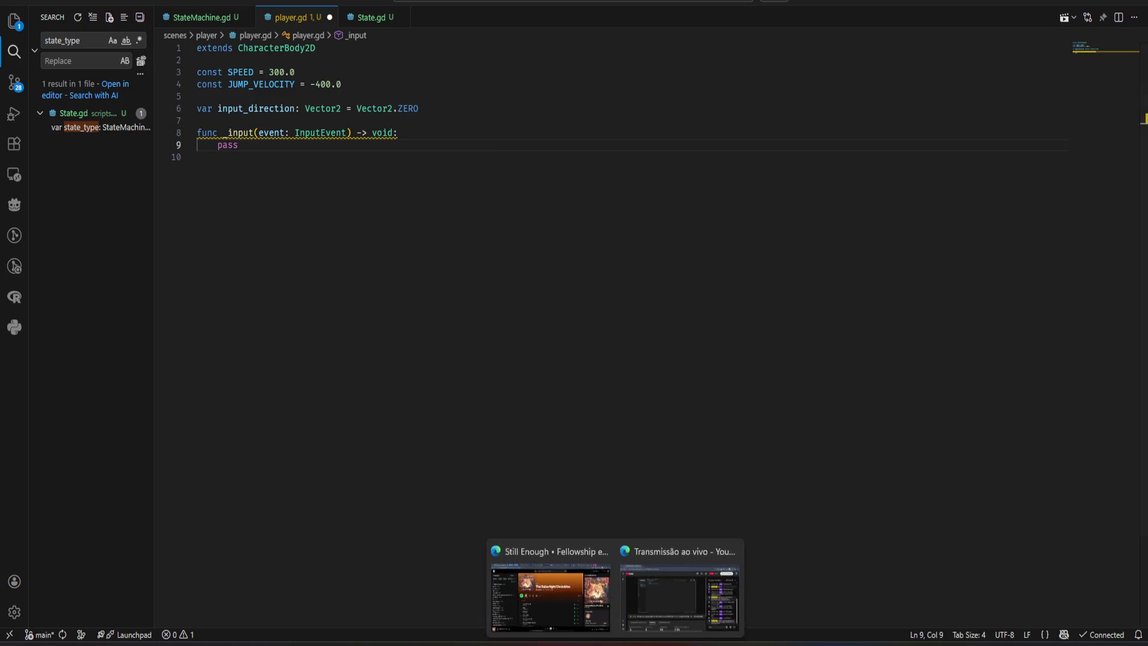
left_click(596, 597)
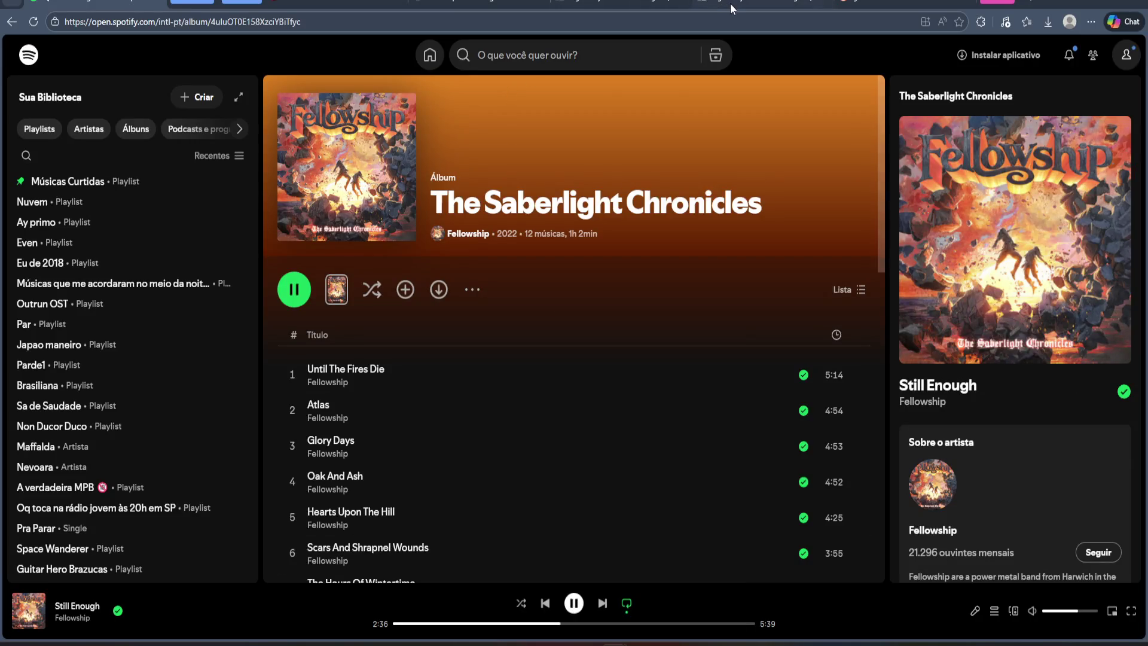
left_click(732, 7)
scroll(353, 138, "up", 3)
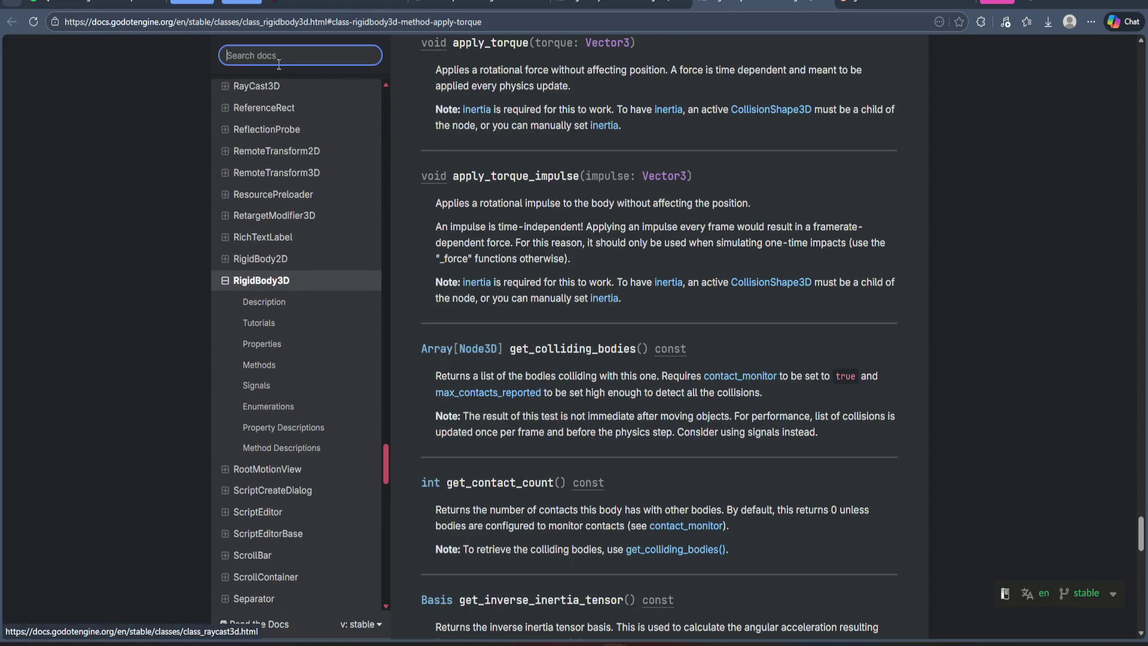
type("InputEvent")
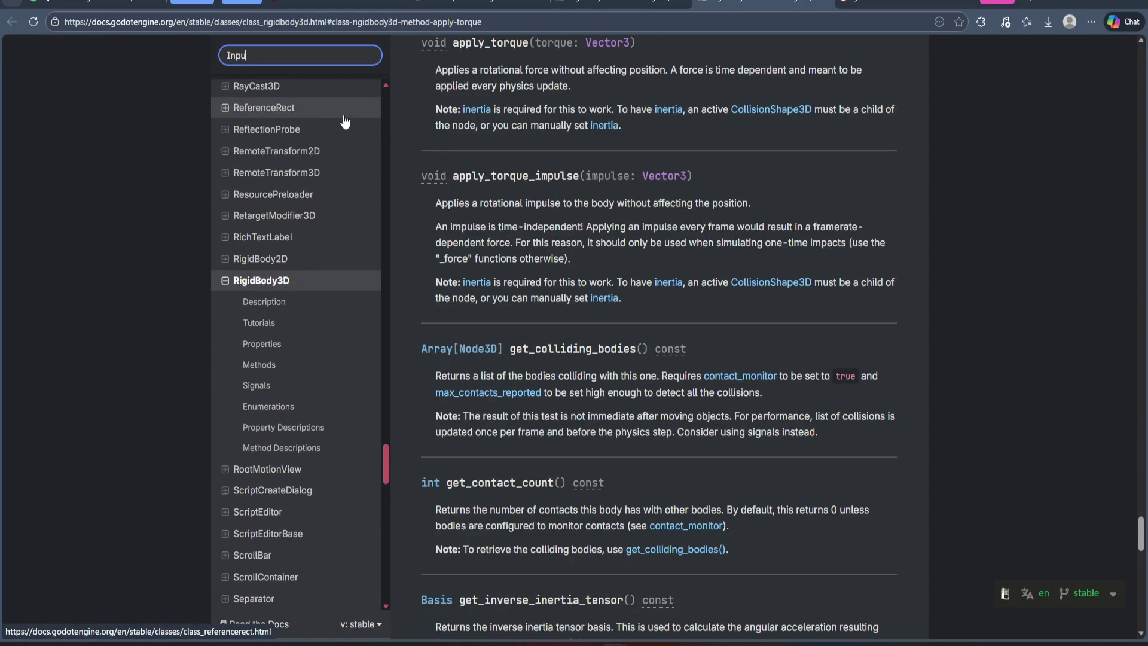
key("Return")
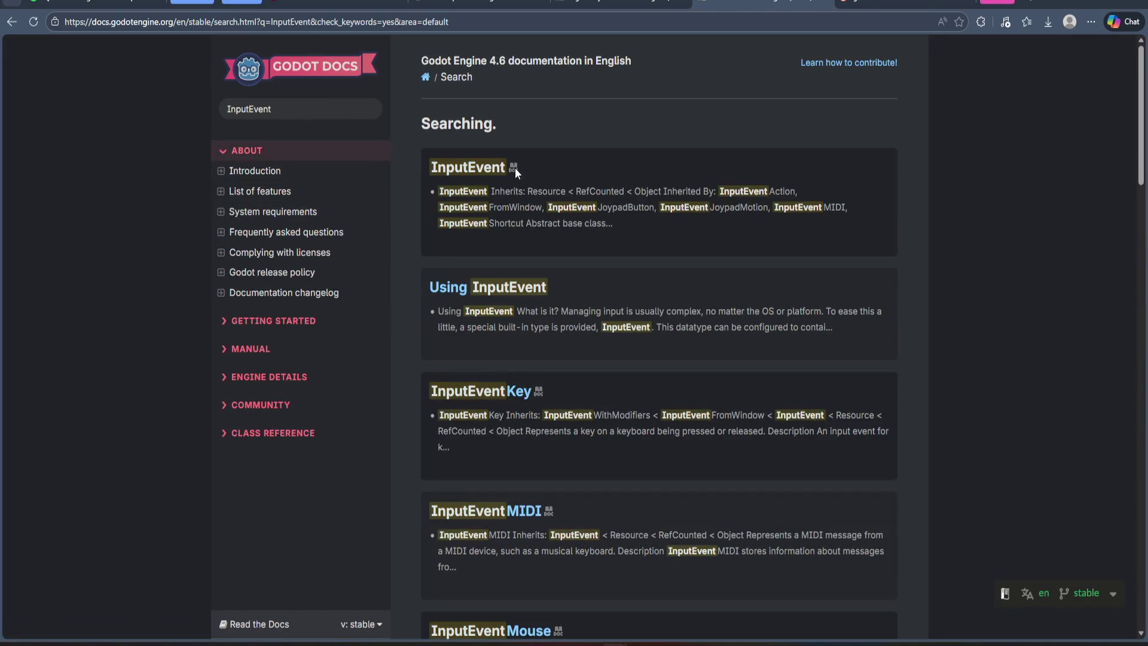
left_click(479, 171)
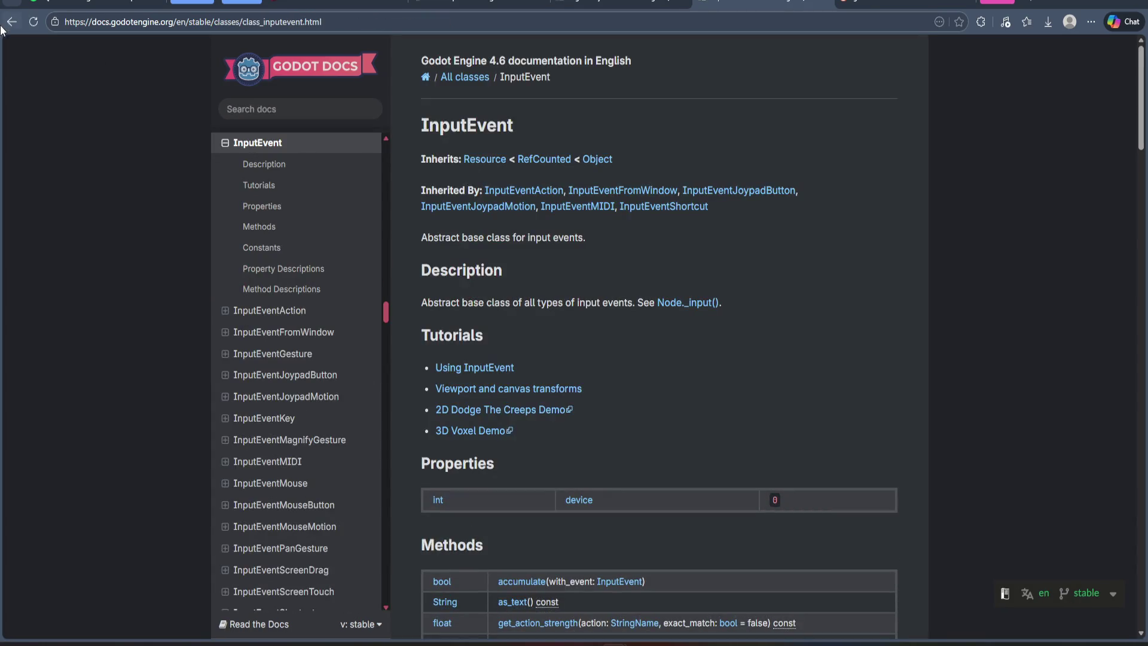
left_click(11, 22)
left_click(482, 286)
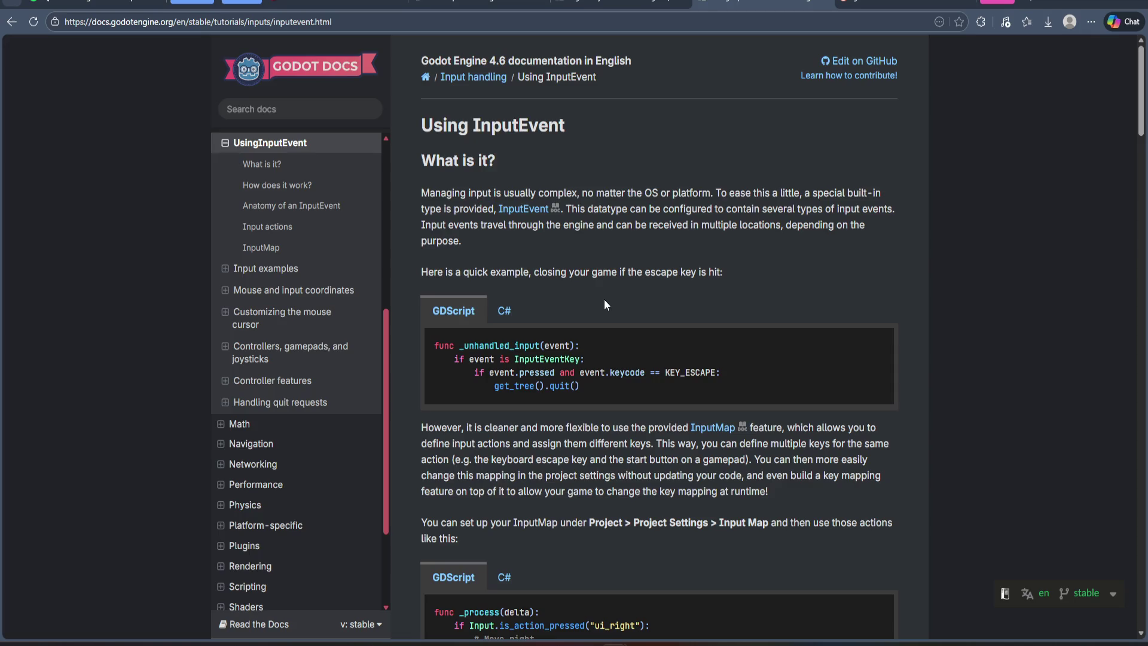
scroll(604, 299, "down", 7)
scroll(606, 299, "up", 6)
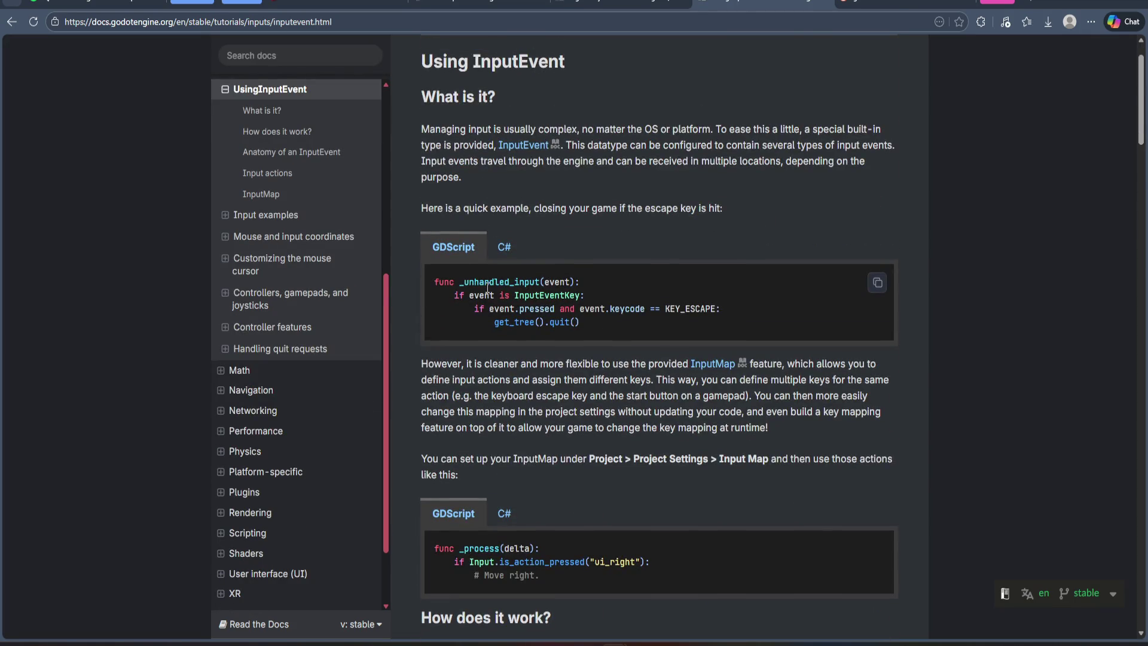
left_click(694, 644)
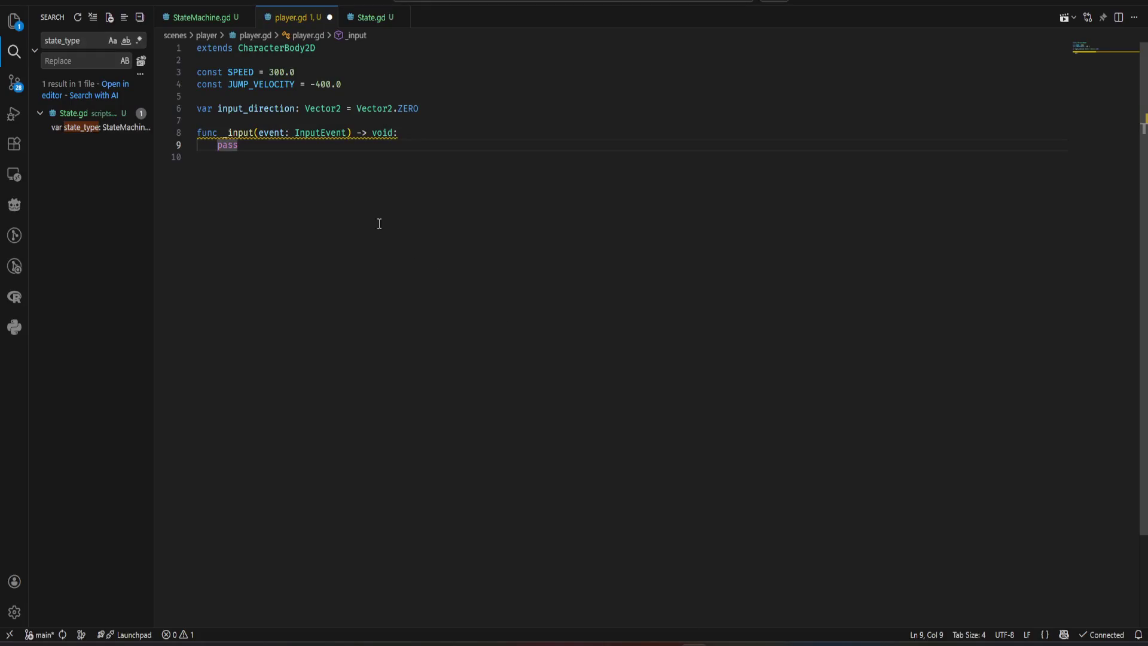
mouse_move(247, 138)
key("shift+alt+Right")
key("shift+alt+Right")
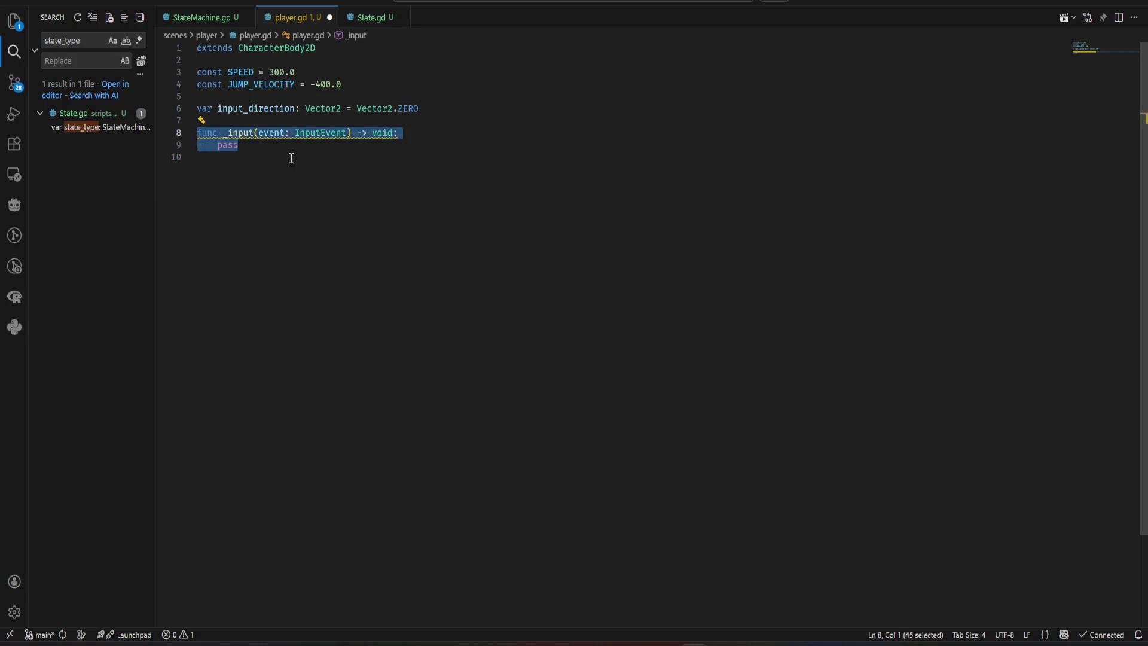
left_click(285, 153)
left_click(264, 149)
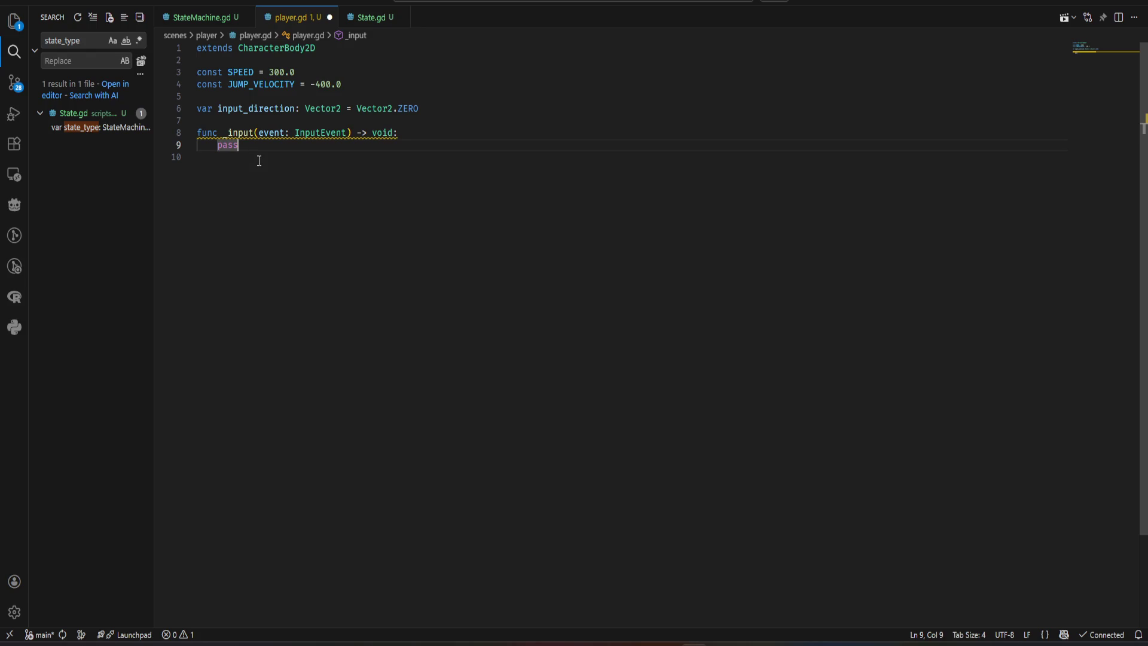
key("shift+Up")
key("shift+Up")
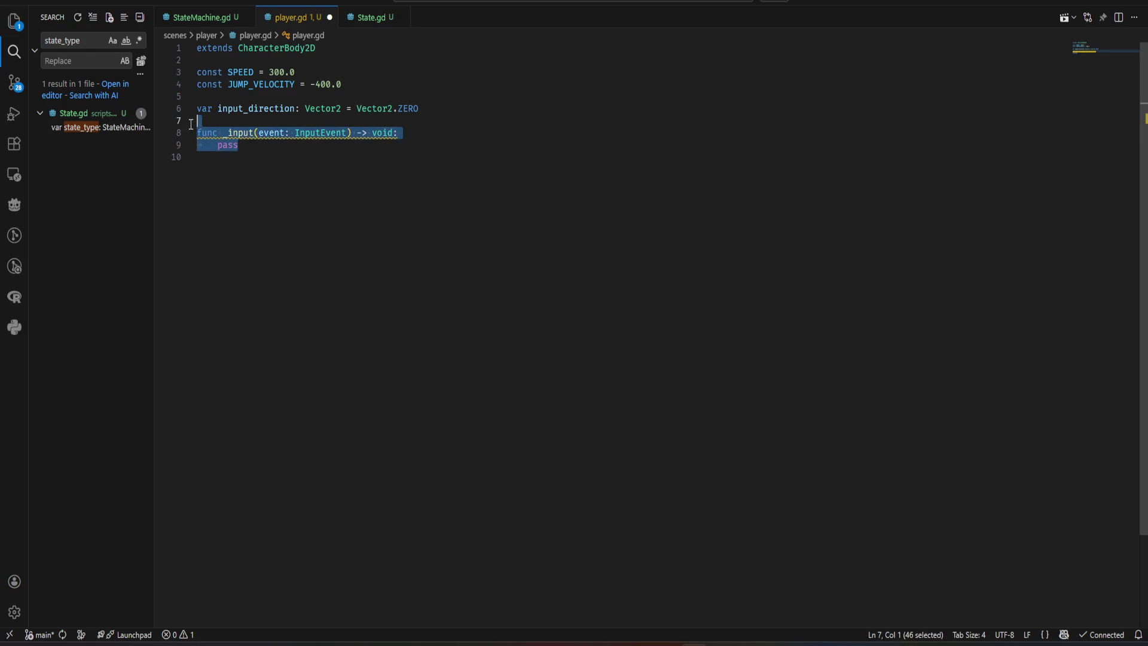
key("Right")
Step: Delete the _input function and insert a _process(delta) function in its place
key("shift+Home")
key("shift+Home")
key("shift+Up")
key("BackSpace")
type("proc")
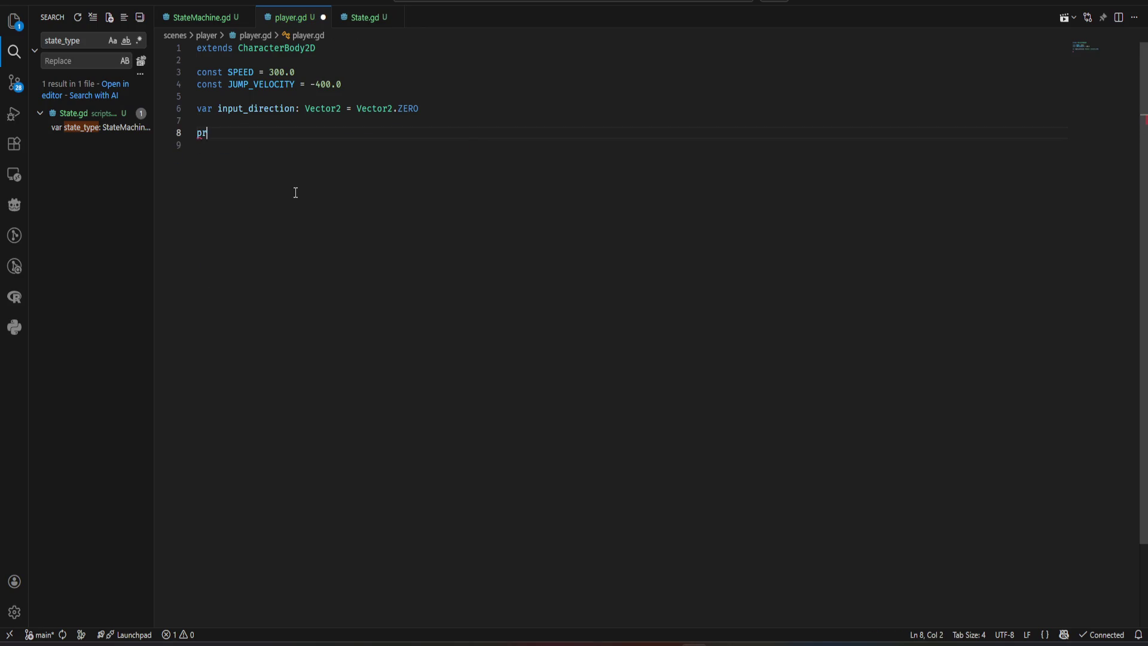
key("Return")
Step: Write input_direction = Input.get_axis("left", "right") in _process and check its type error
type("input")
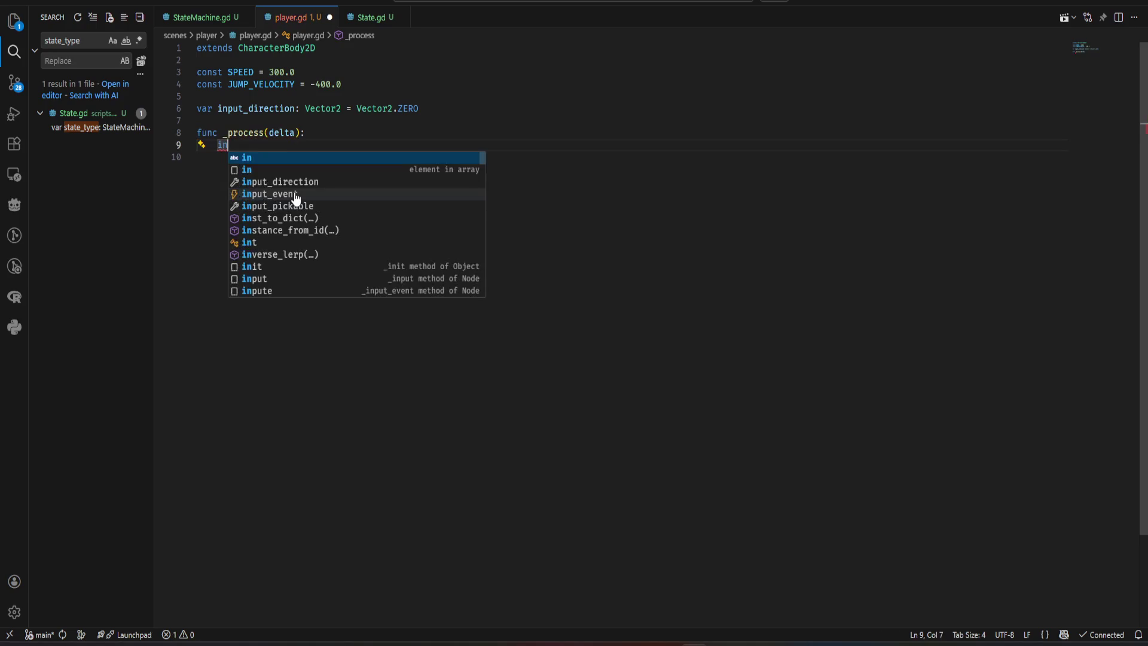
key("Return")
type("= Input.")
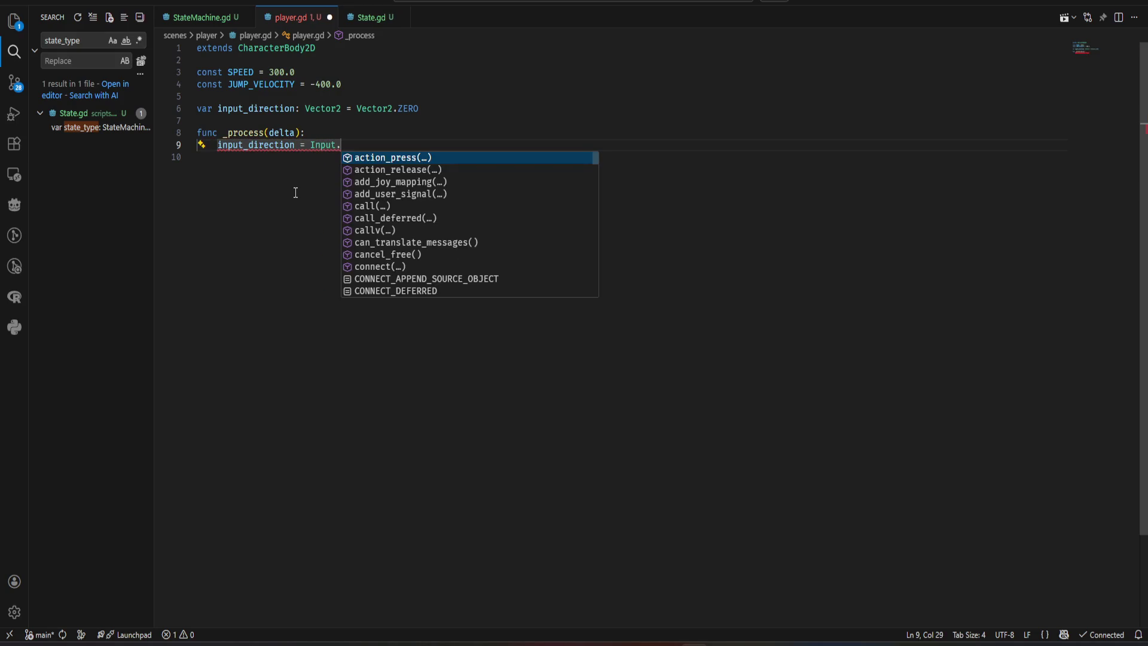
key("BackSpace")
key("BackSpace")
key("BackSpace")
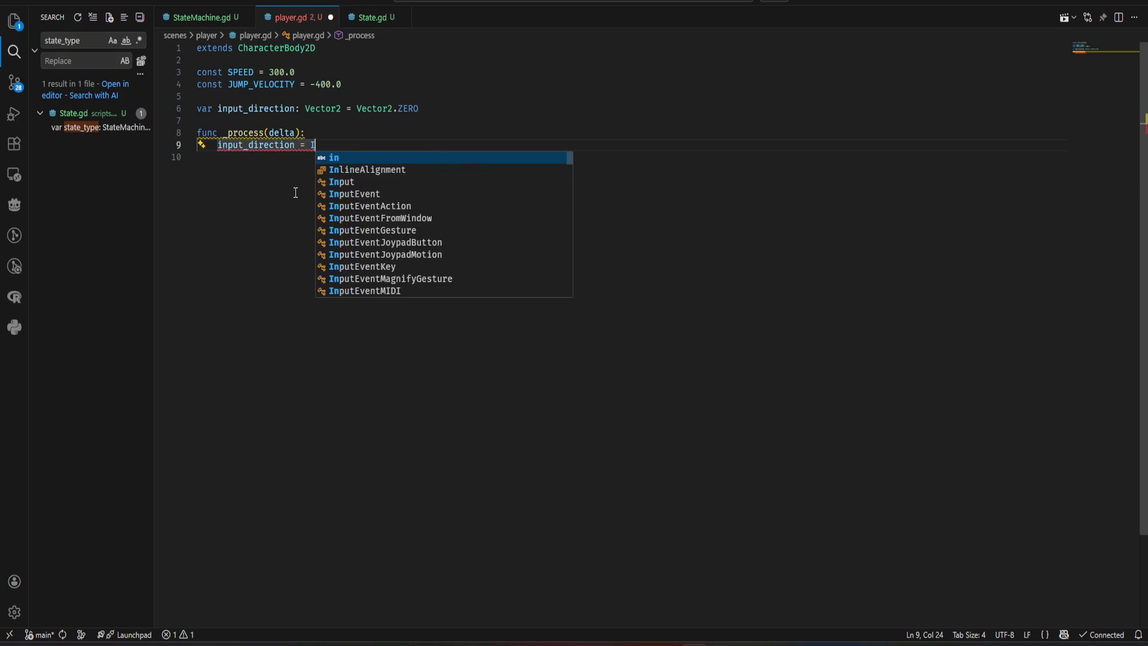
type("get_ax")
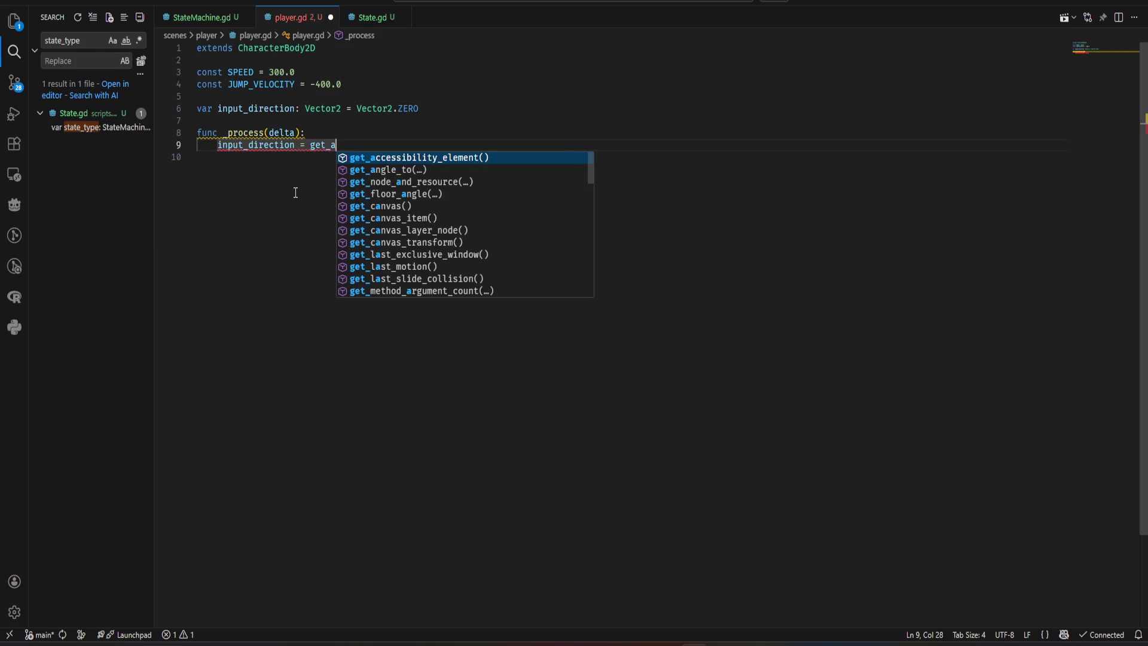
key("BackSpace")
key("BackSpace")
key("BackSpace")
key("BackSpace")
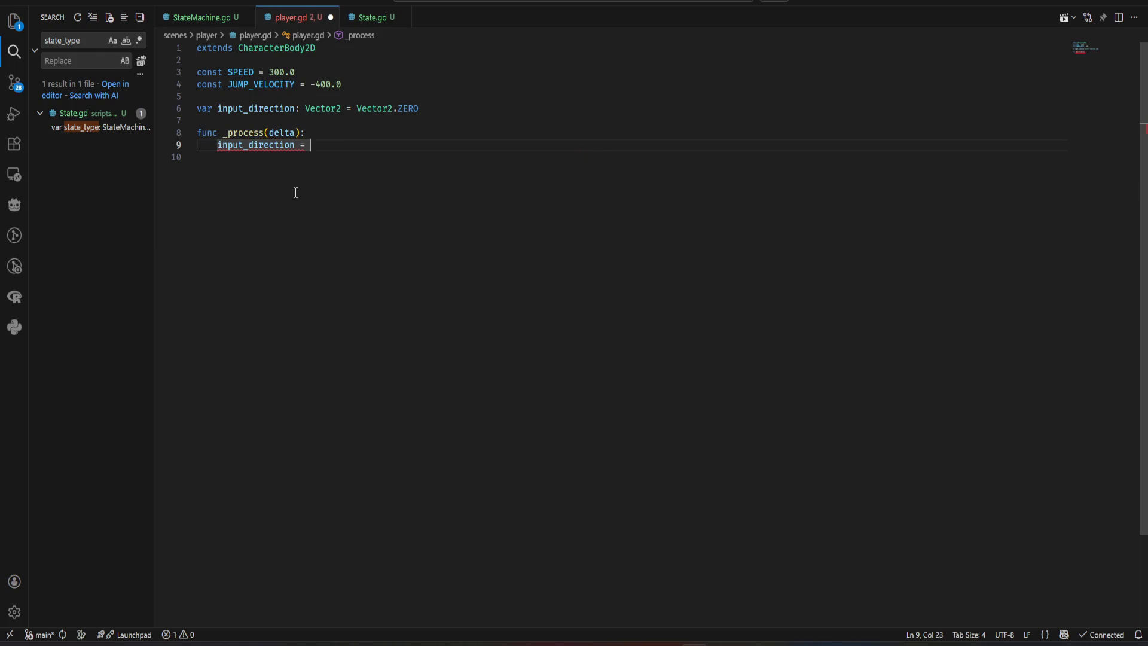
type("Vec")
key("BackSpace")
key("BackSpace")
key("BackSpace")
type("Input.")
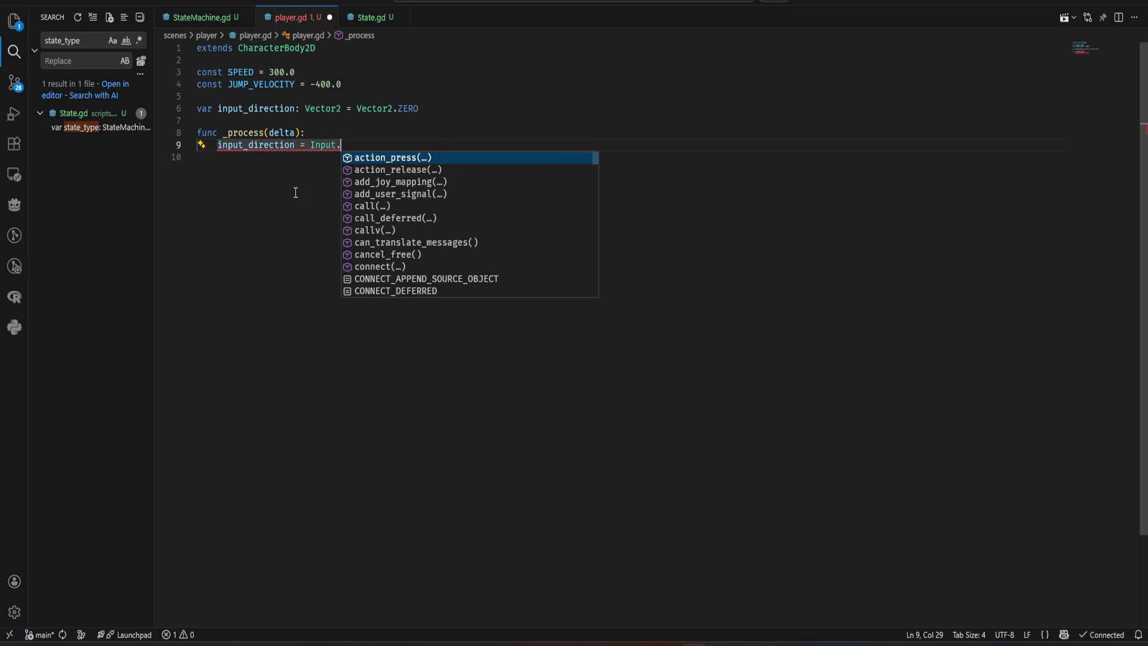
type("get")
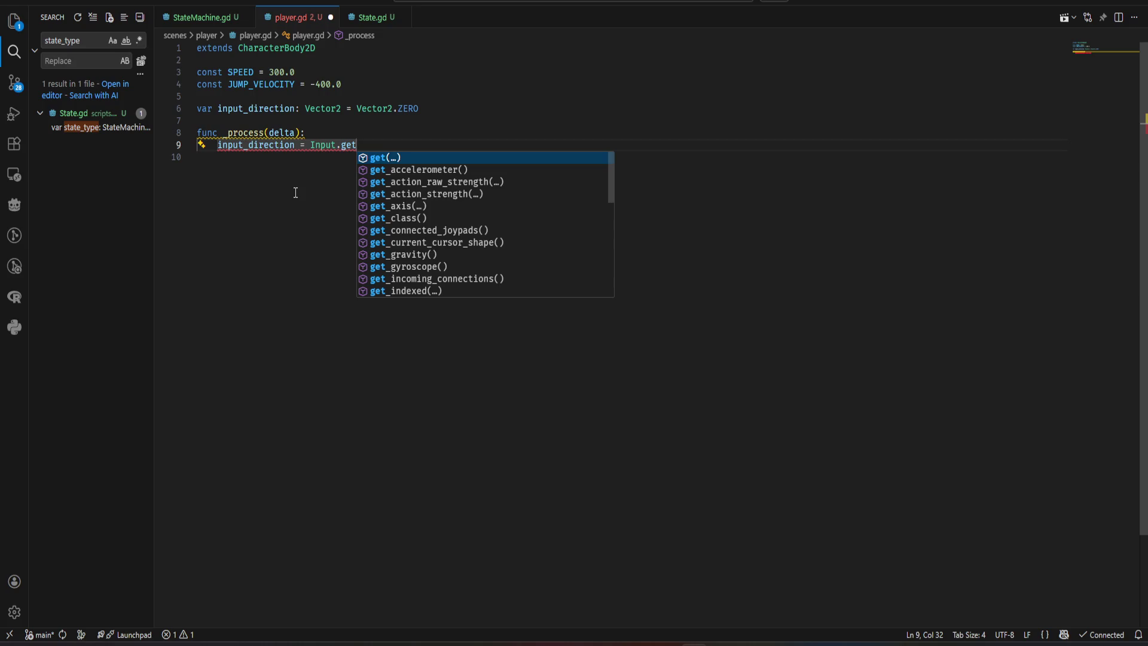
type("_axis ")
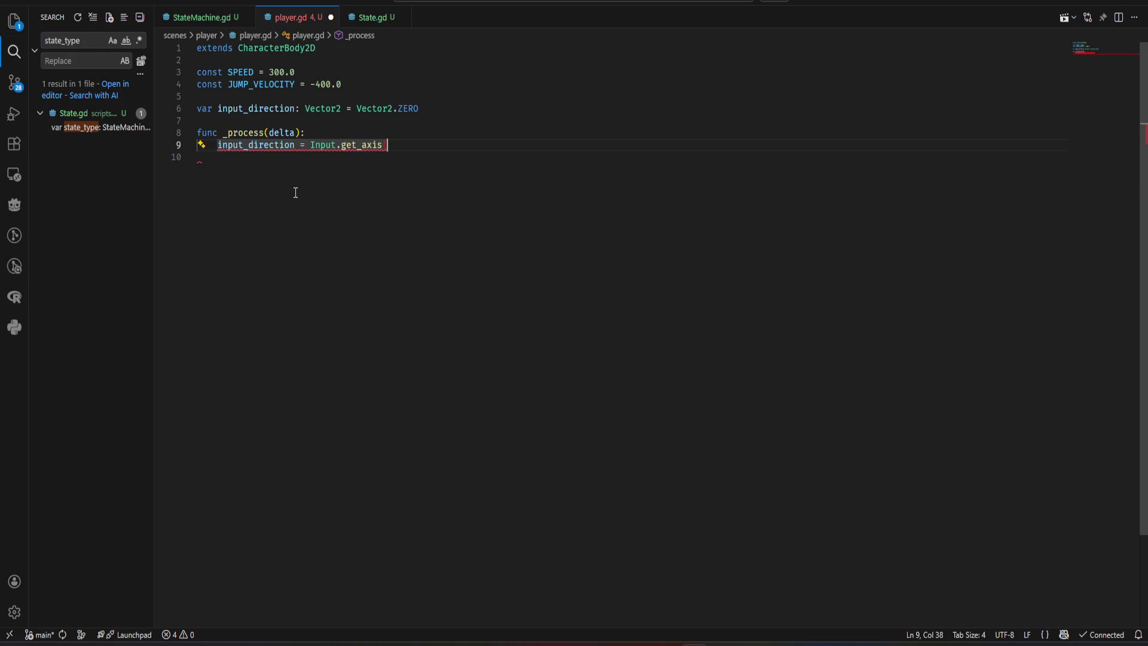
type("\"left\"")
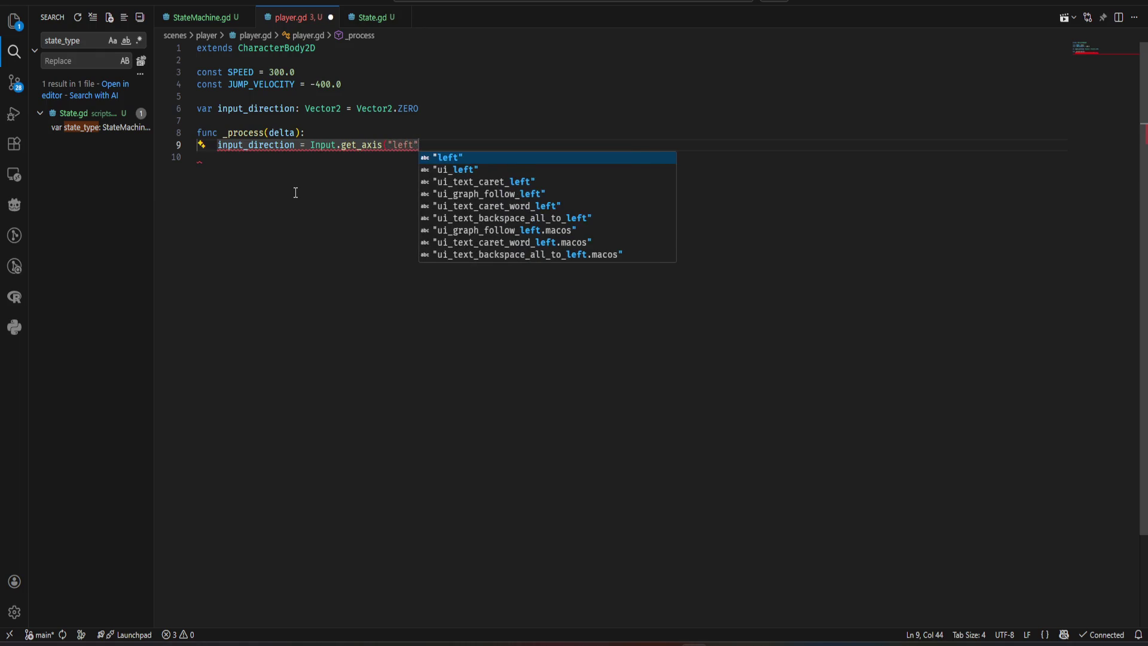
type(", \"right\")")
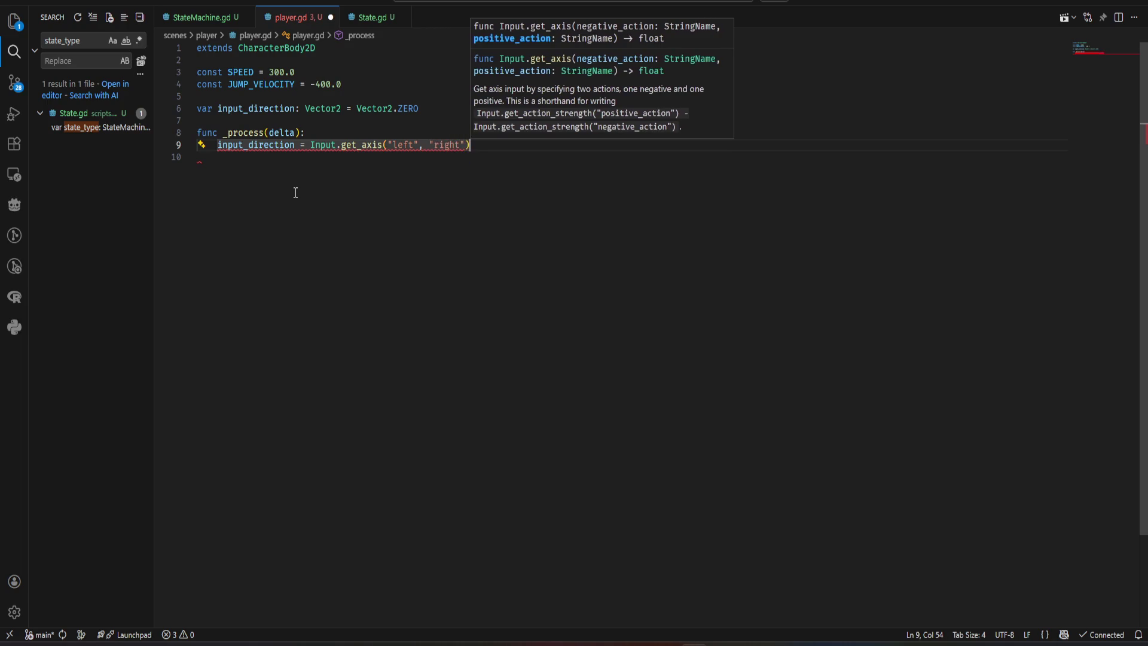
left_click(295, 144)
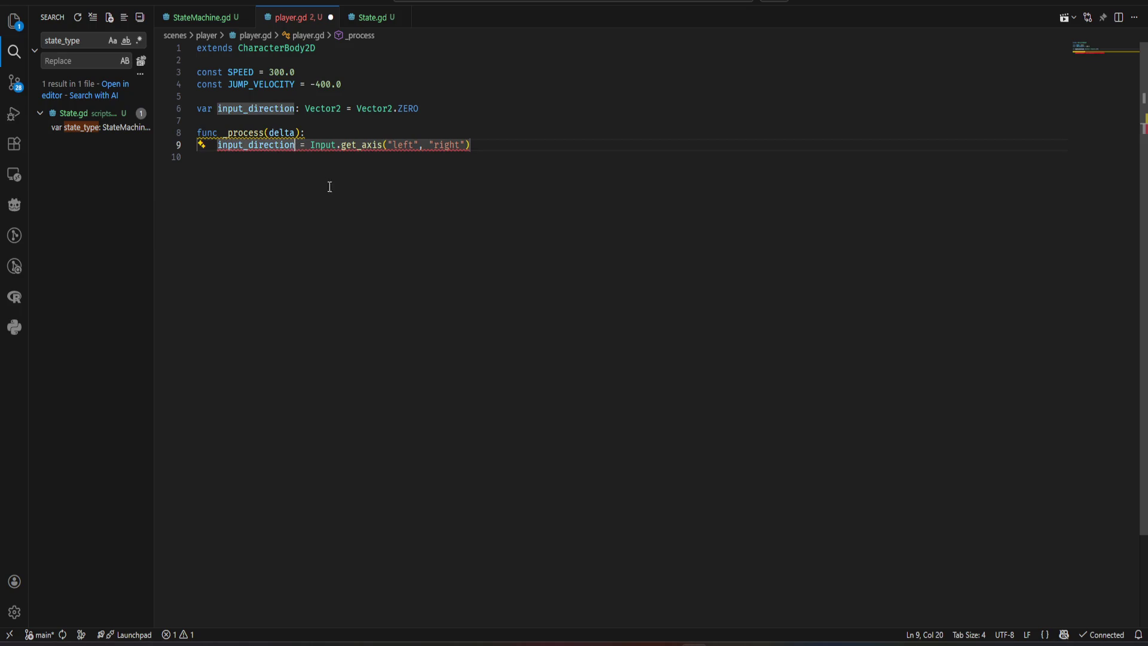
Step: Wrap the assignment as Vector2(Input.get_axis("left", "right"), Input.get_axis("up", "down")) and save player.gd
left_click(311, 146)
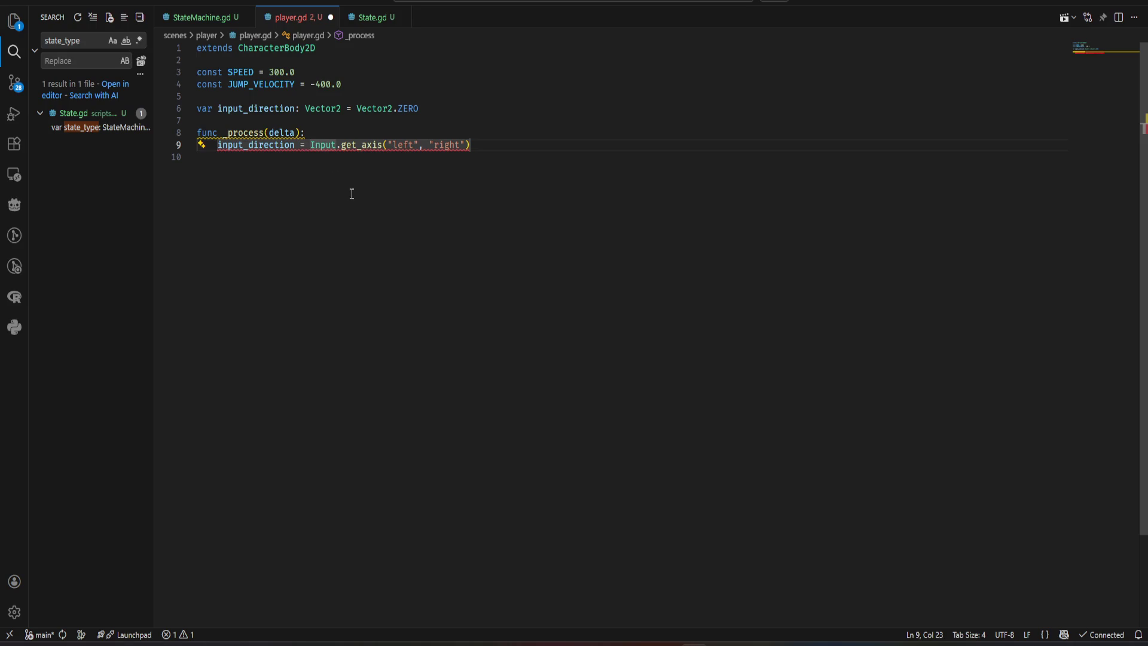
type("Vector2")
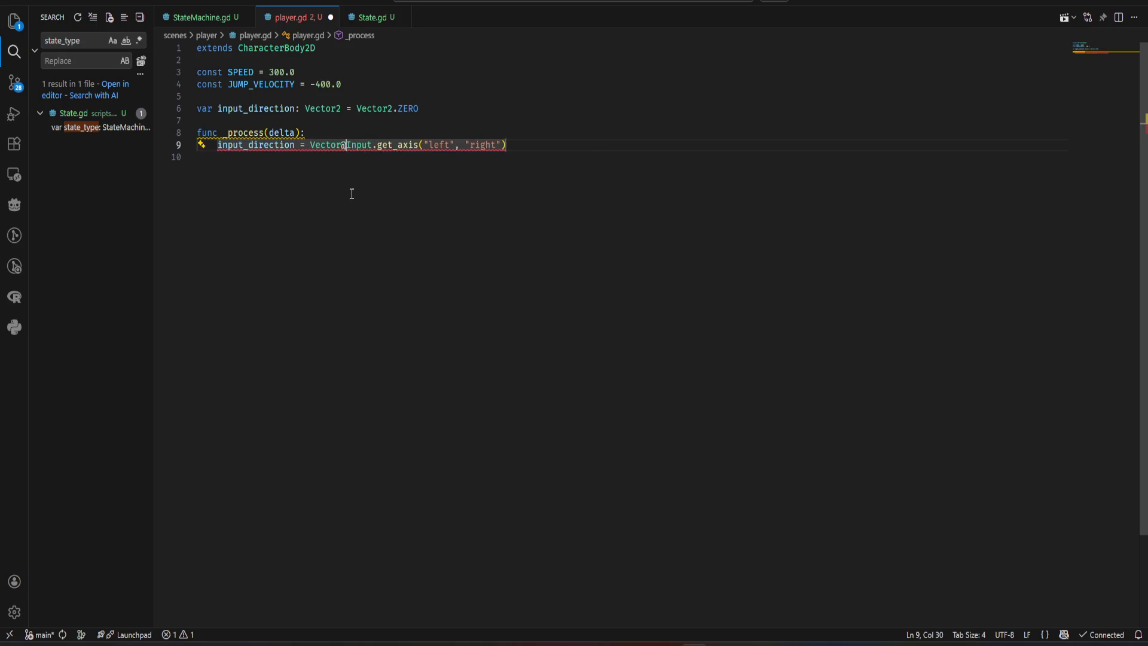
type("(")
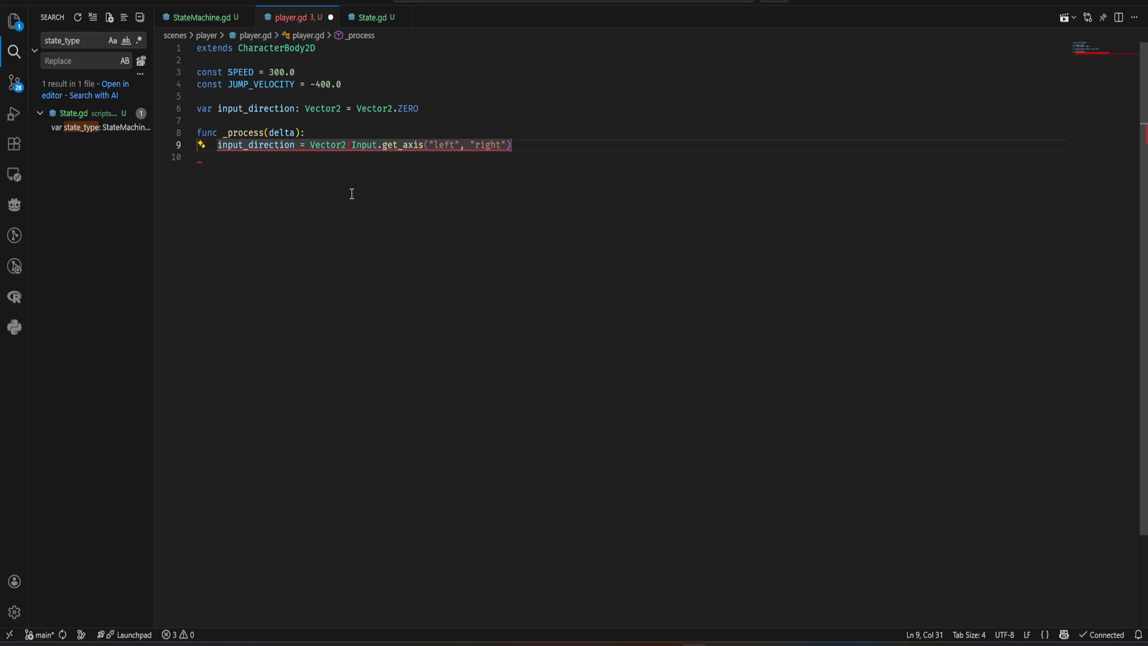
key("ctrl+Right")
key("ctrl+Right")
key("ctrl+Right")
key("ctrl+Right")
key("ctrl+Right")
type(", ")
type("Input.get")
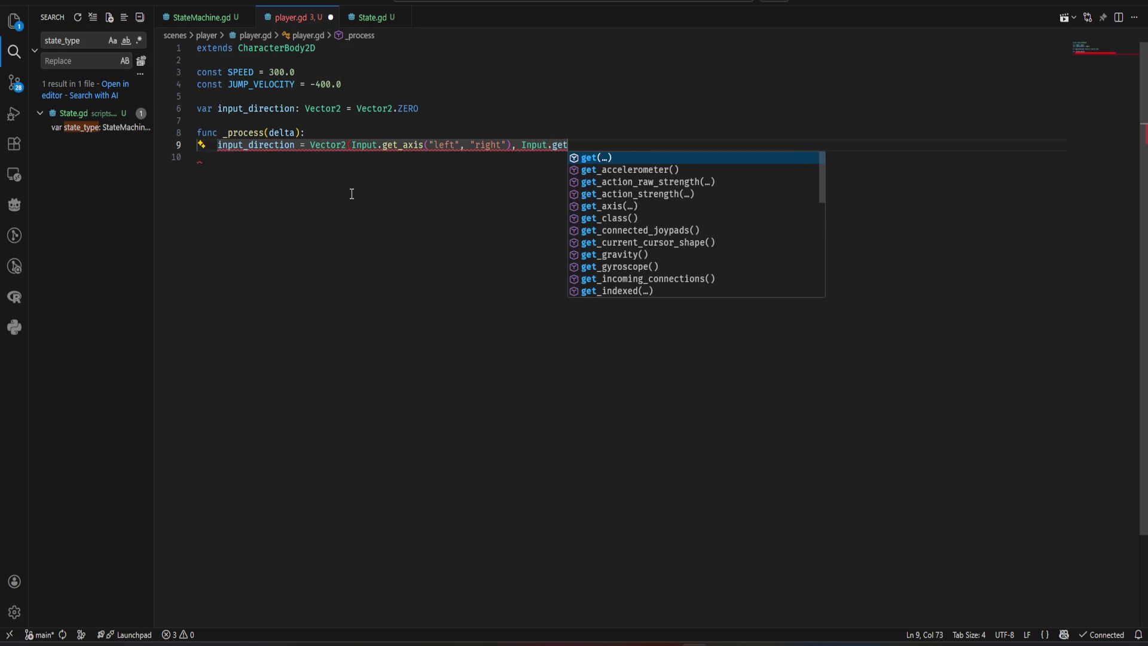
type("_axis ")
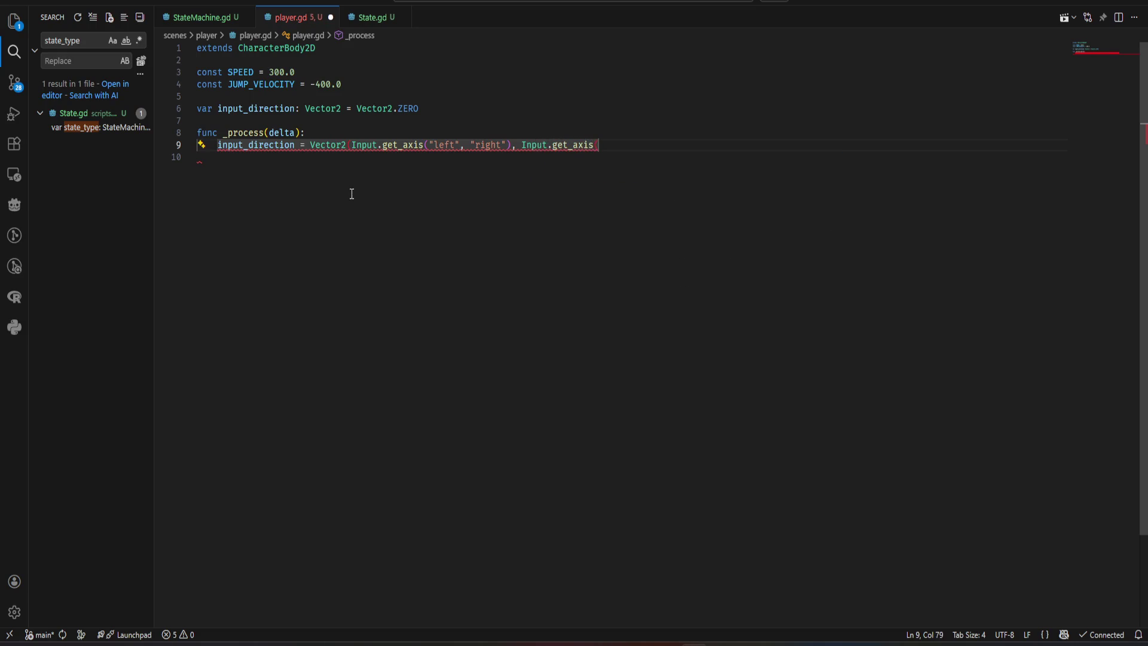
type("\"u")
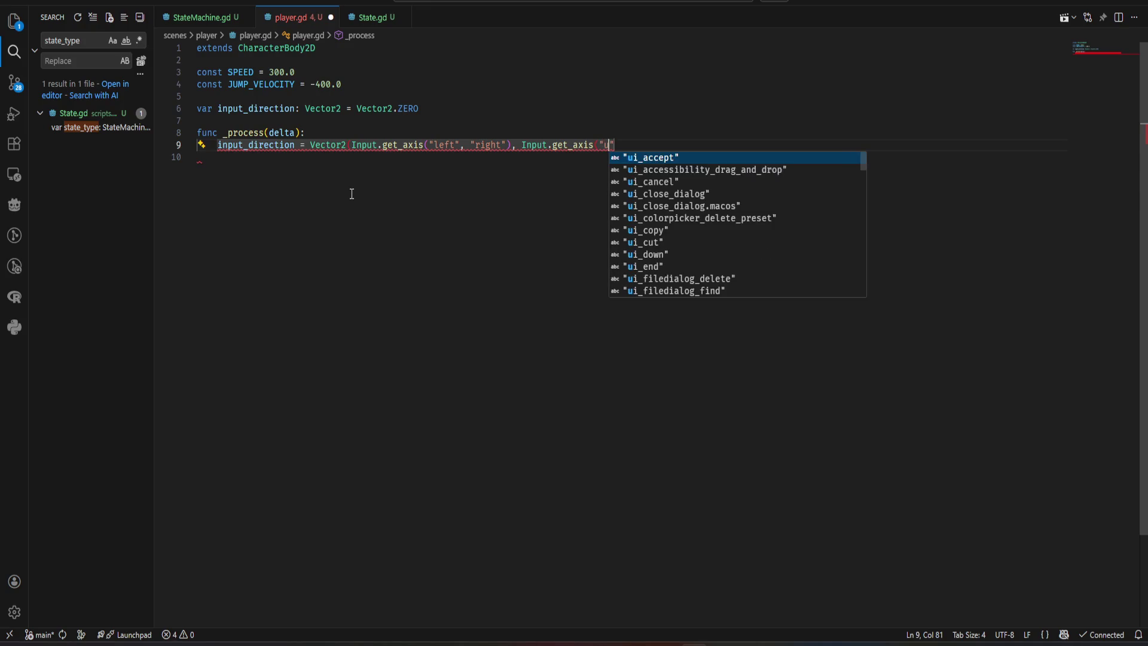
type("p\"")
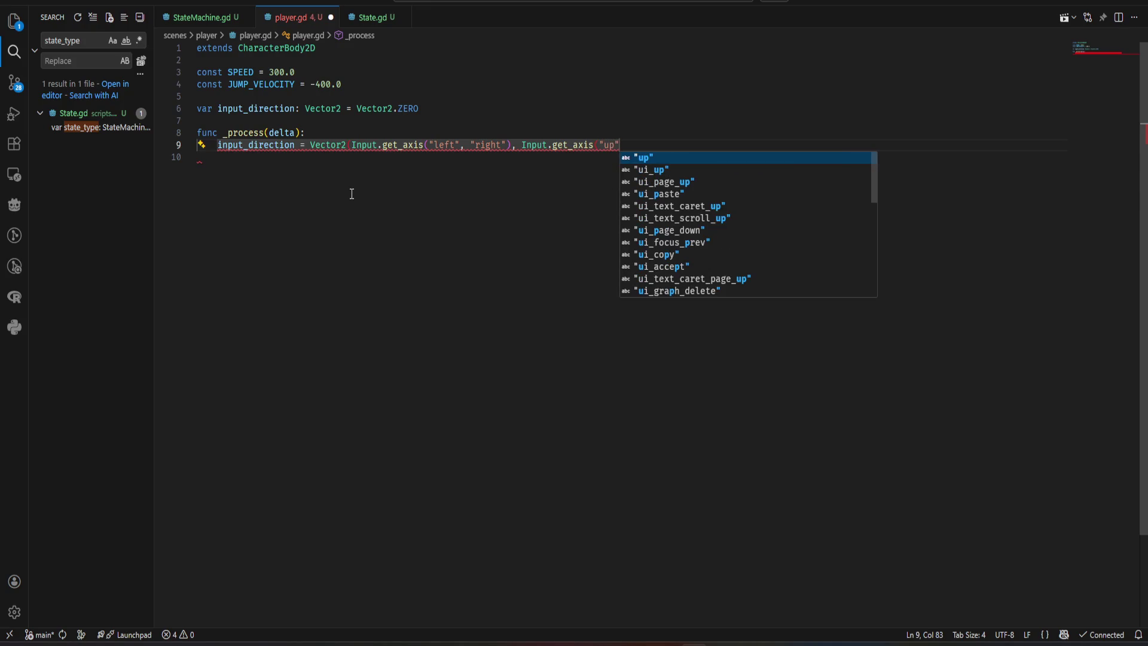
type(", down")
key("ctrl+Left")
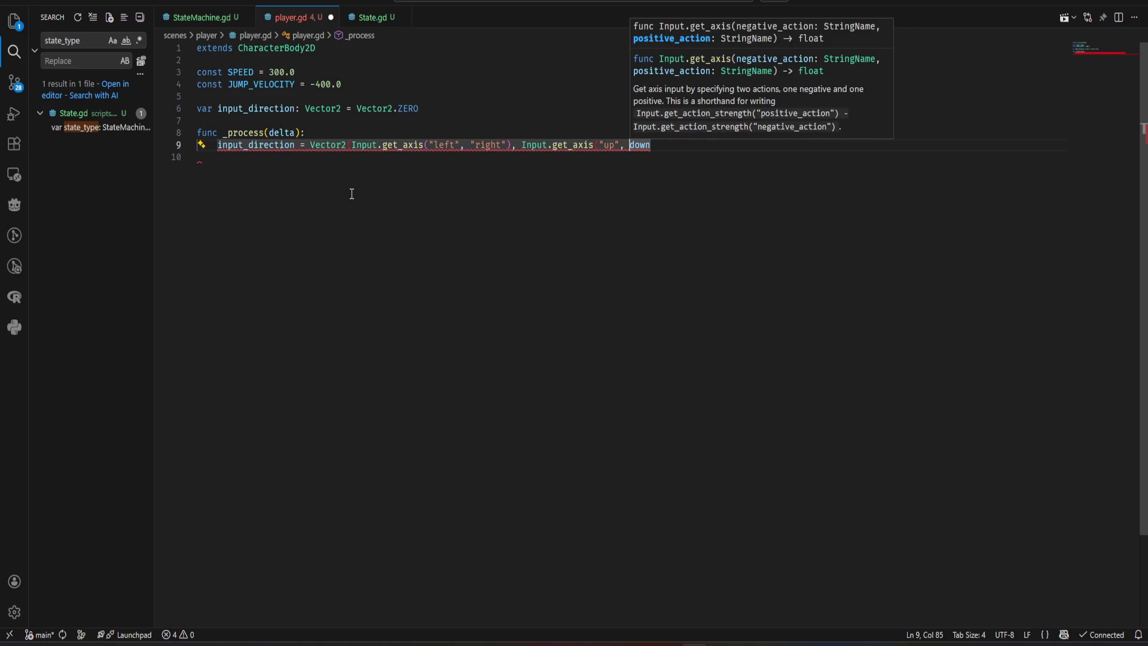
type("\"")
key("End")
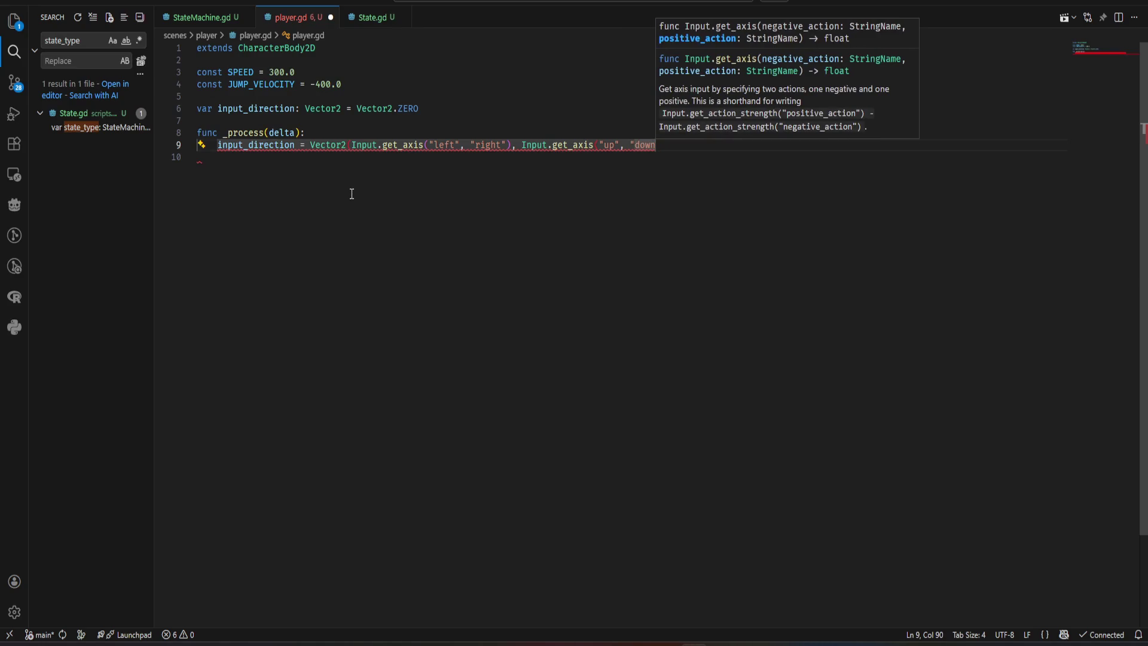
type("\")")
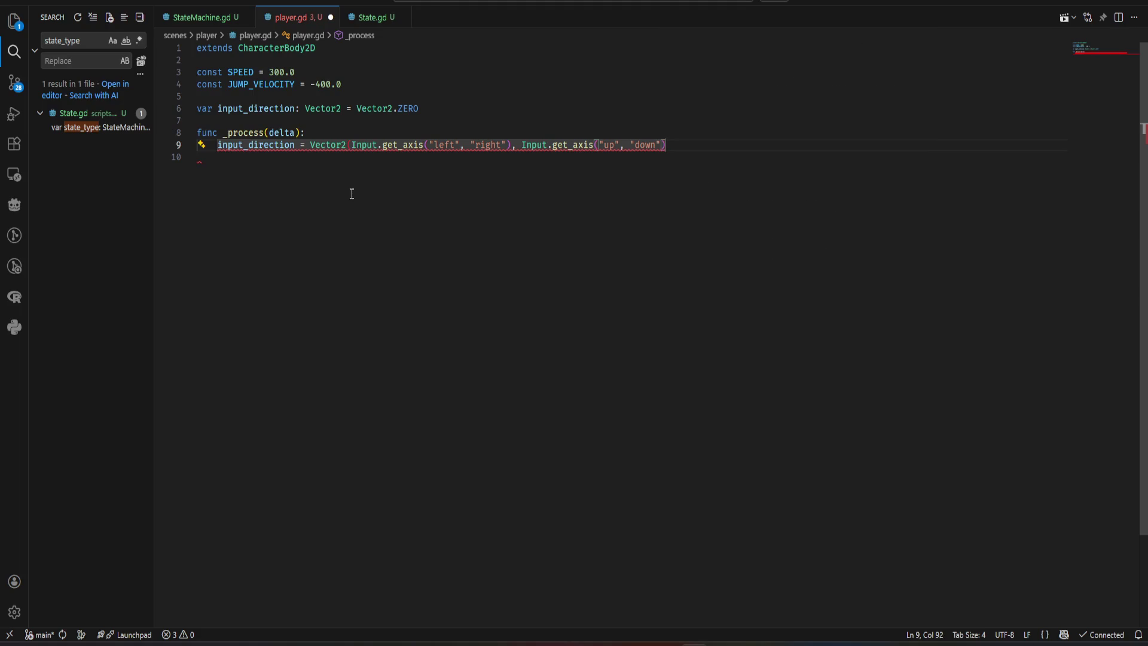
type(")")
key("ctrl+s")
left_click(418, 202)
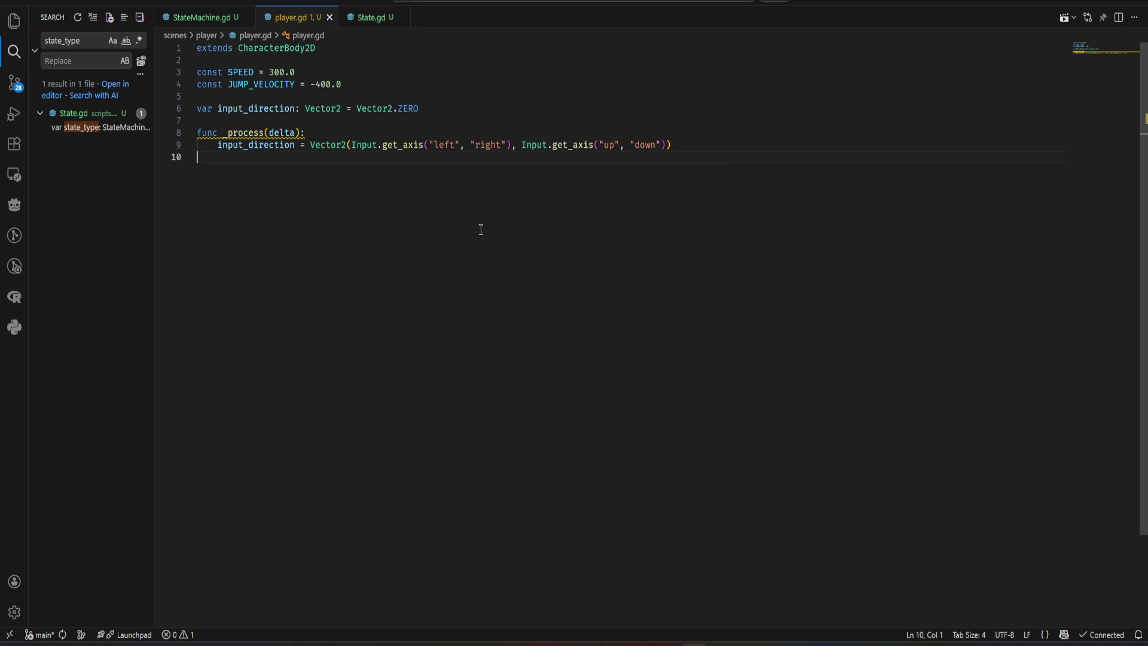
left_click(268, 132)
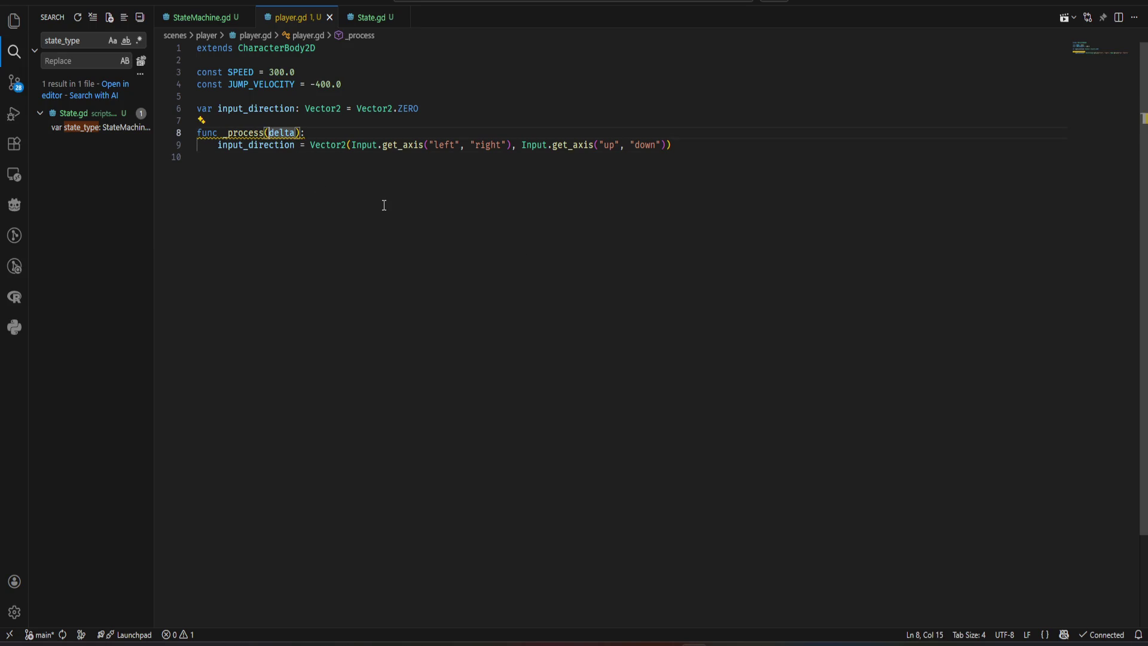
Step: Rename the _process parameter to _delta and switch to State.gd
type("_")
left_click(395, 124)
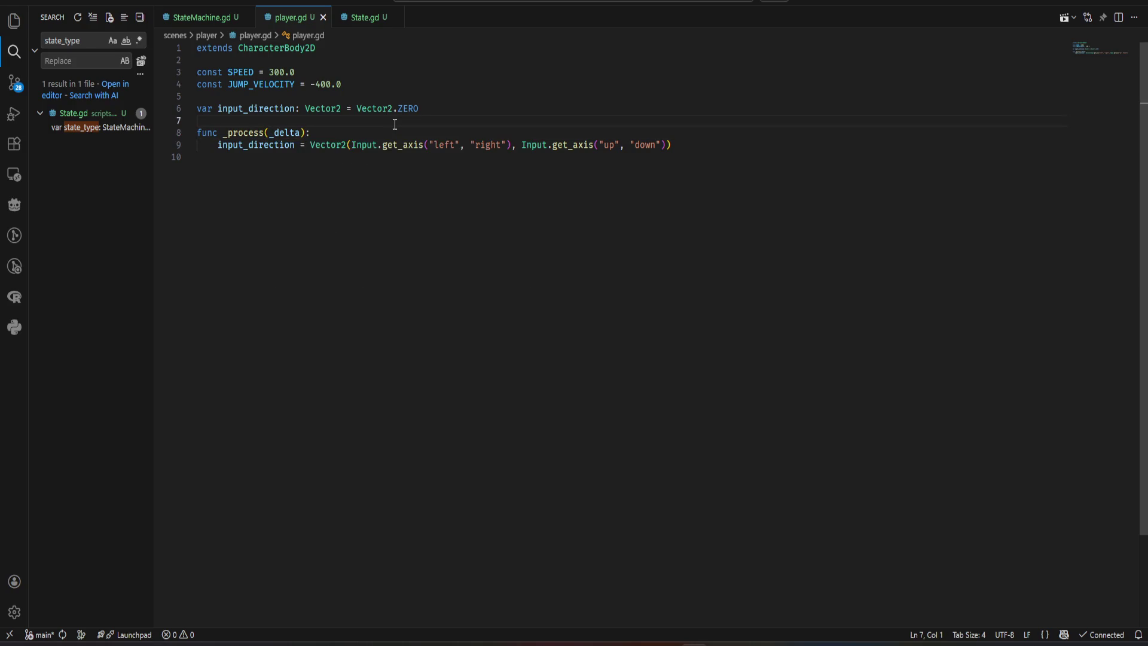
left_click(355, 24)
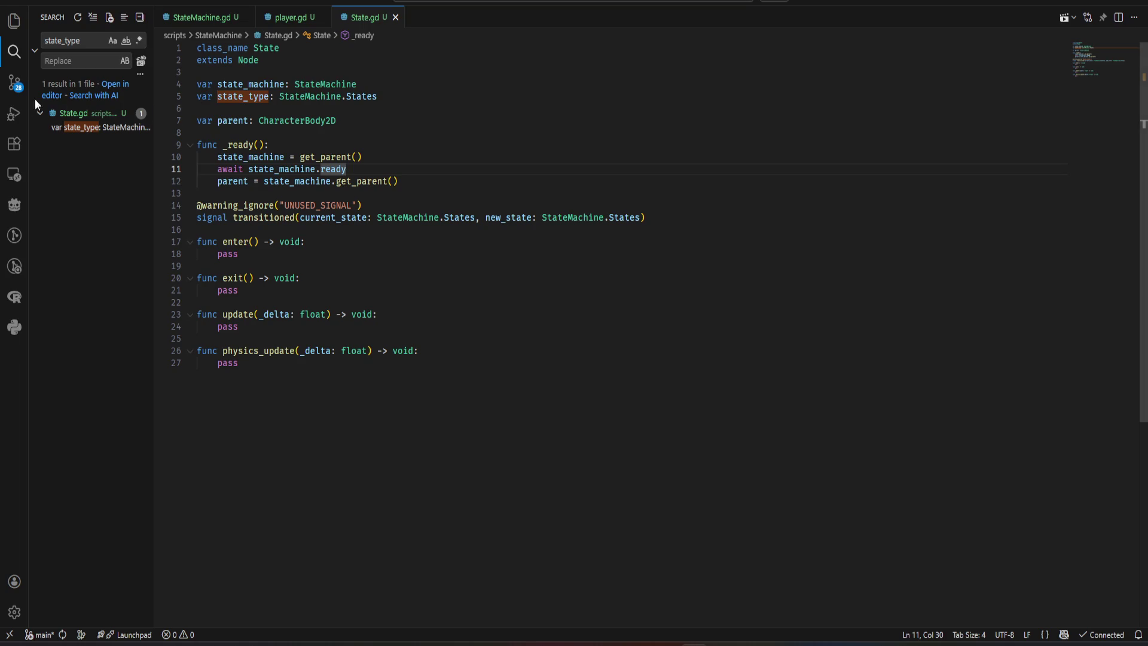
Step: Show the Explorer, compare player.gd with State.gd, and expand the player's states folder
left_click(14, 21)
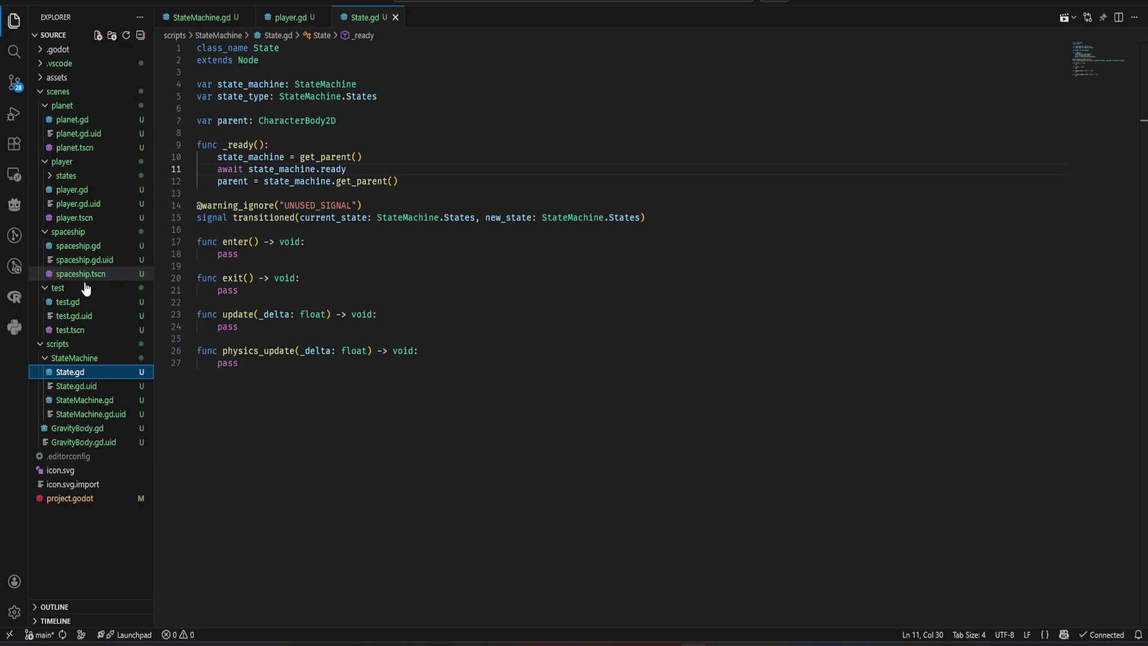
left_click(268, 20)
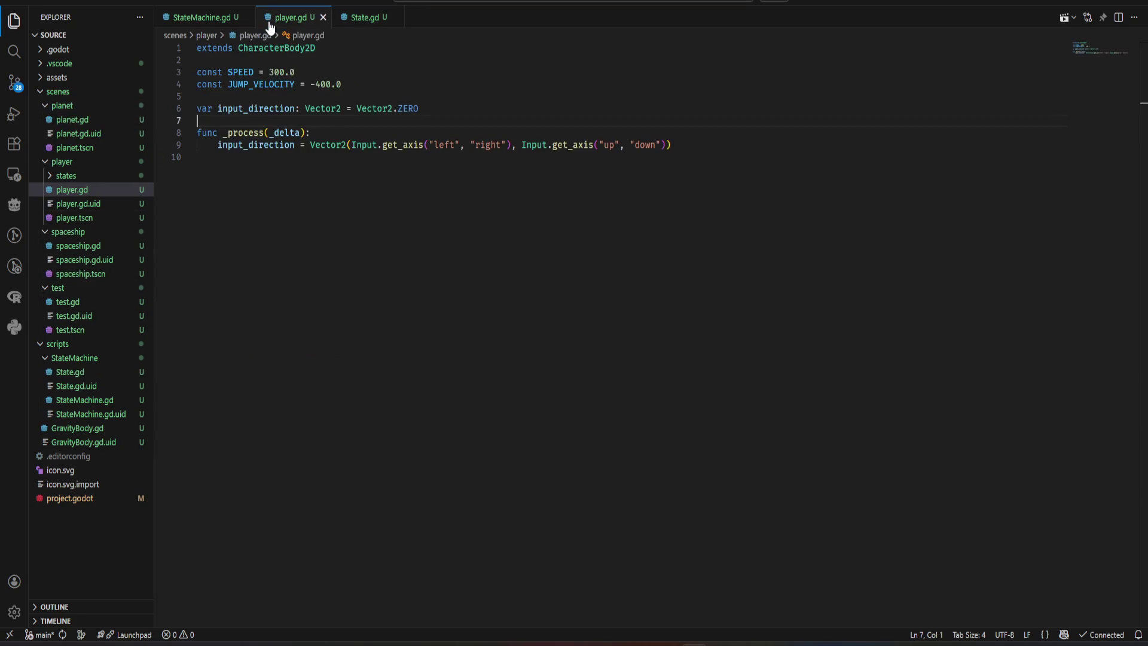
left_click(363, 22)
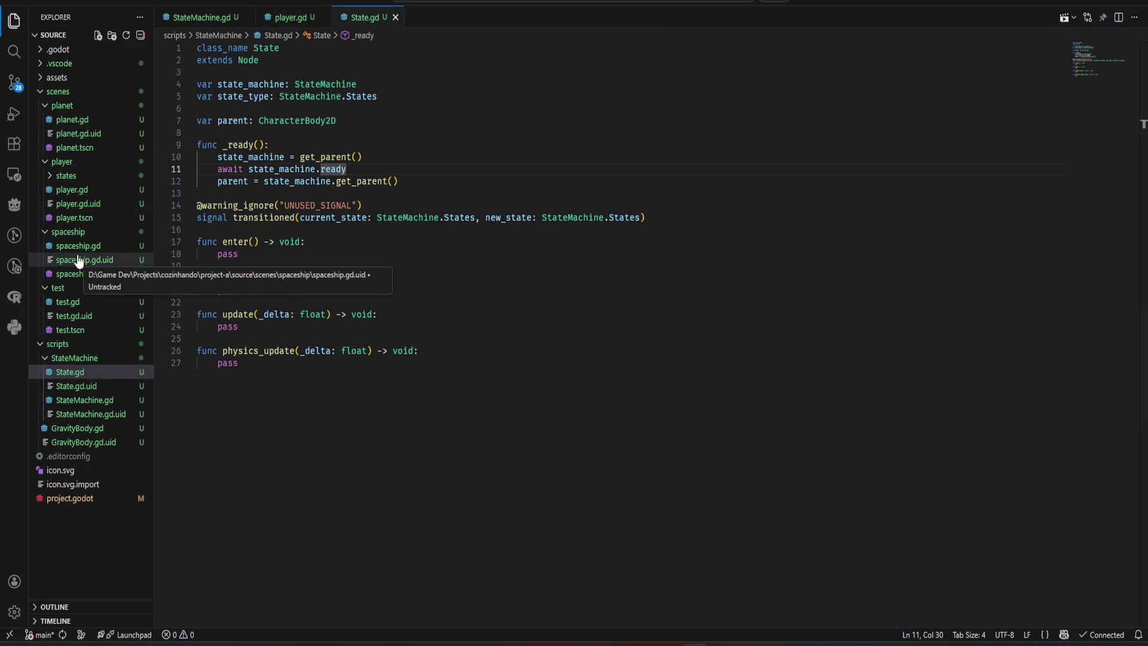
left_click(289, 20)
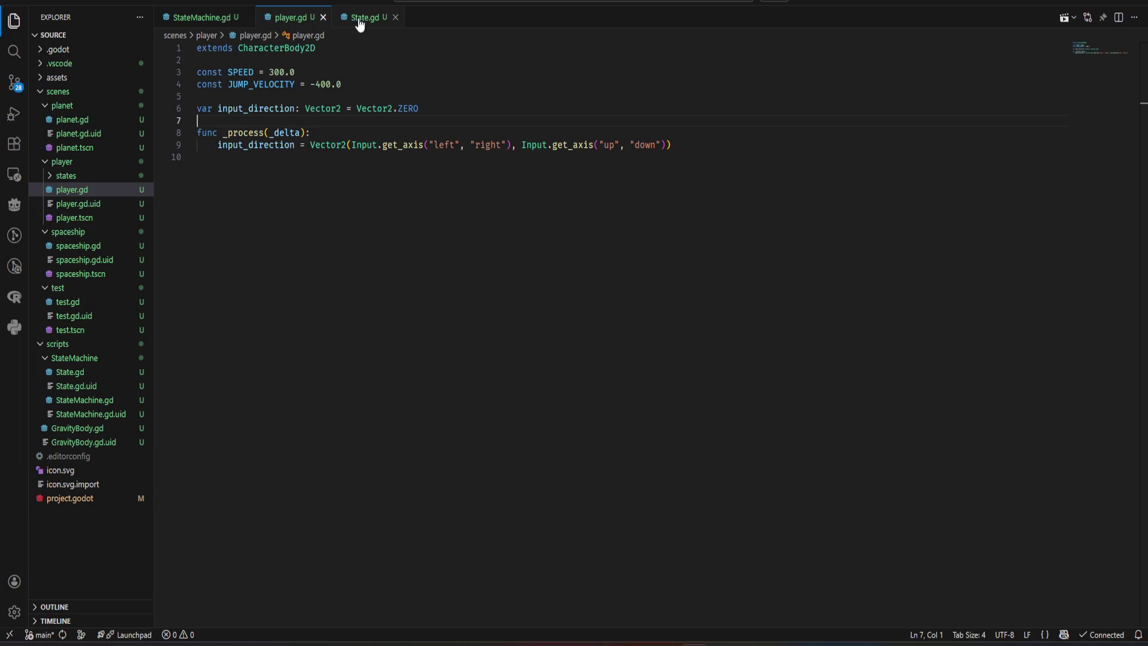
left_click(361, 22)
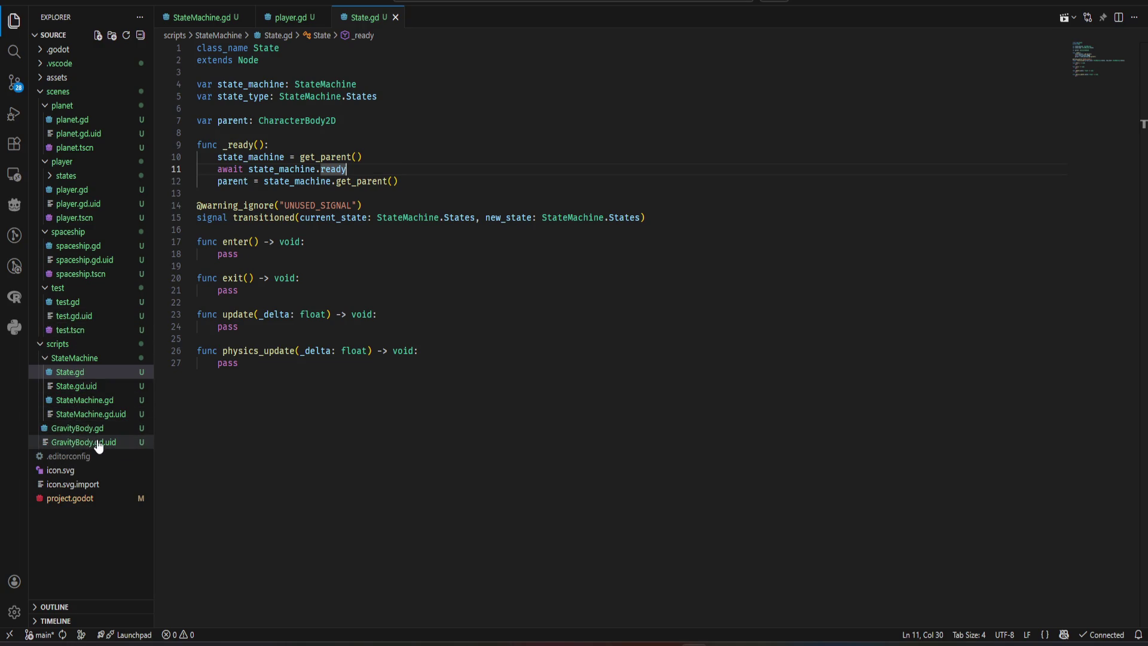
left_click(79, 177)
Step: Open idle.gd and add blank lines below the enter function
left_click(77, 192)
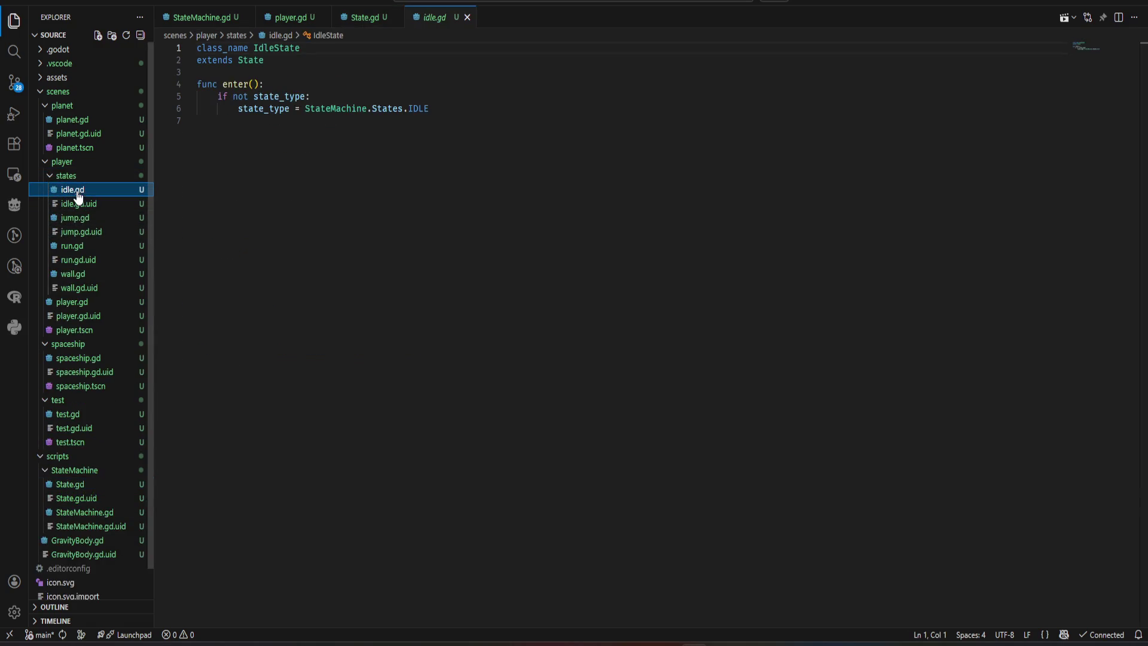
left_click(404, 136)
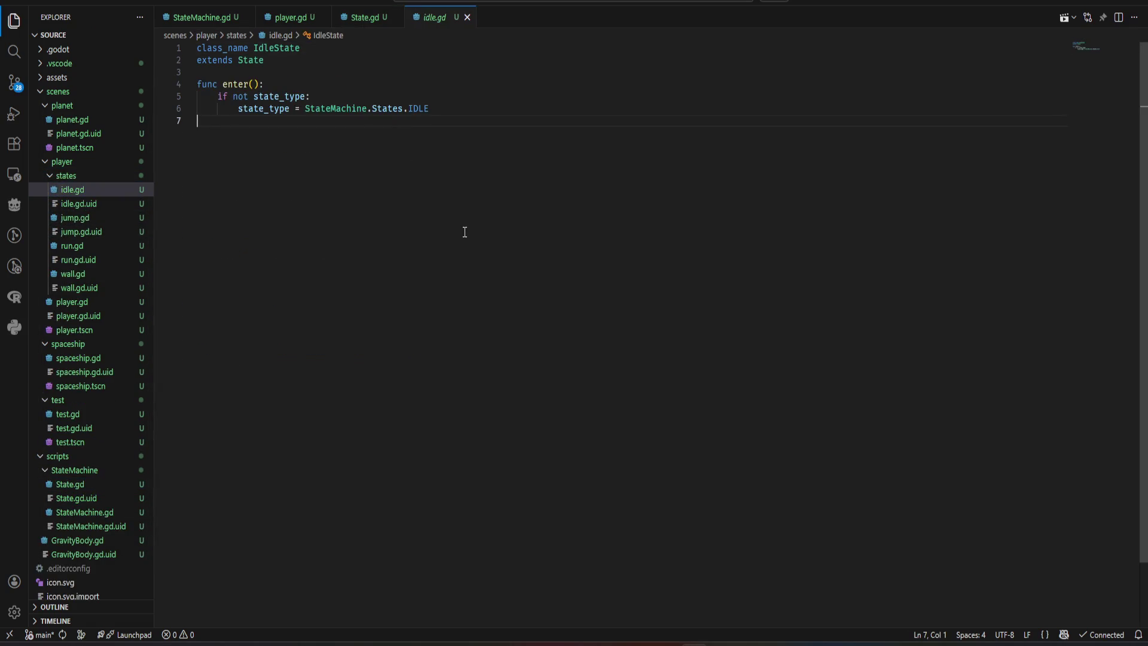
key("Return")
key("Return")
Step: Draft a physics_update function in idle.gd, then erase it
type("func ")
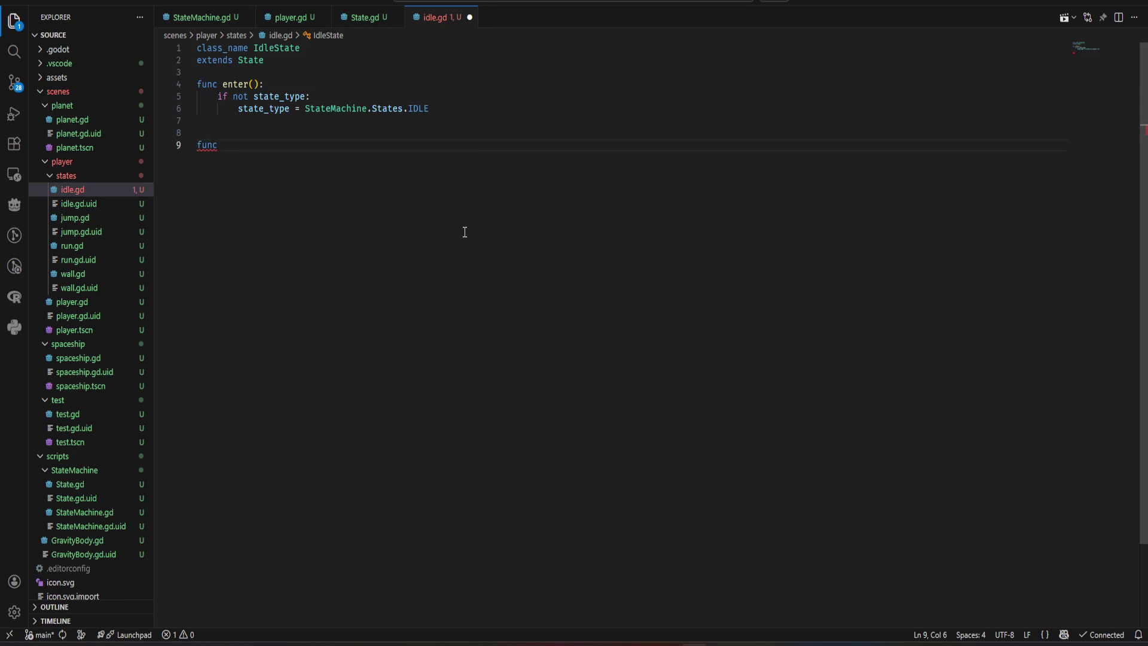
type("phy")
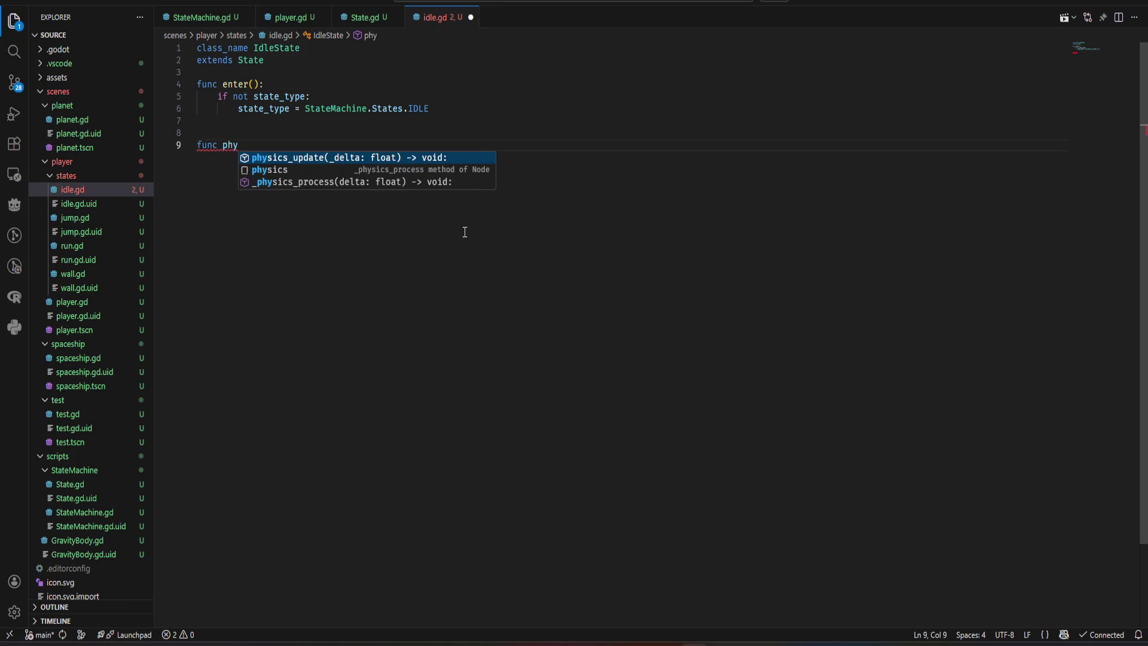
key("Return")
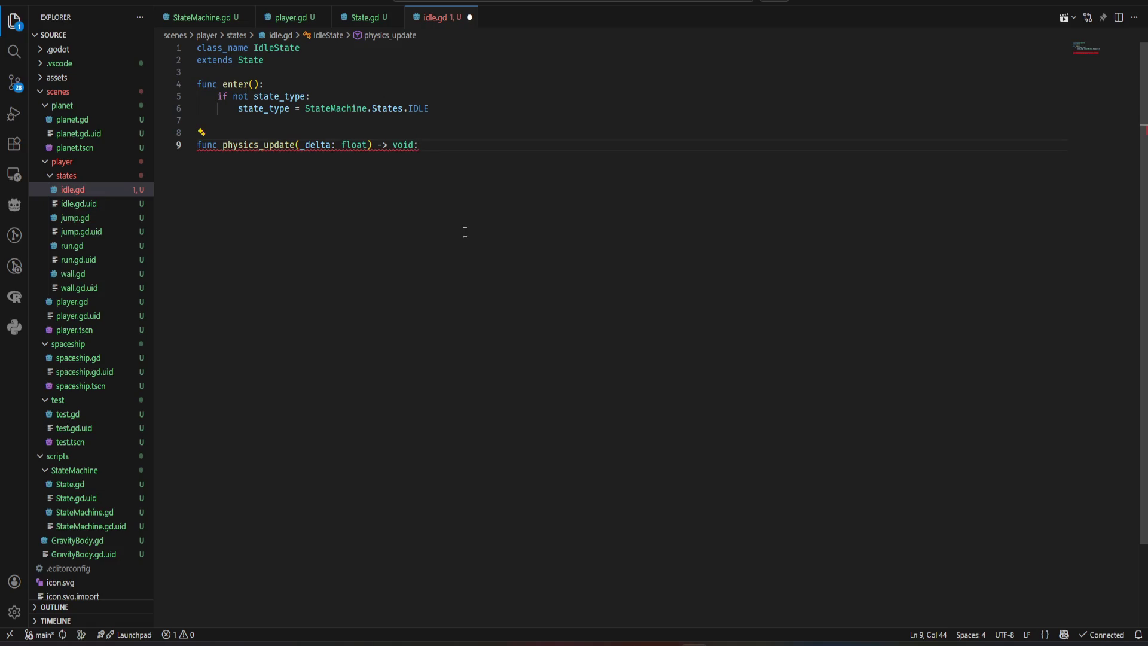
key("Left")
key("Left")
key("Left")
key("Left")
key("BackSpace")
key("Up")
key("Down")
key("End")
key("Return")
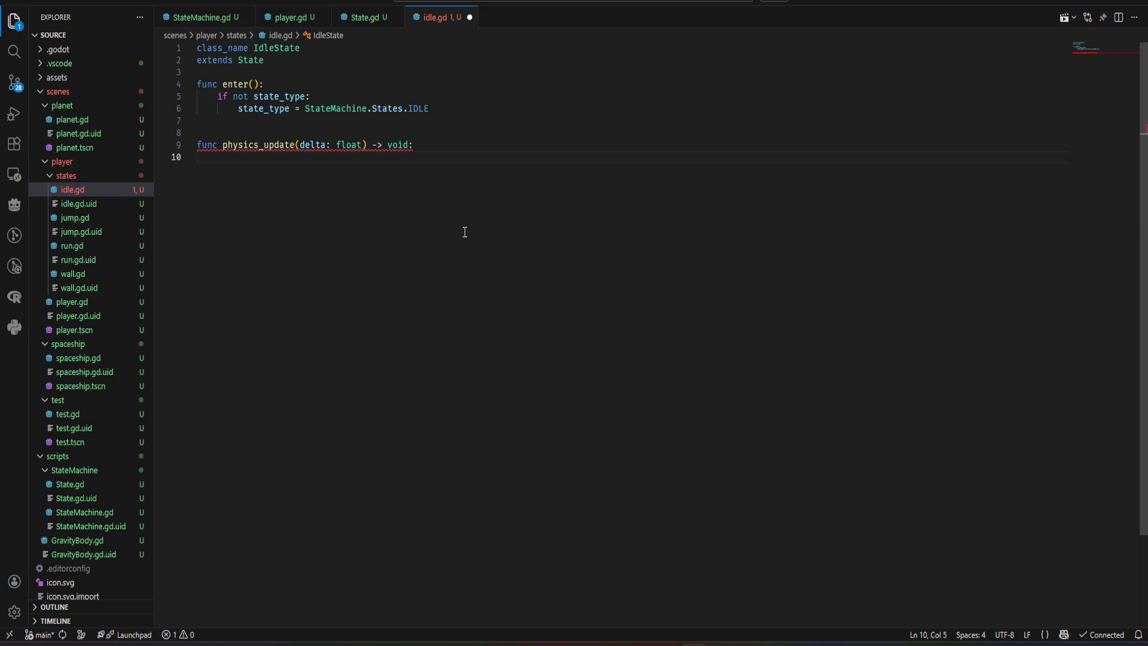
type("if")
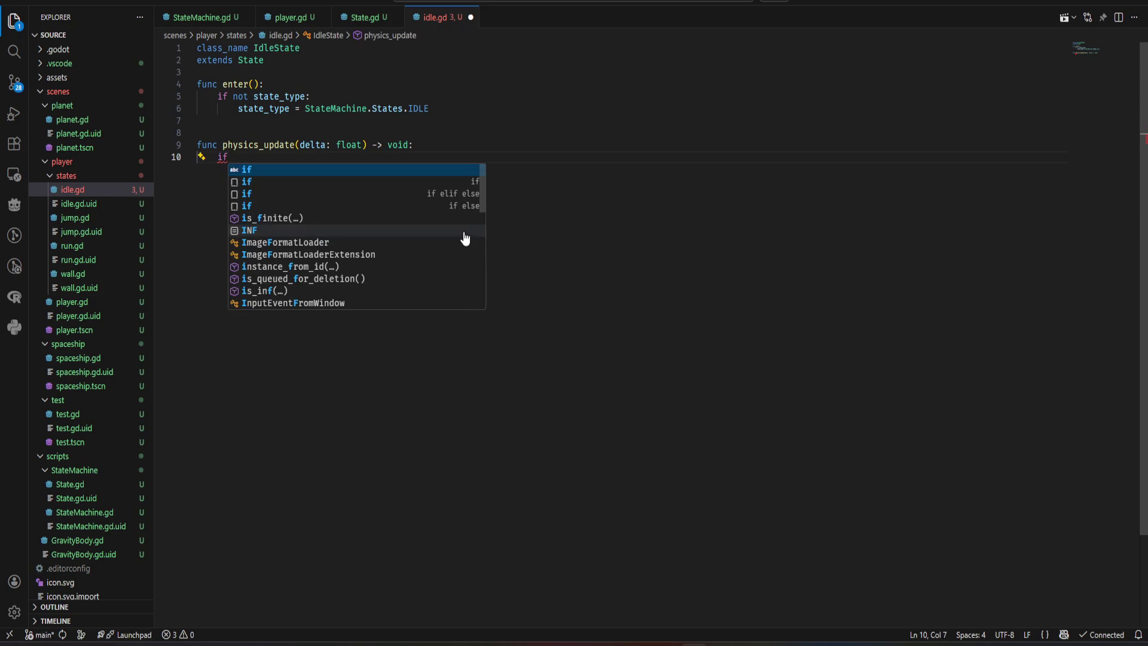
key("BackSpace")
key("BackSpace")
key("BackSpace")
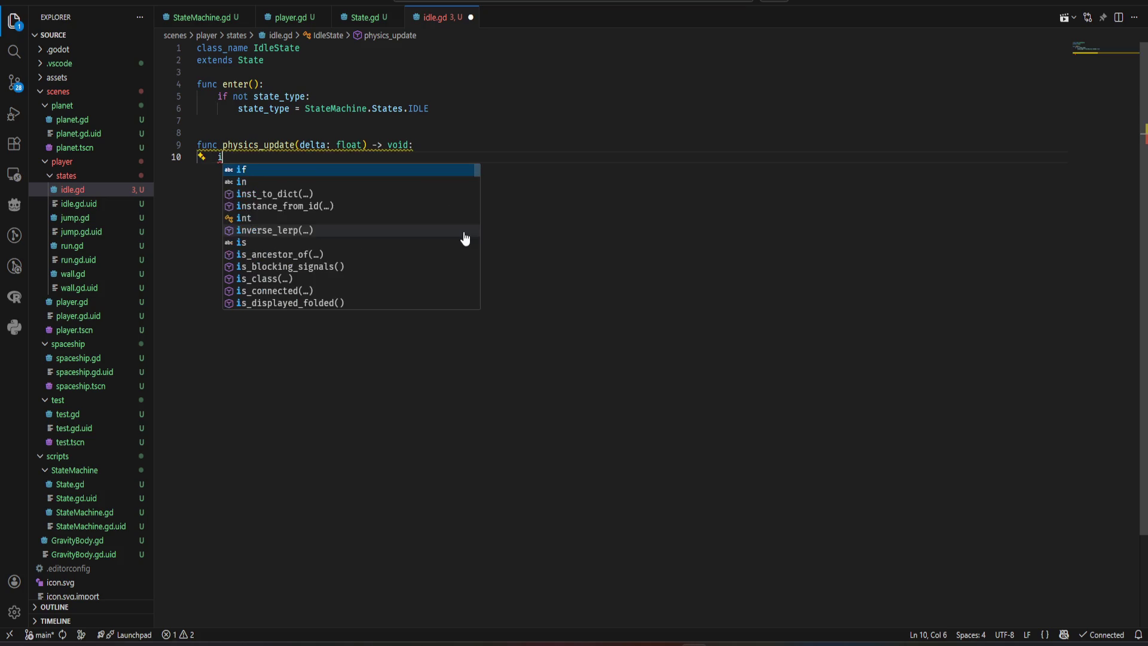
key("BackSpace")
key("BackSpace")
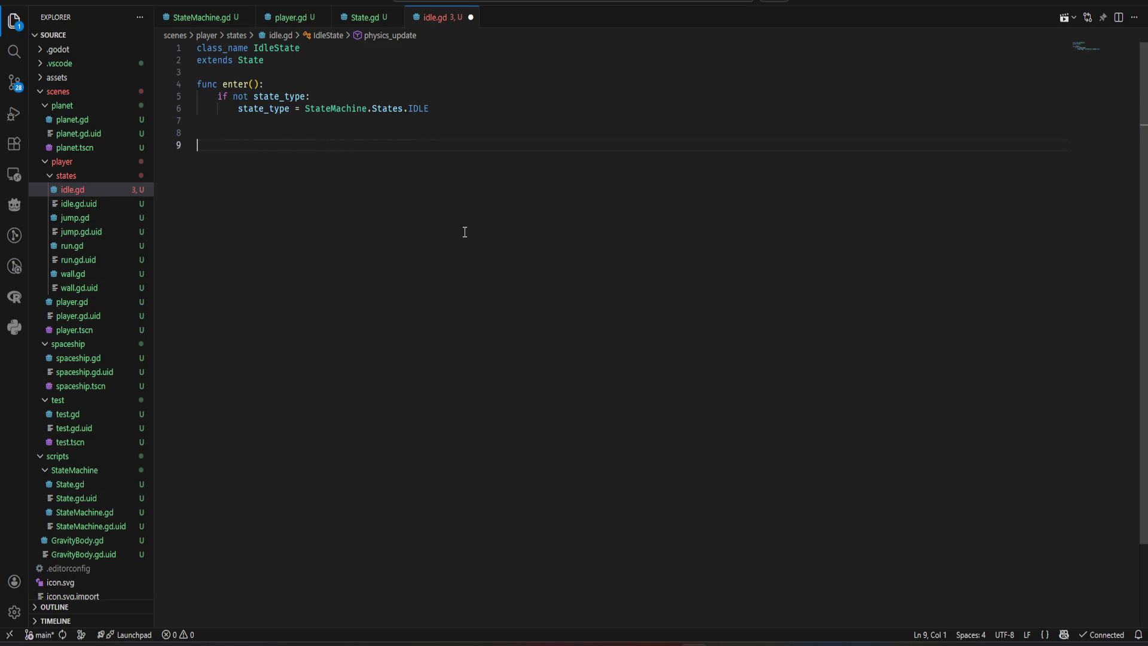
Step: Add func update(delta: float) -> void: to idle.gd
type("update")
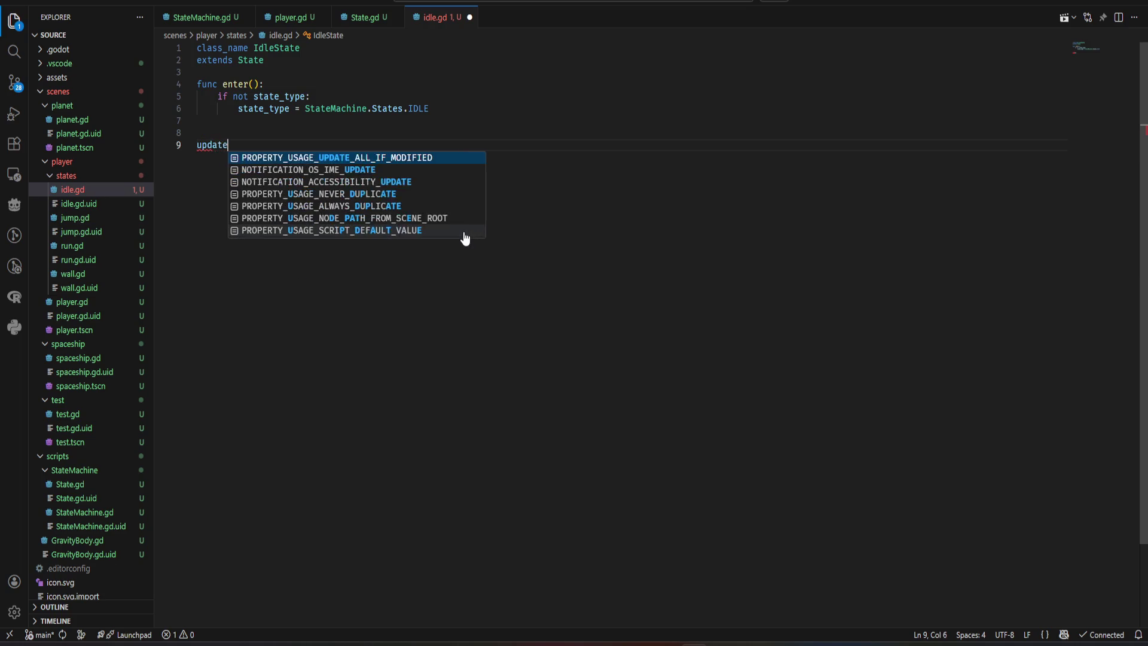
key("BackSpace")
key("BackSpace")
key("BackSpace")
key("BackSpace")
type("func u")
key("Return")
key("shift+Tab")
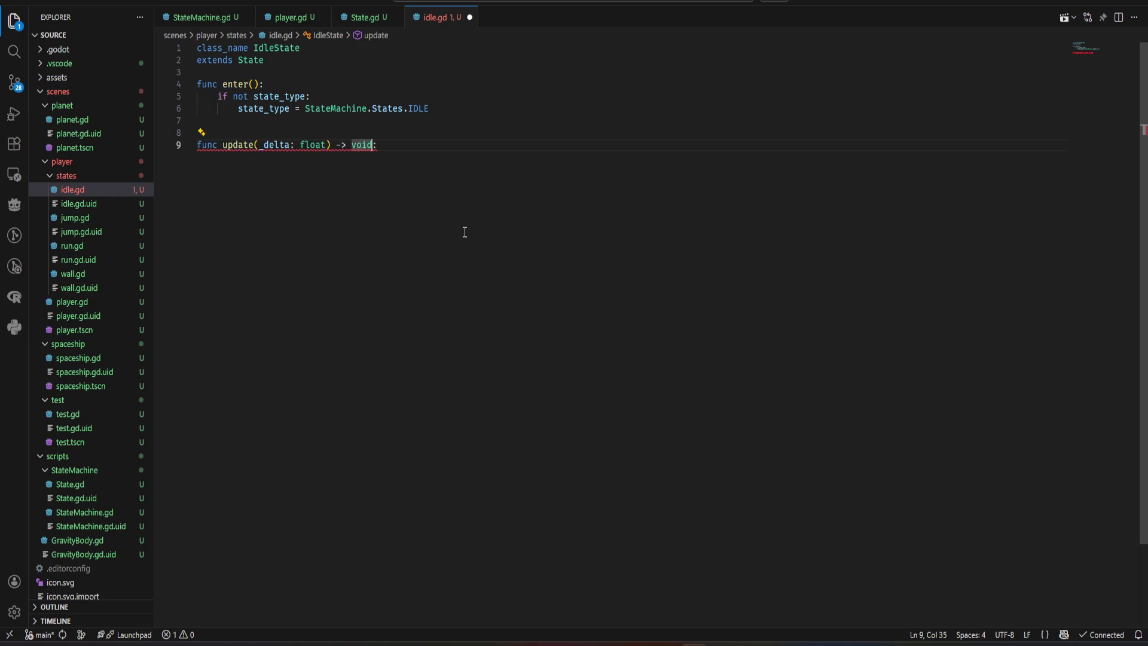
key("shift+Tab")
key("Left")
key("Delete")
key("End")
key("Return")
Step: Start the update body with 'if parent.inpu'
type("if")
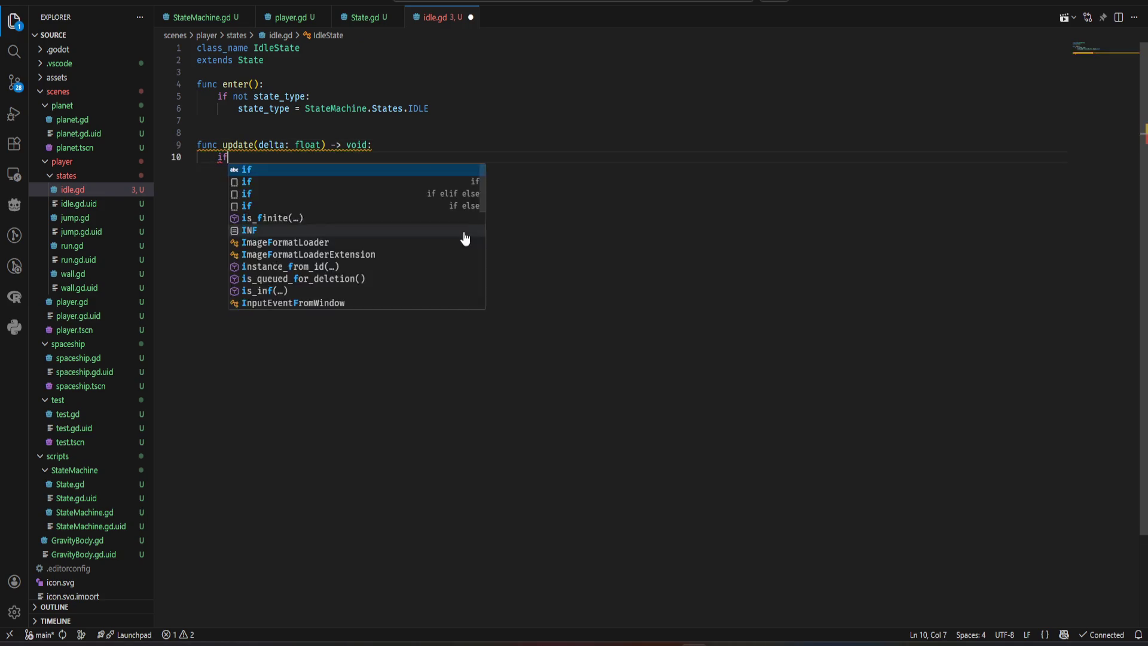
key("BackSpace")
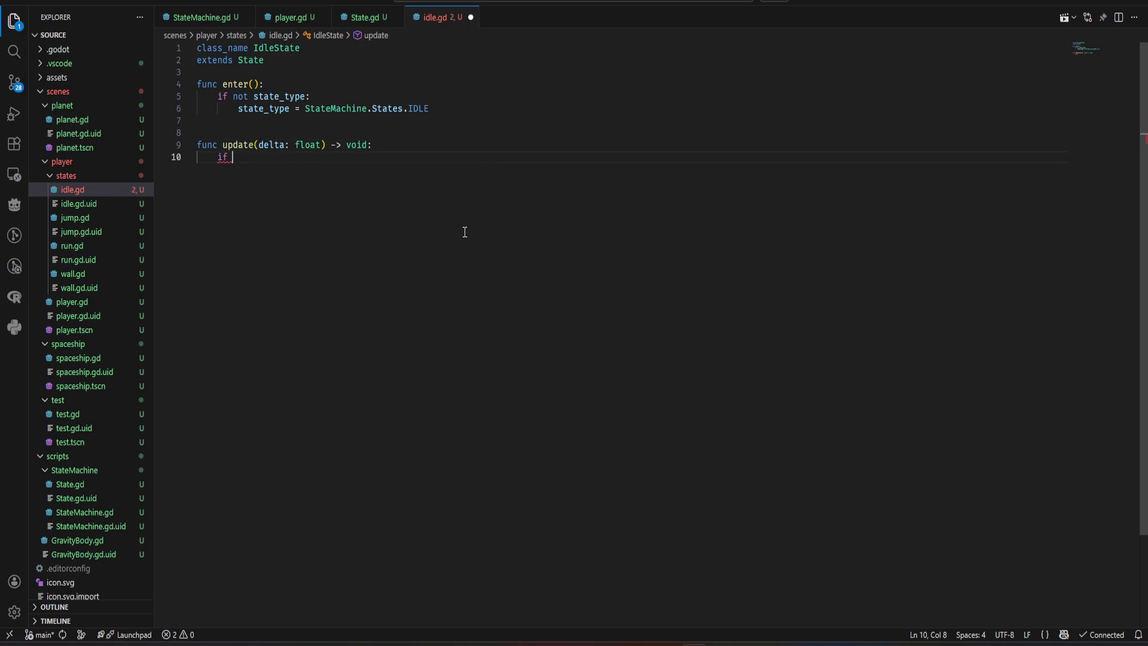
type("parent.i")
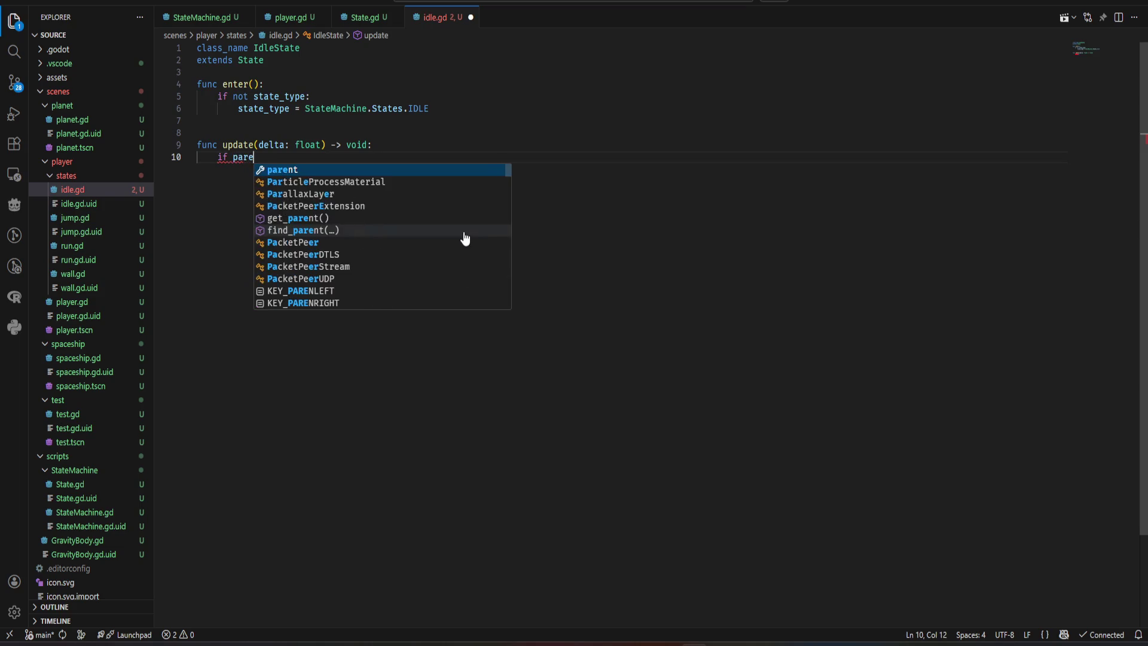
type("npu")
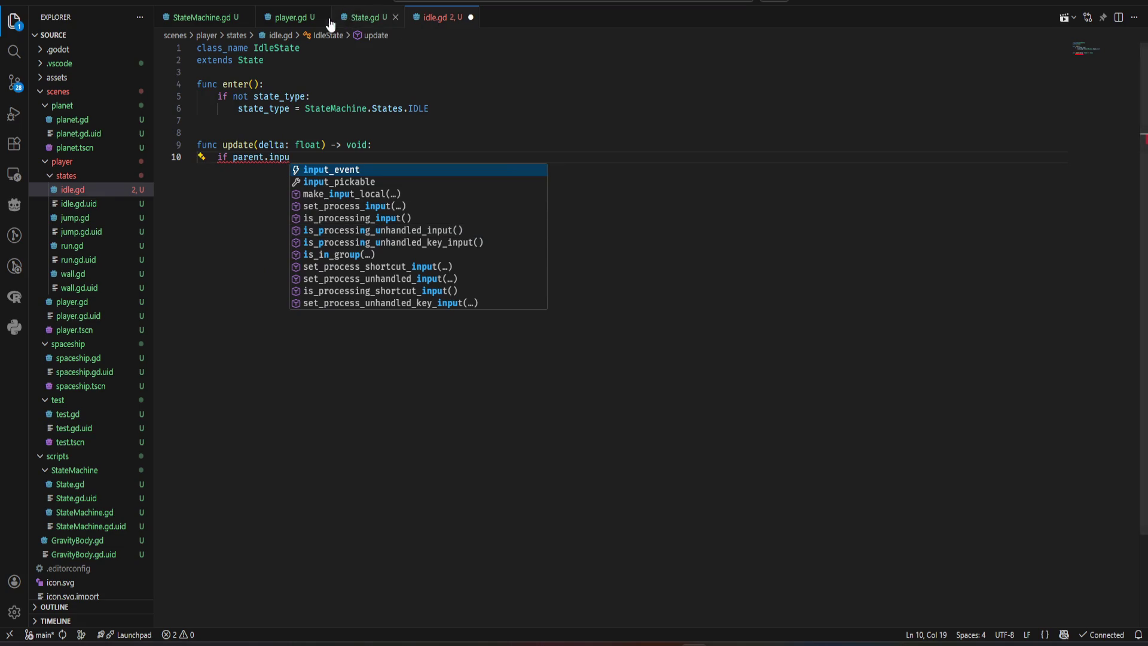
left_click(184, 20)
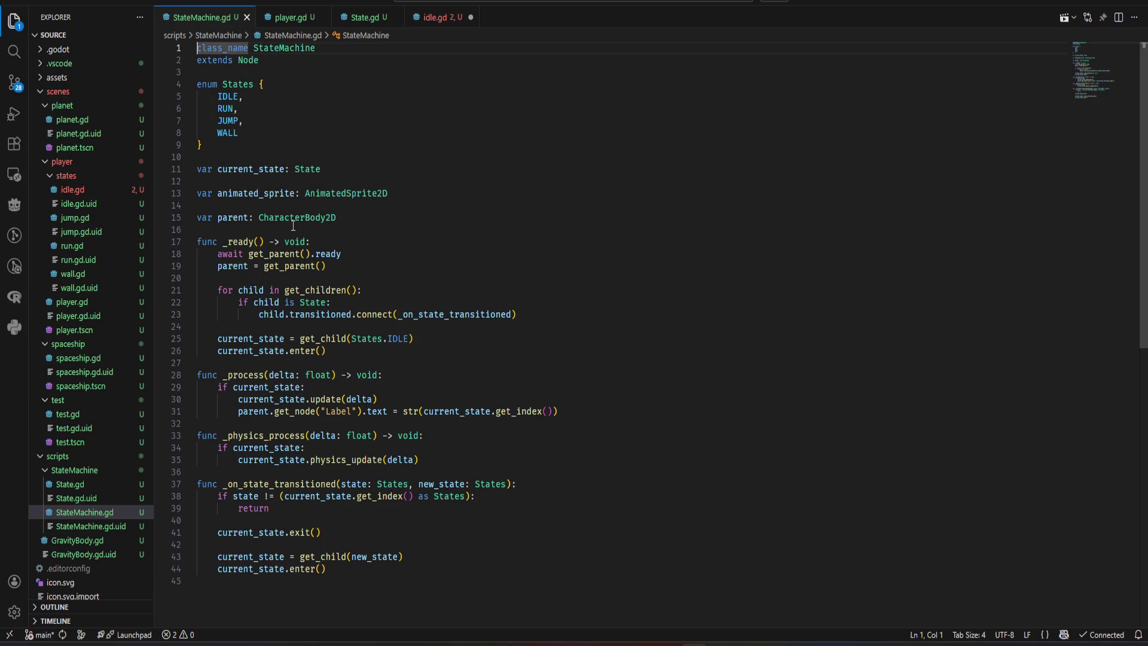
Step: Change the parent variable's type from CharacterBody2D to Player in StateMachine.gd
mouse_move(314, 215)
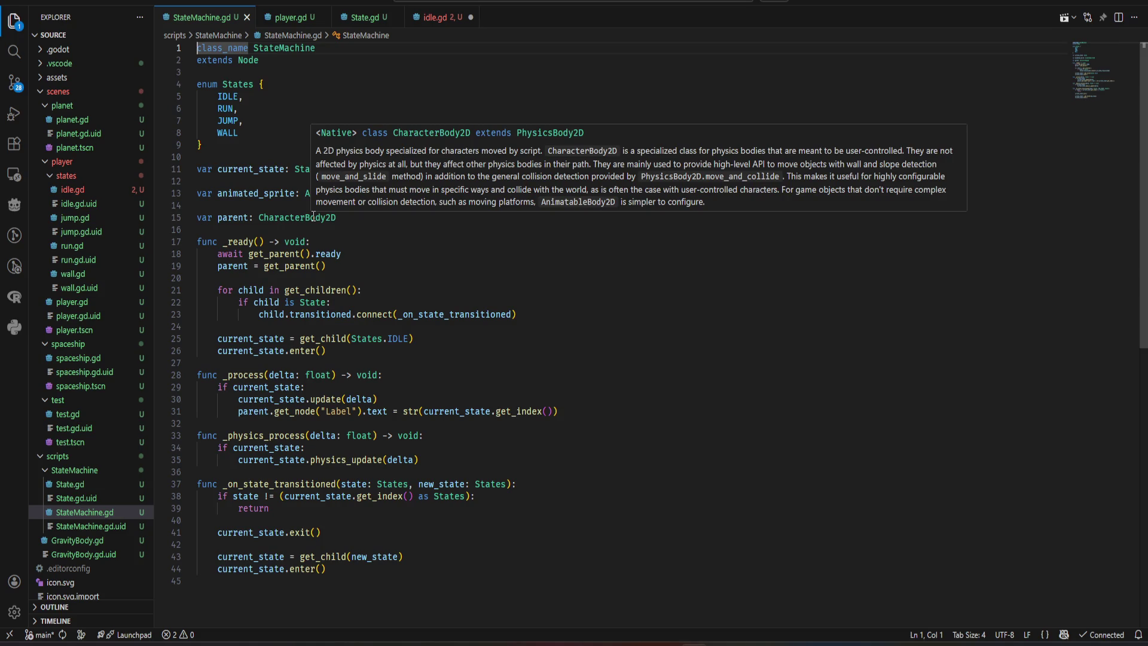
double_click(313, 217)
key("BackSpace")
type("Player")
key("Escape")
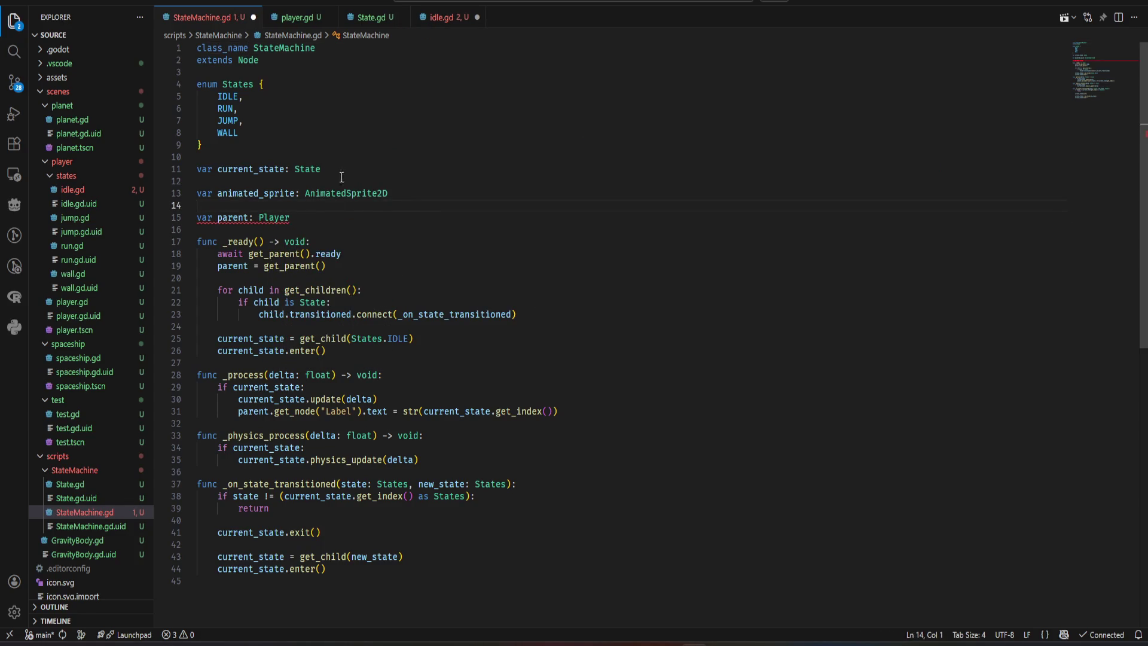
Step: Add 'class_name Player' as the first line of player.gd
left_click(295, 18)
key("ctrl+Home")
key("Return")
key("Up")
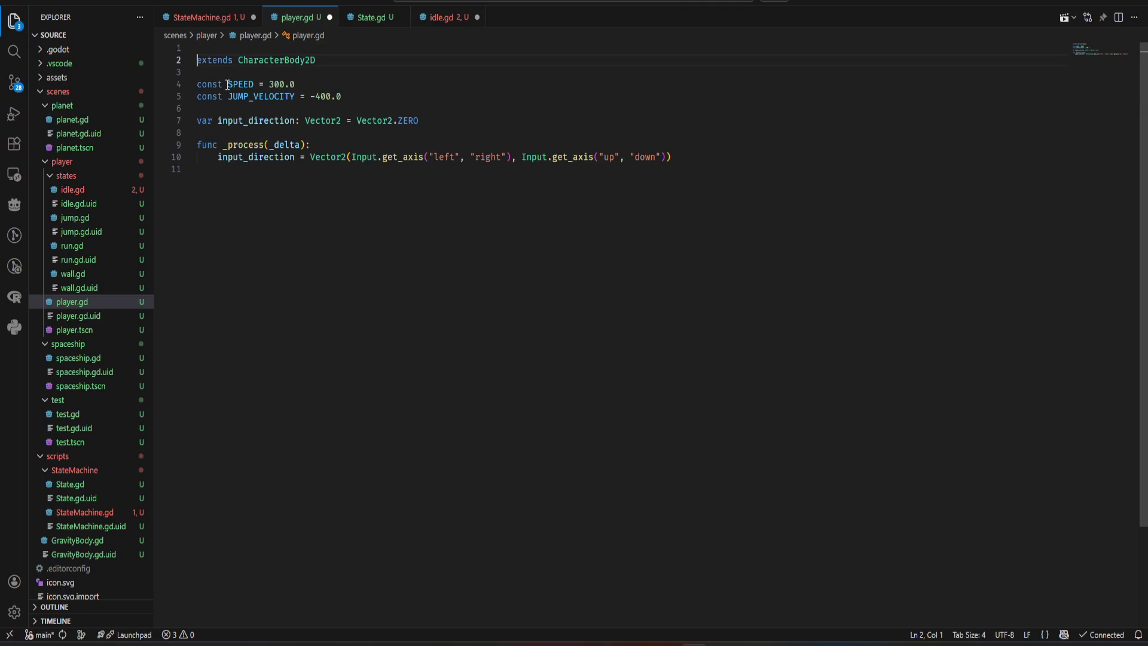
type("class")
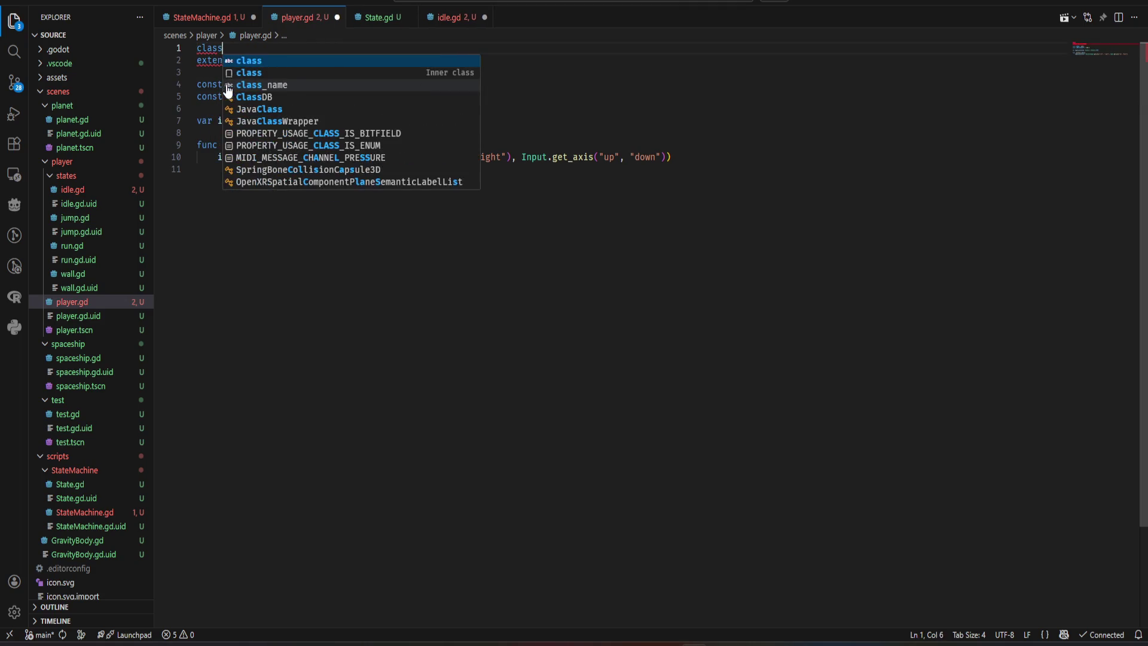
type("_name ")
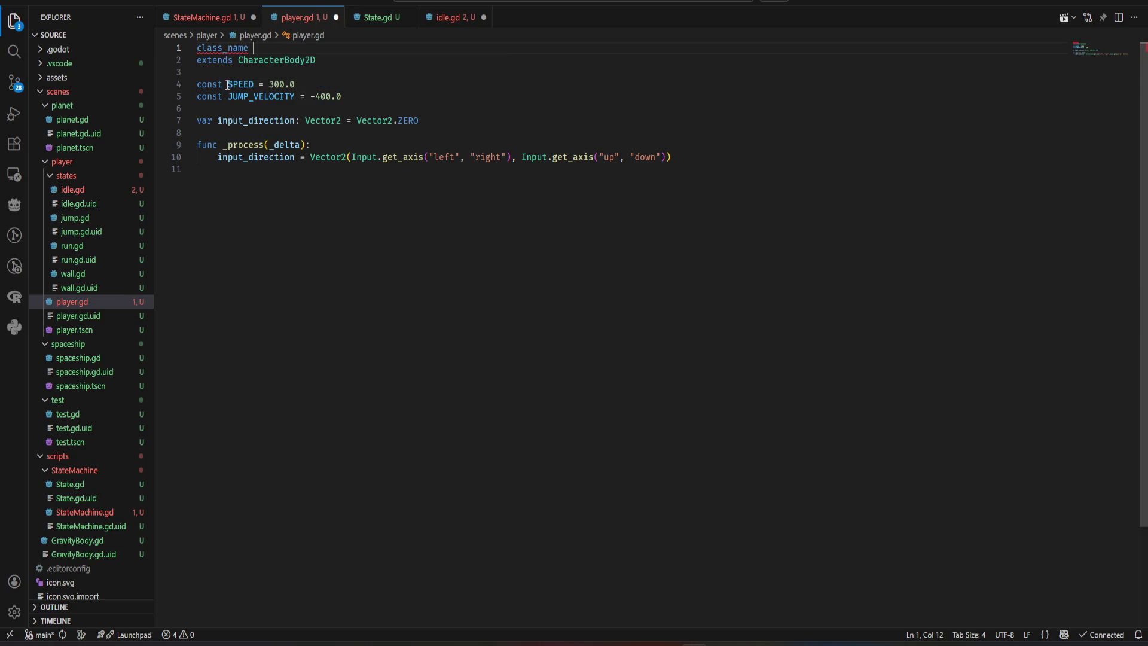
type("Player")
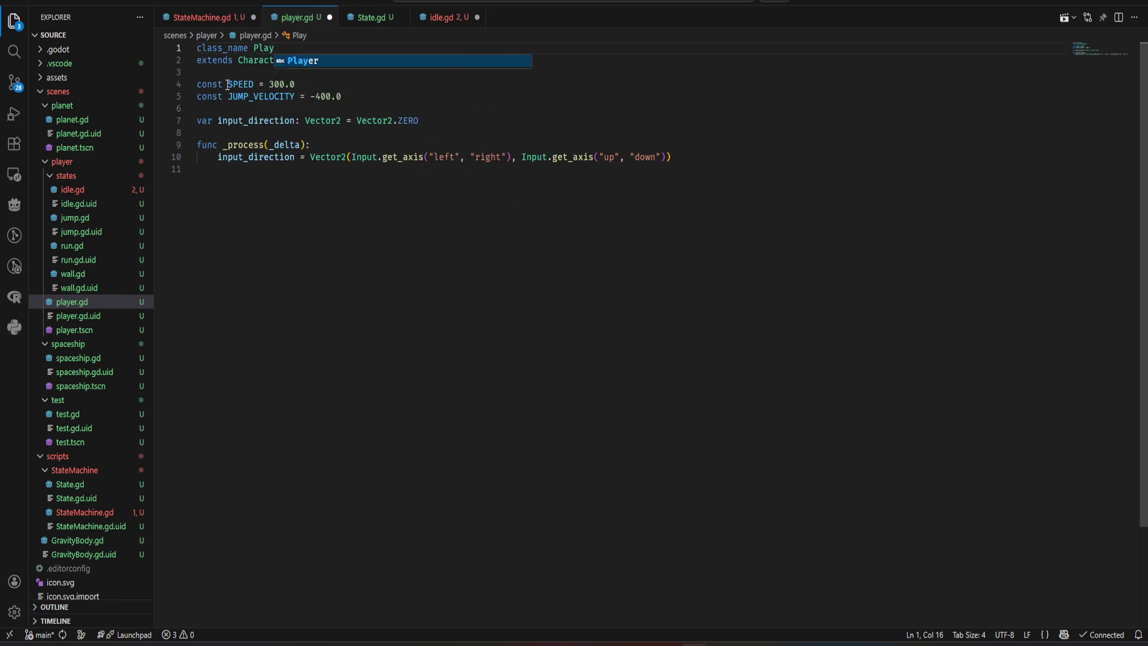
Step: Check the Player type error and save StateMachine.gd
left_click(203, 17)
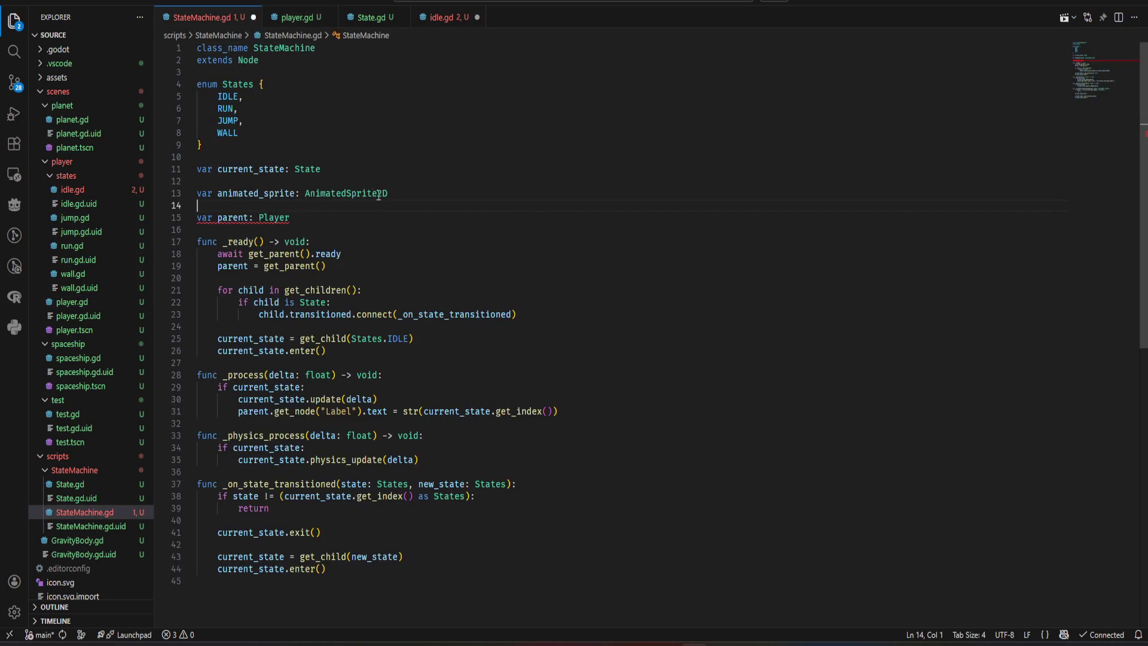
left_click(300, 217)
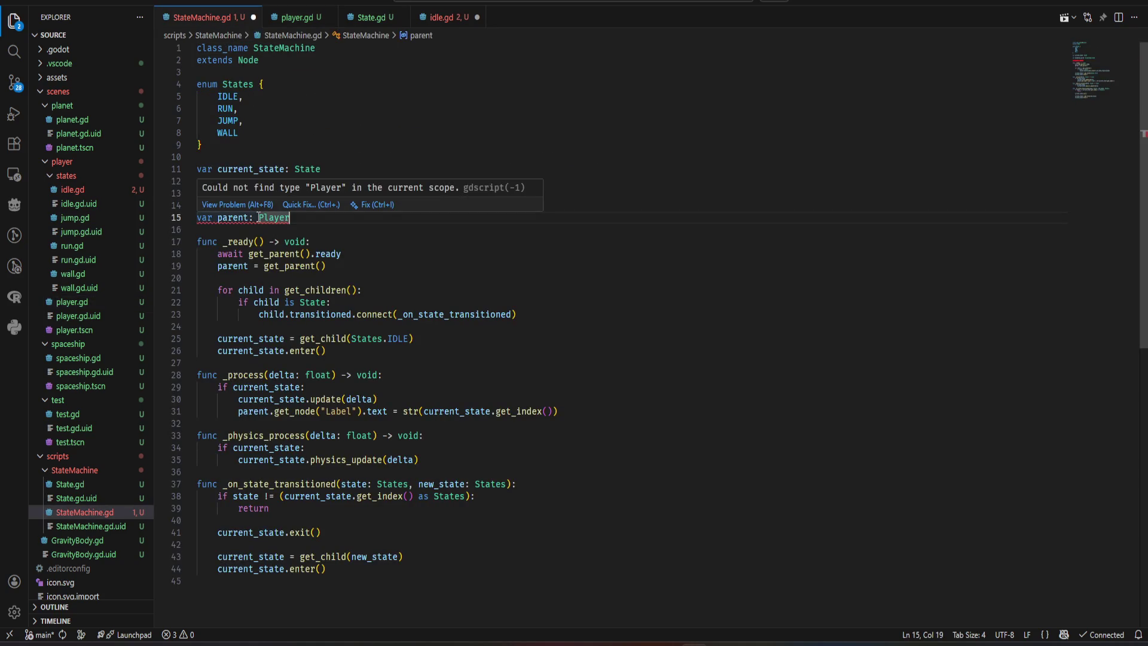
key("ctrl+s")
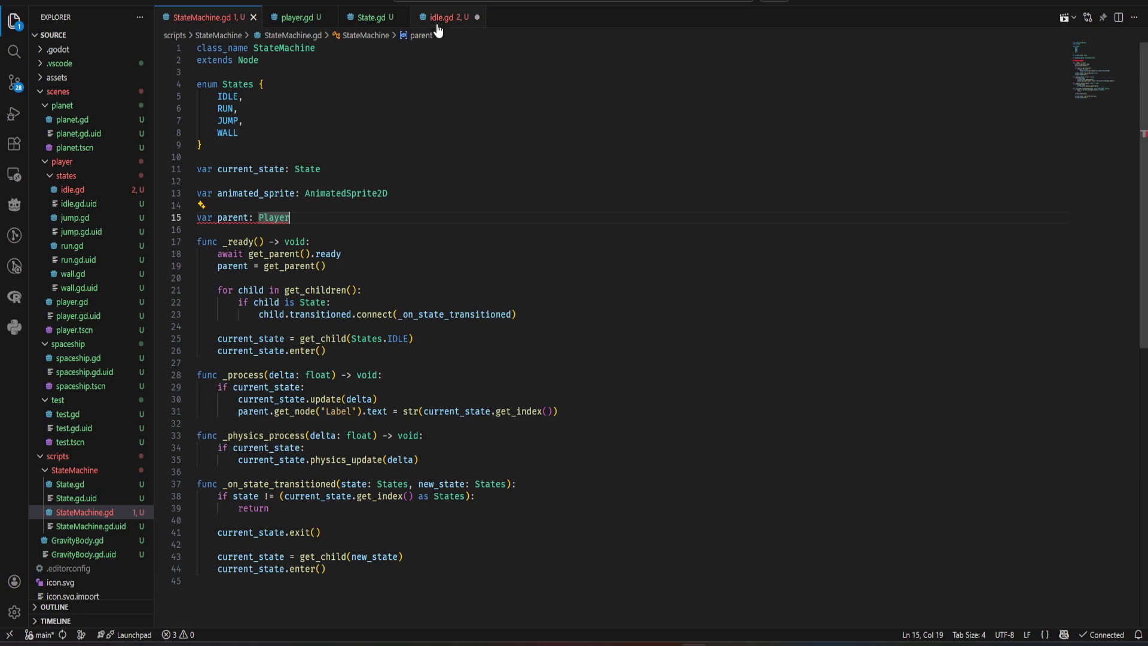
Step: Move between StateMachine.gd, player.gd and the Godot editor, ending on idle.gd
left_click(439, 19)
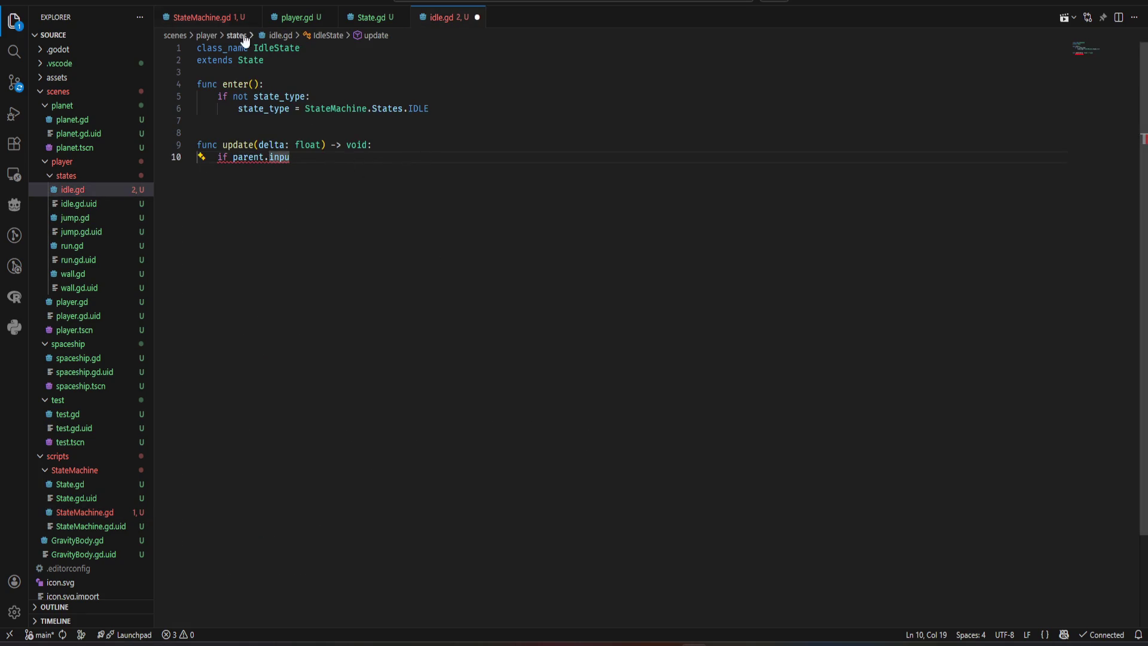
left_click(227, 3)
left_click(188, 21)
left_click(286, 19)
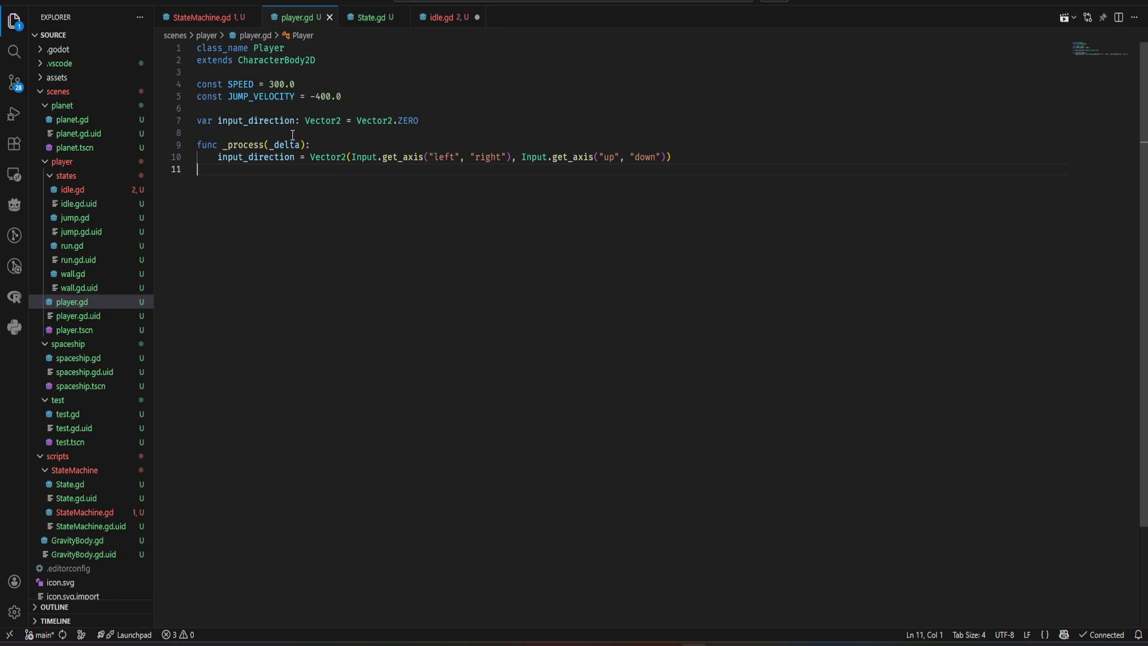
key("alt+Tab")
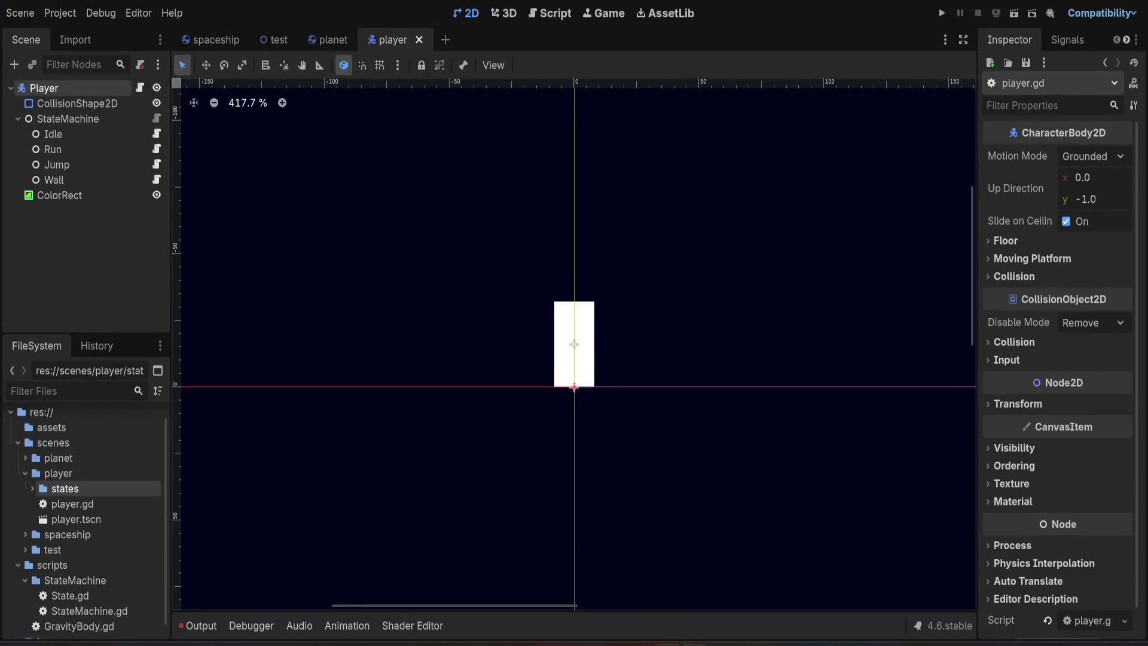
key("alt+Tab")
key("Down")
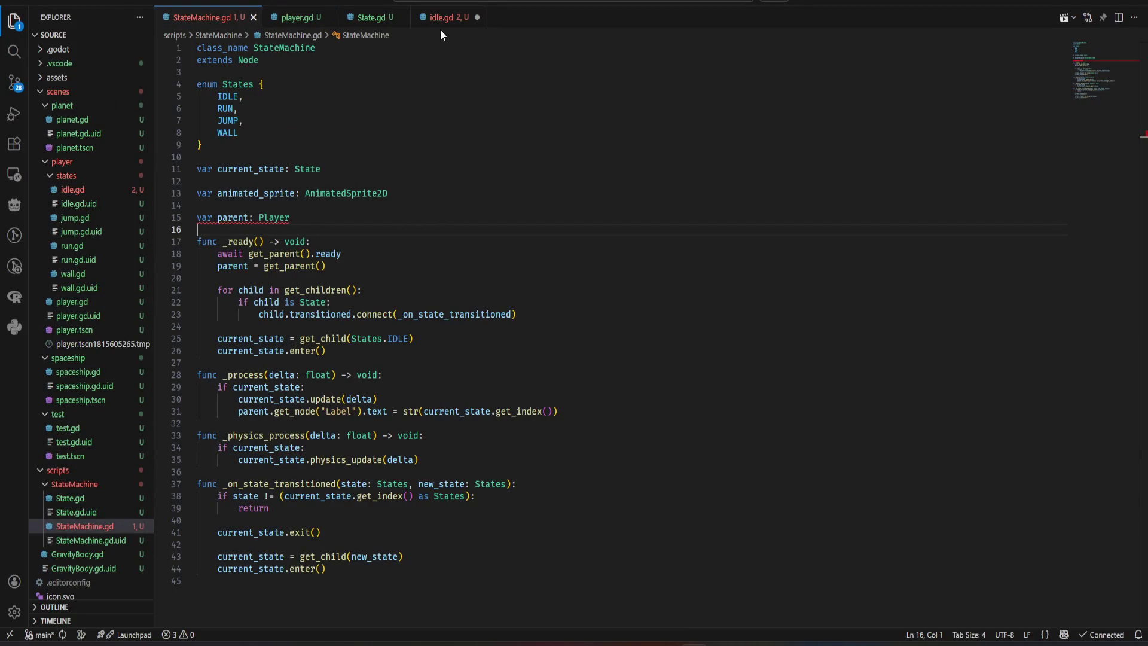
left_click(284, 16)
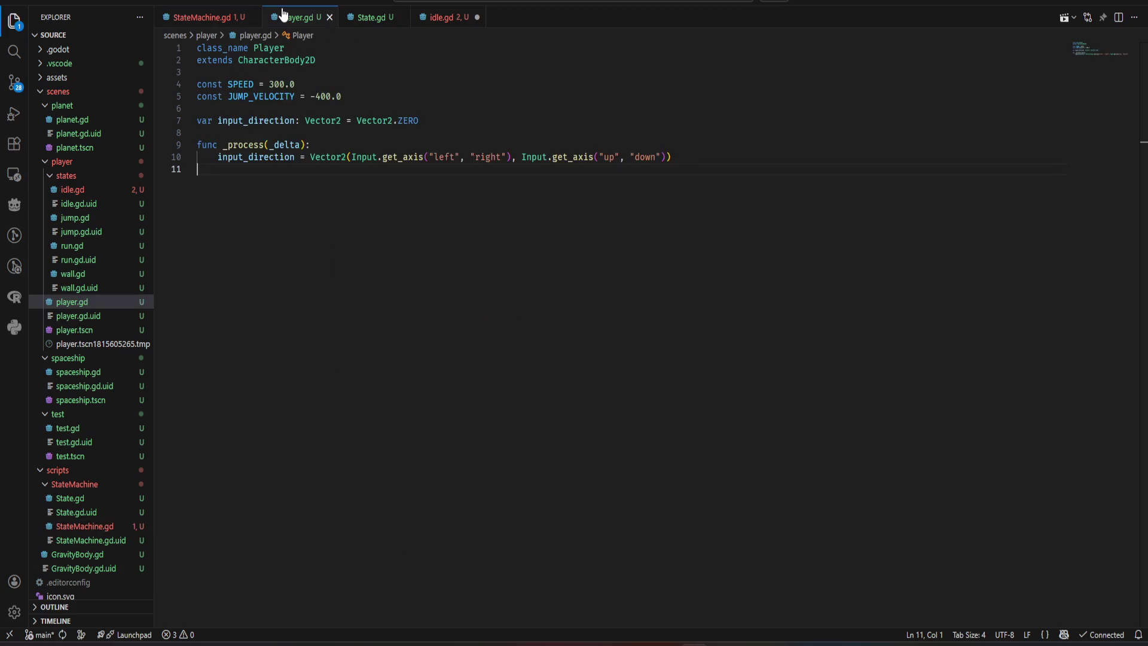
left_click(443, 17)
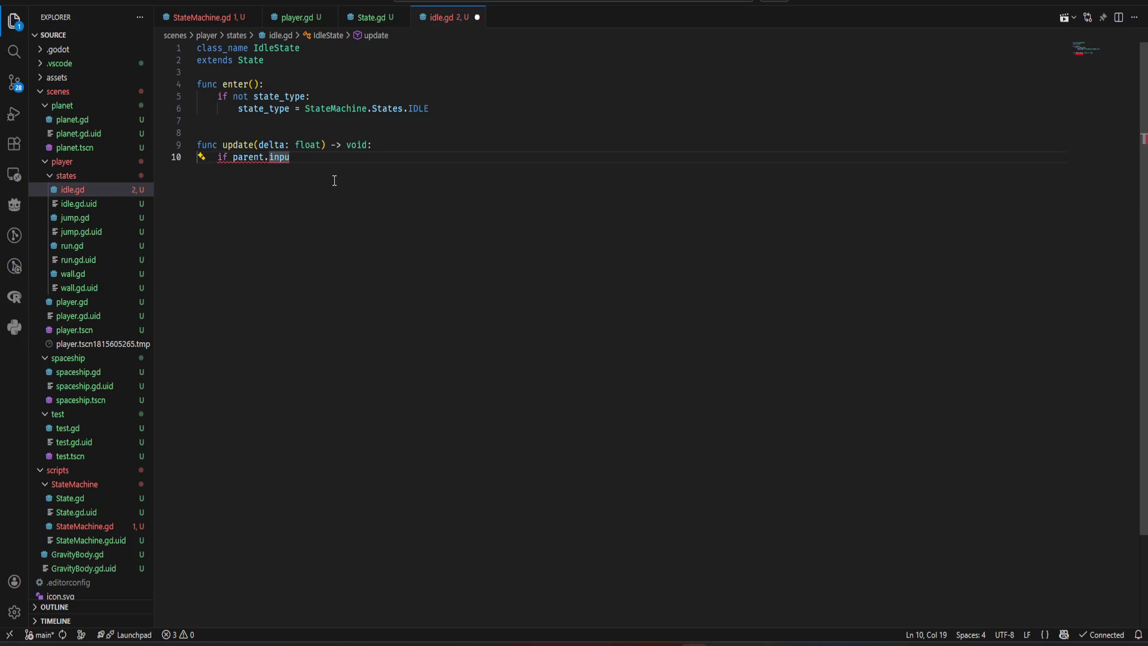
Step: Save idle.gd and write 'if parent.input_direction != Vector2.ZERO:', using the variable name from player.gd
key("ctrl+s")
type("t")
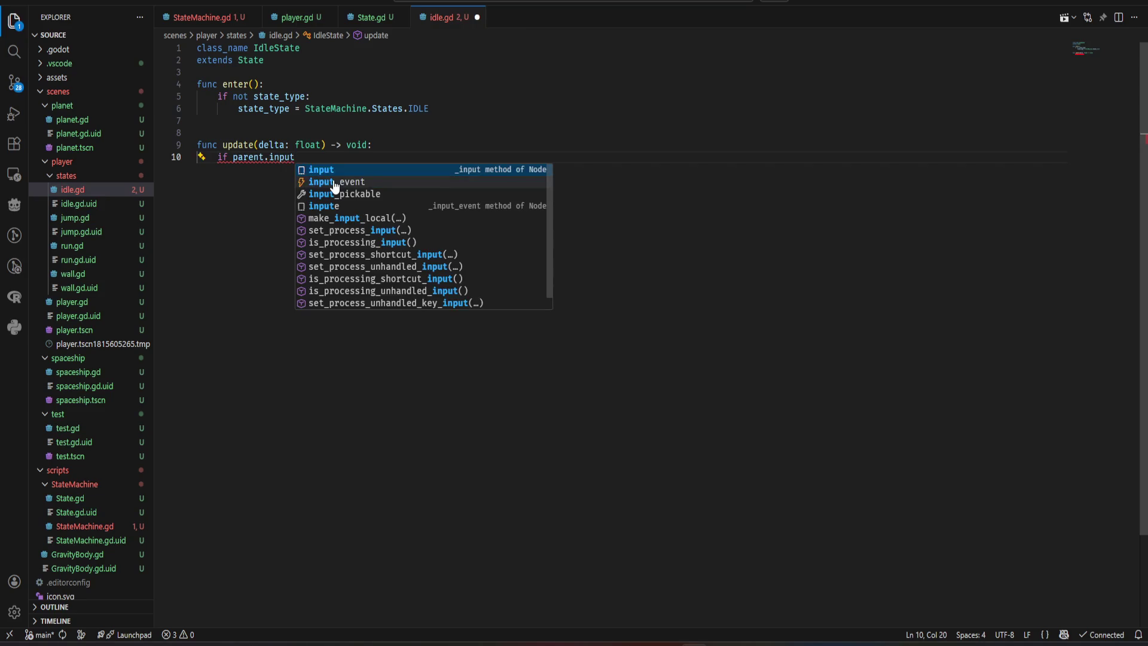
left_click(292, 22)
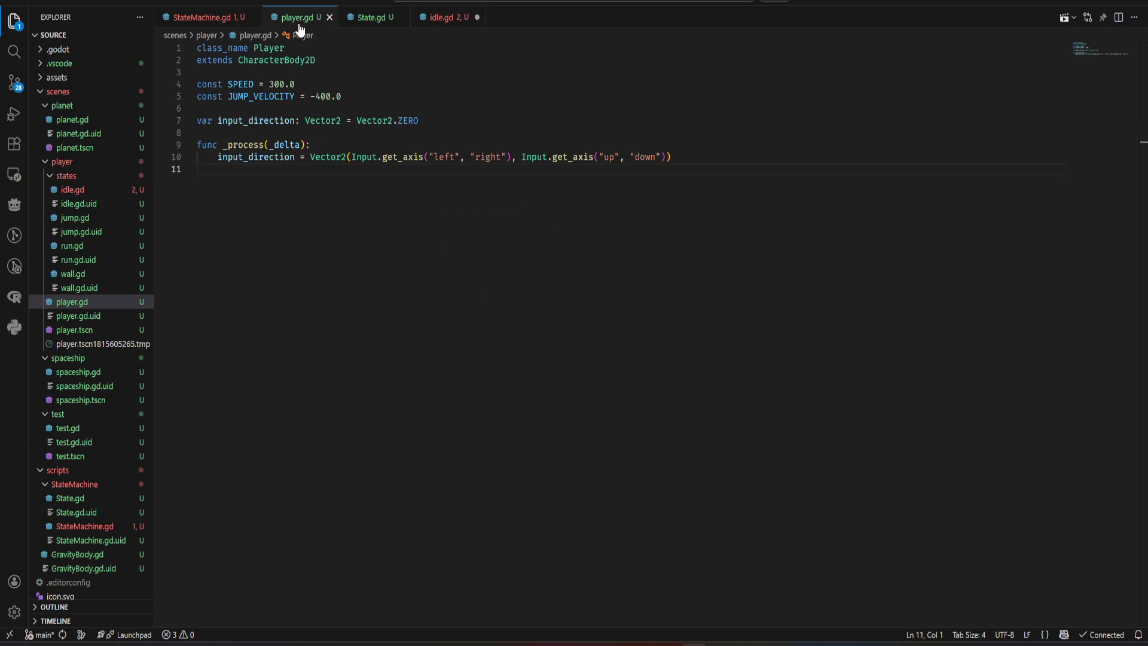
double_click(264, 122)
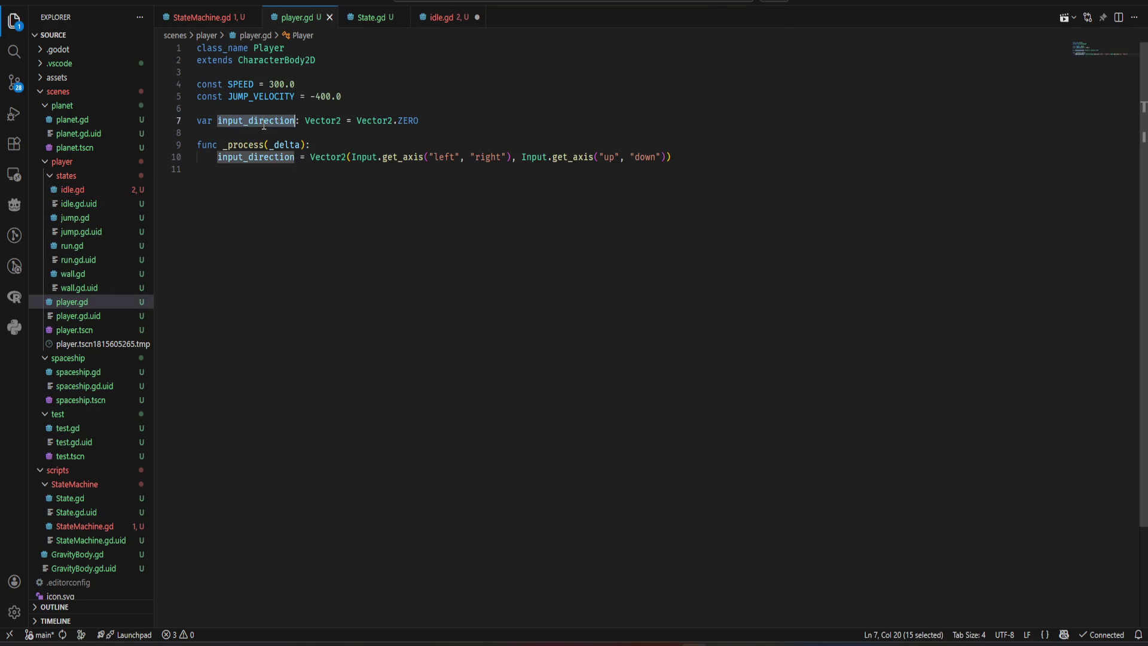
left_click(441, 25)
type("_direction")
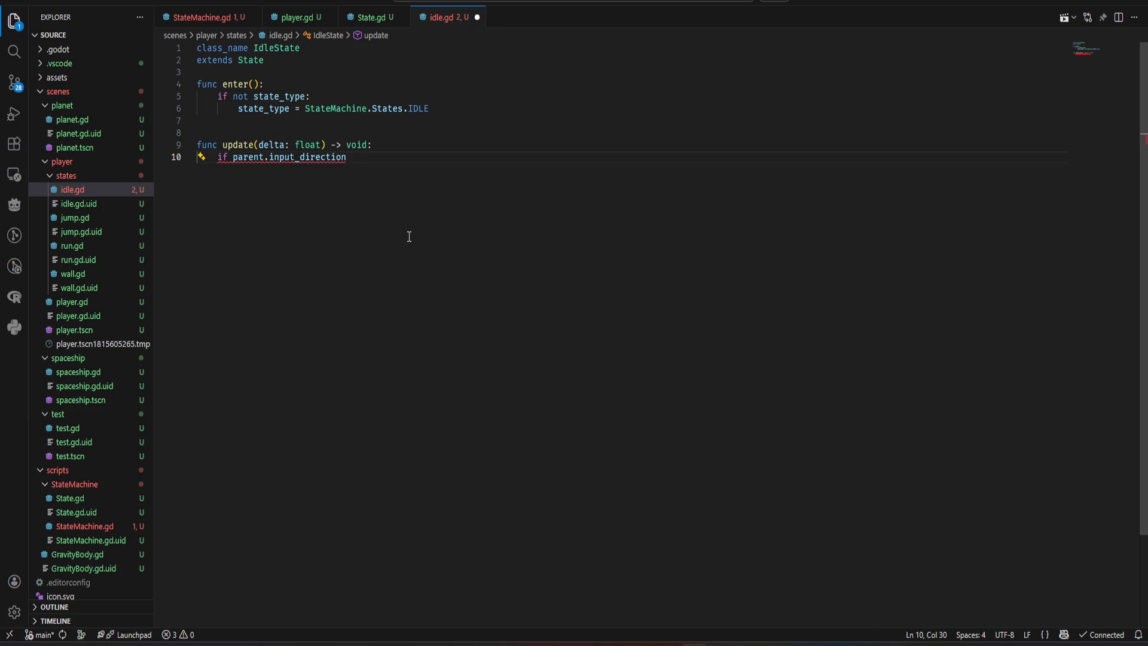
type(" \"= V")
key("BackSpace")
key("BackSpace")
key("BackSpace")
type("= ")
type("Vector2.ze")
key("Tab")
type(":")
key("Return")
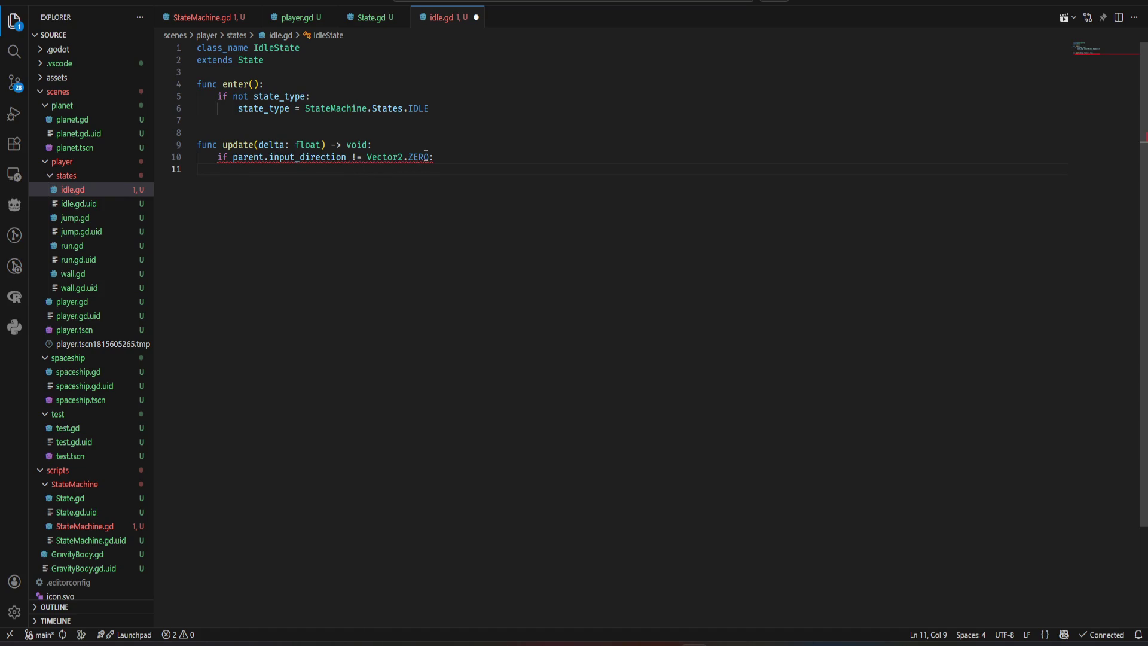
Step: Change the condition to input_direction.x != Vector2.ZERO and parent.input_direction.y == 0
left_click_drag(429, 157, 355, 158)
key("shift+Left")
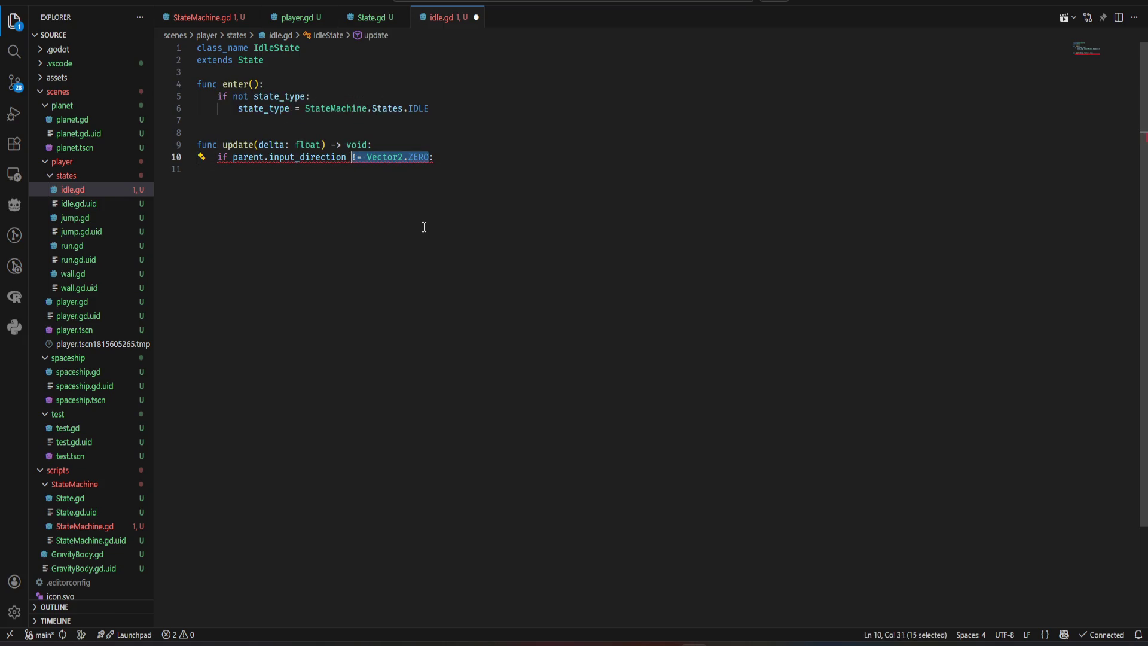
key("Left")
key("Left")
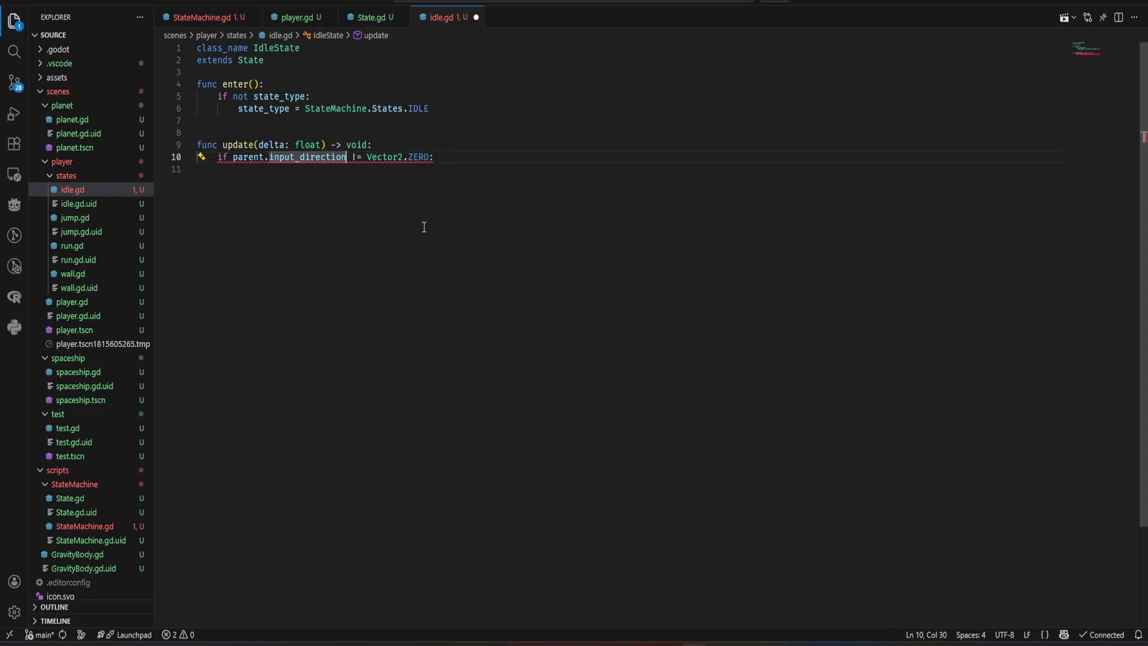
type(".x")
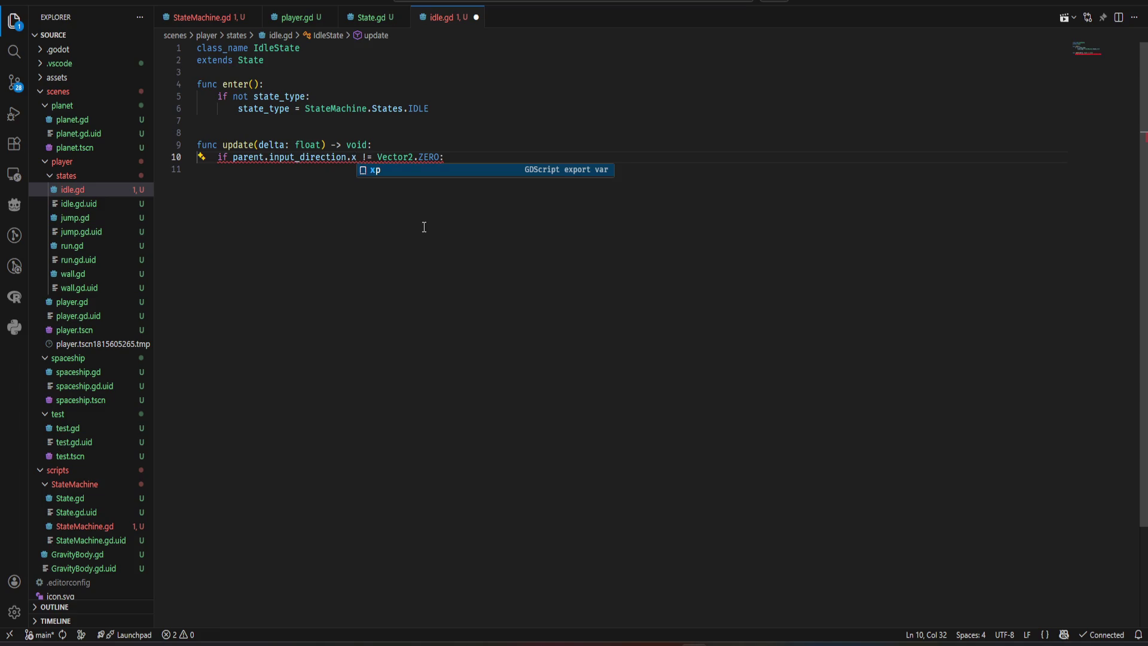
key("ctrl+Right")
key("ctrl+Right")
key("ctrl+Right")
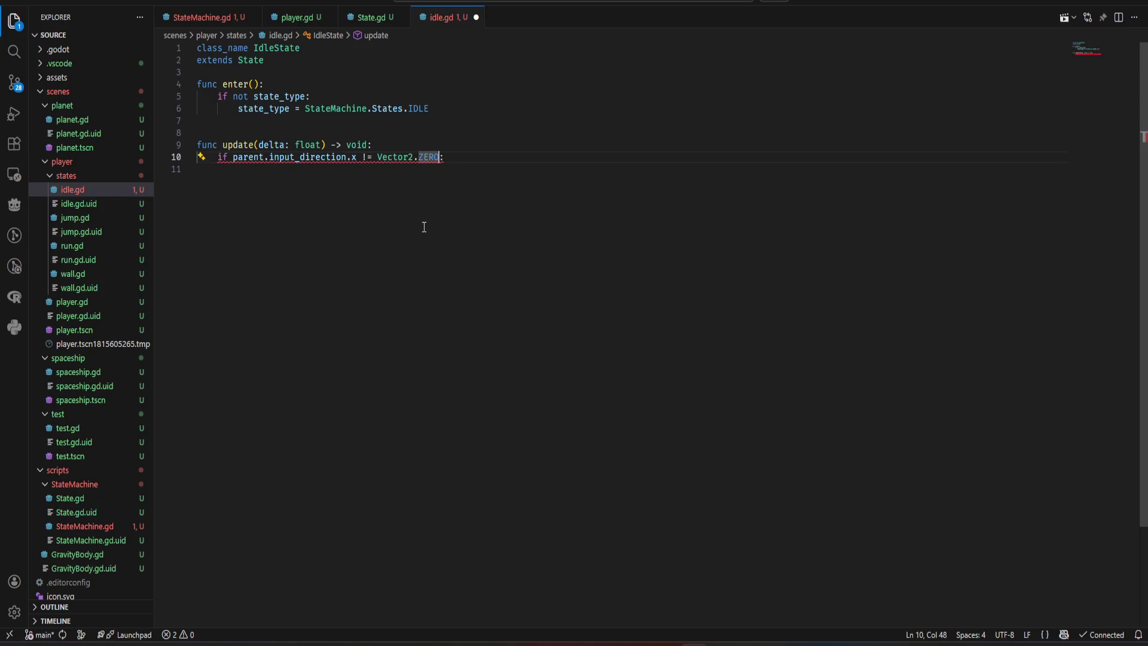
type("and ")
type("parent.i")
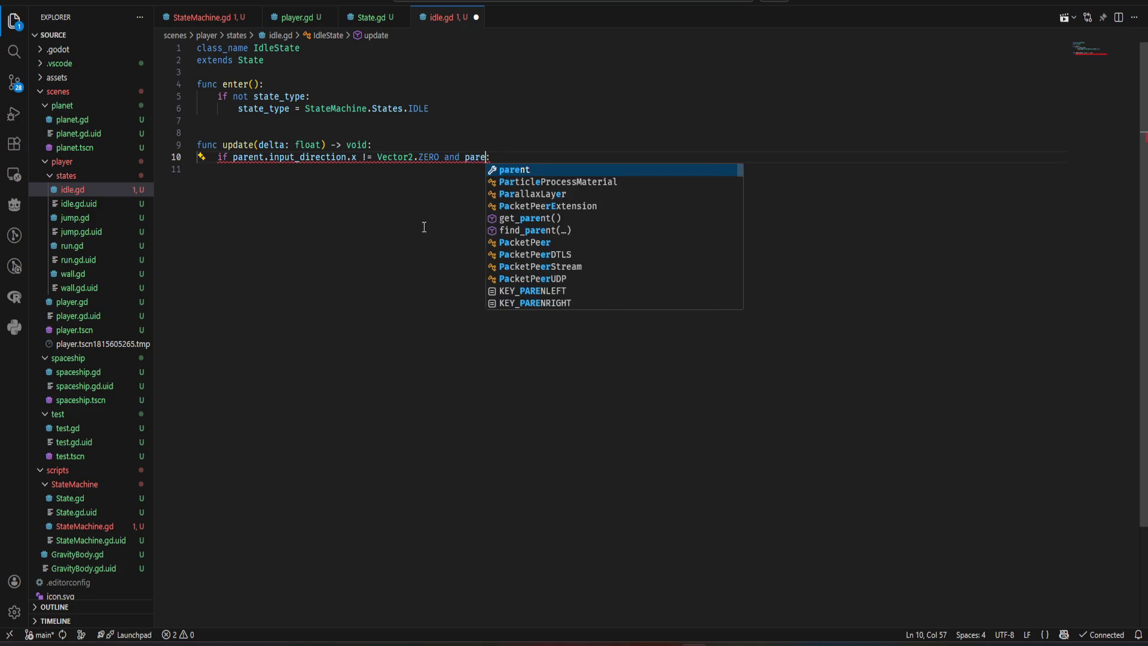
type("npu")
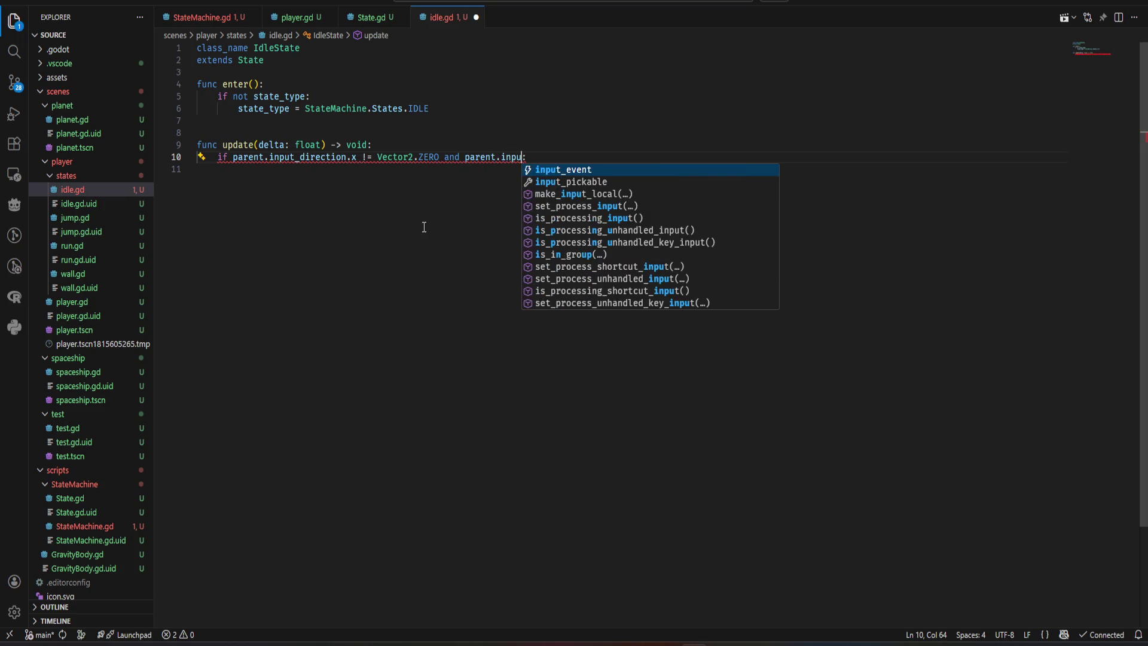
type("_dire")
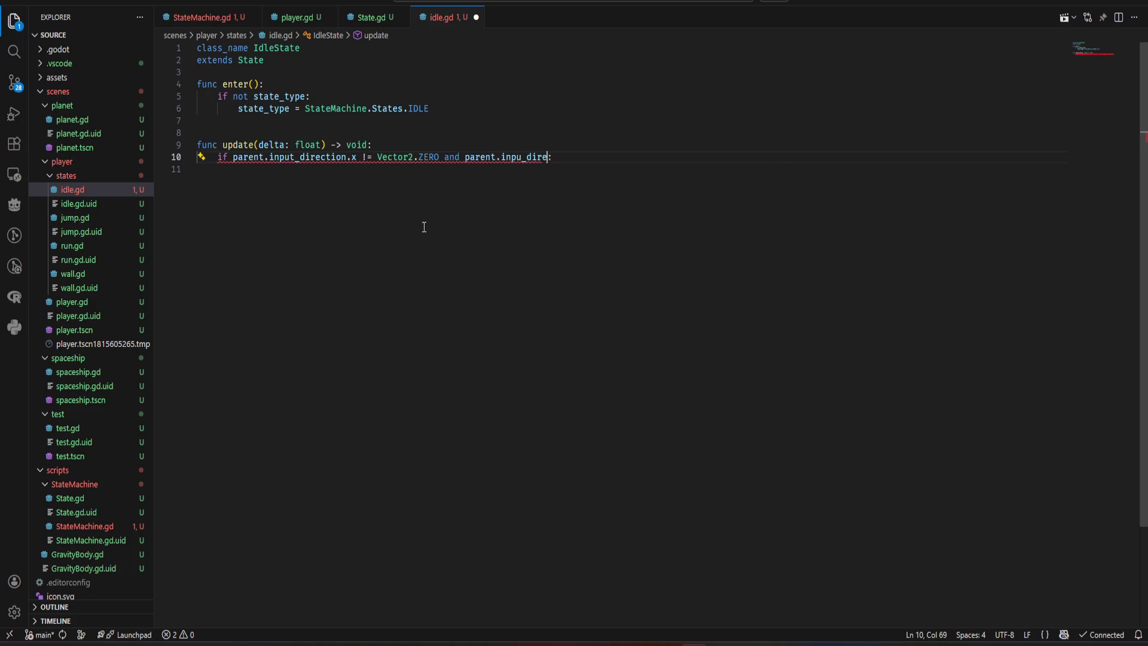
key("BackSpace")
key("BackSpace")
key("BackSpace")
type("t")
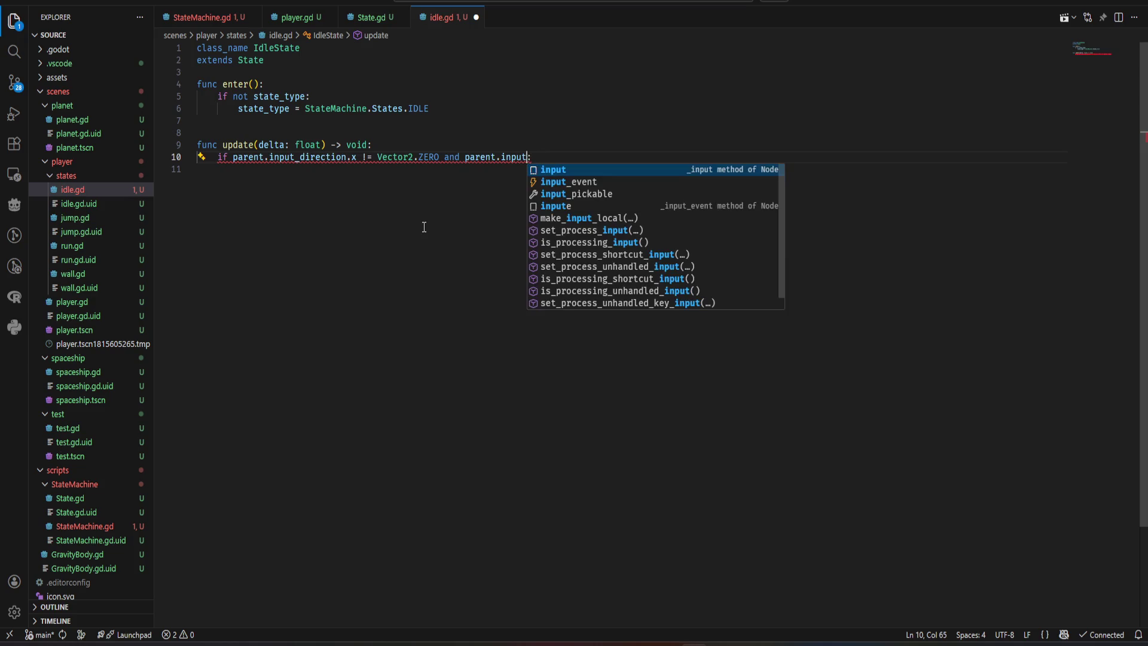
type("_direction")
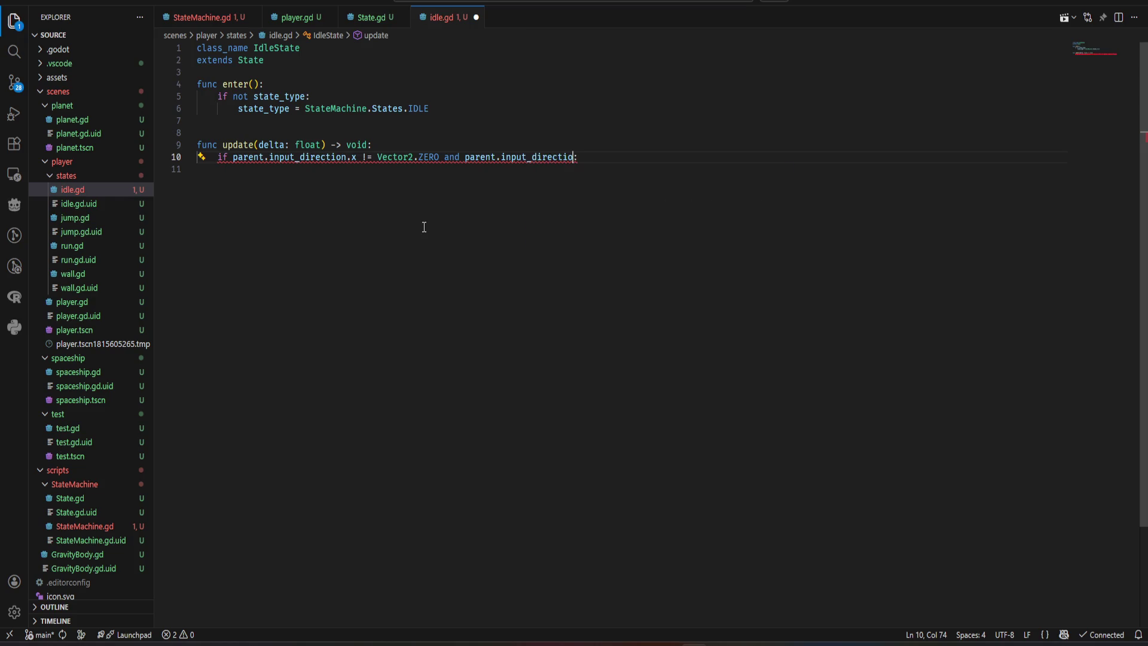
type(".y ")
type("== 0")
key("End")
key("Return")
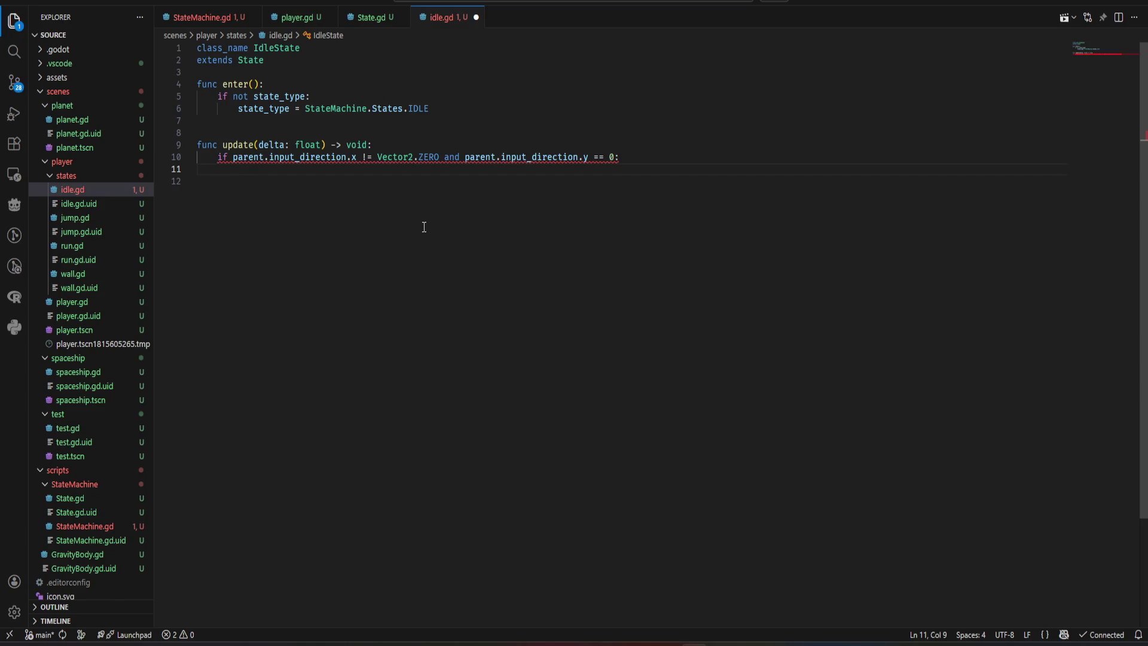
Step: Remove the 'and parent.input_direction.y == 0' part and open an indented line below
left_click(614, 159)
left_click_drag(614, 158, 441, 158)
key("BackSpace")
key("End")
key("Return")
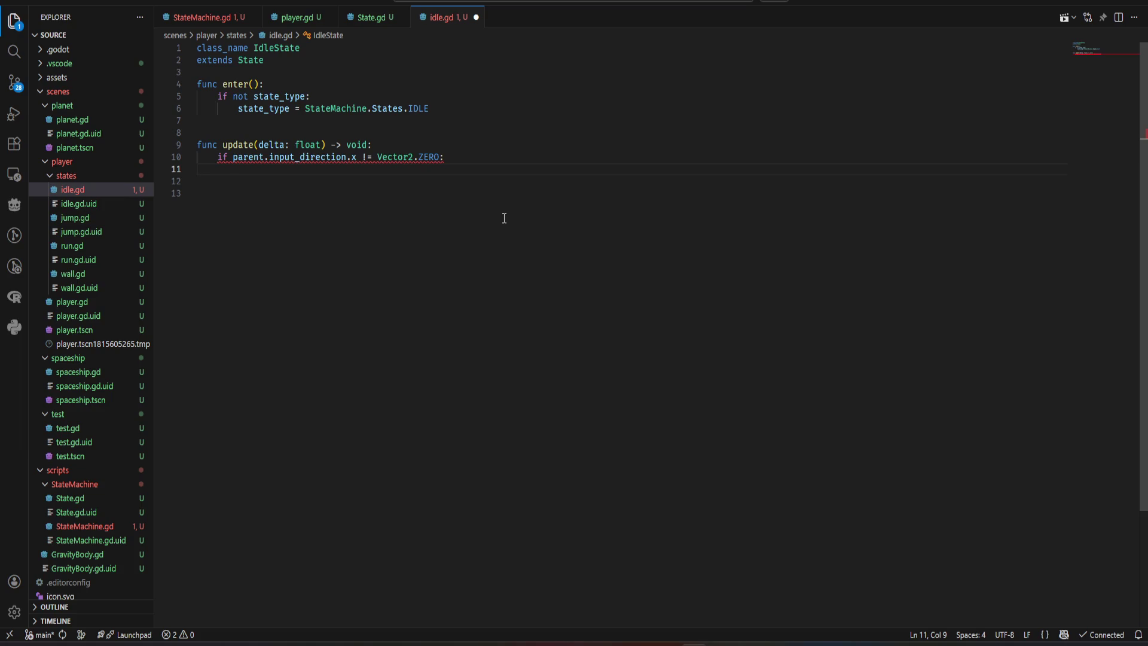
Step: Write 'transitioned.emit(state_type, StateMachine.States.RUN)' inside the if-block and save idle.gd
type("tra")
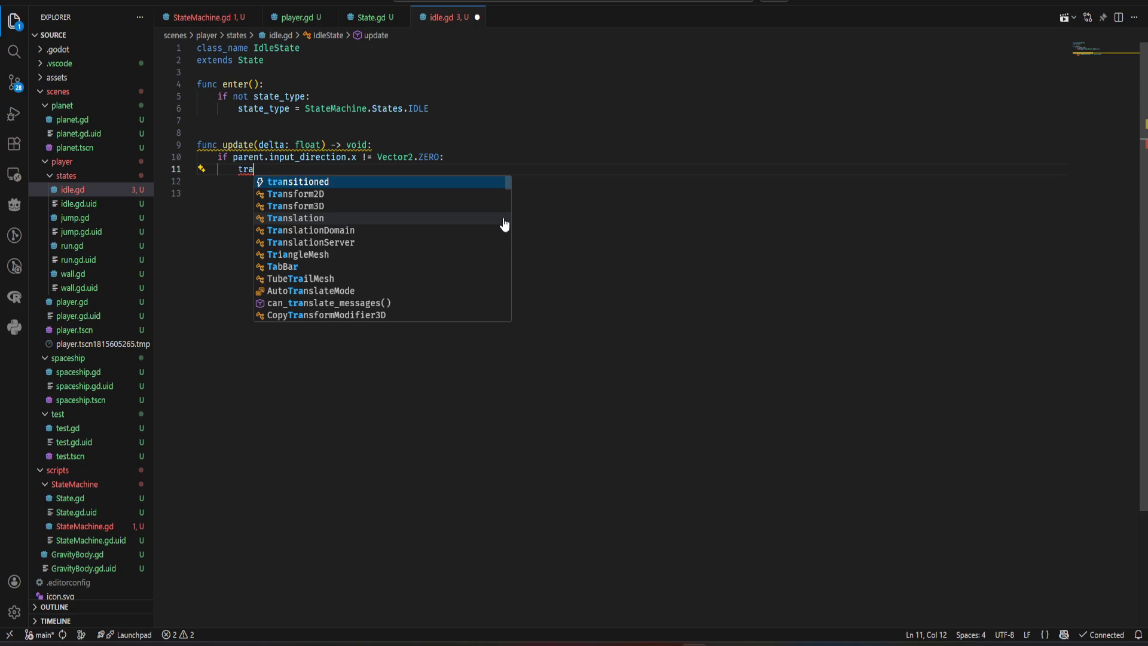
key("Tab")
type(".emit(")
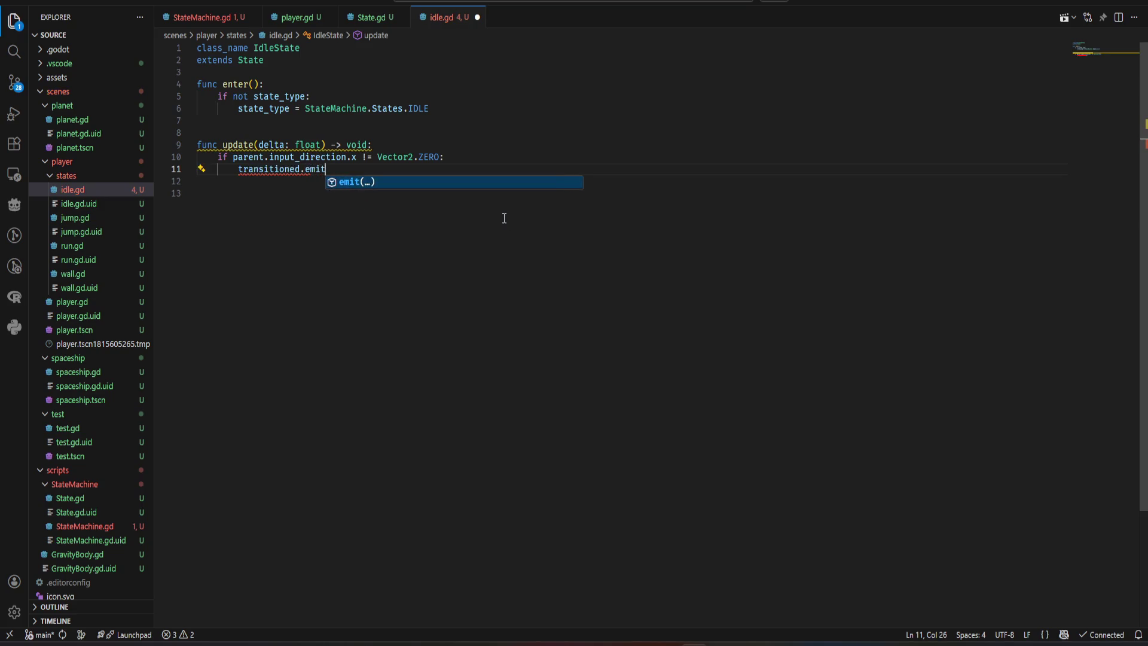
mouse_move(253, 170)
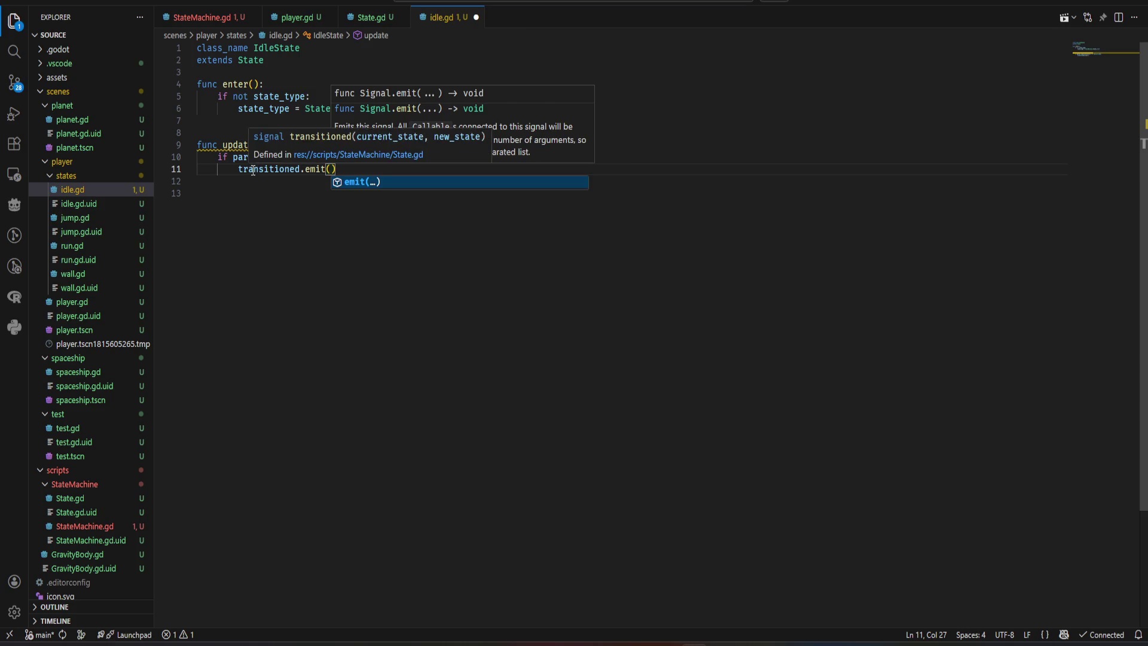
type("state")
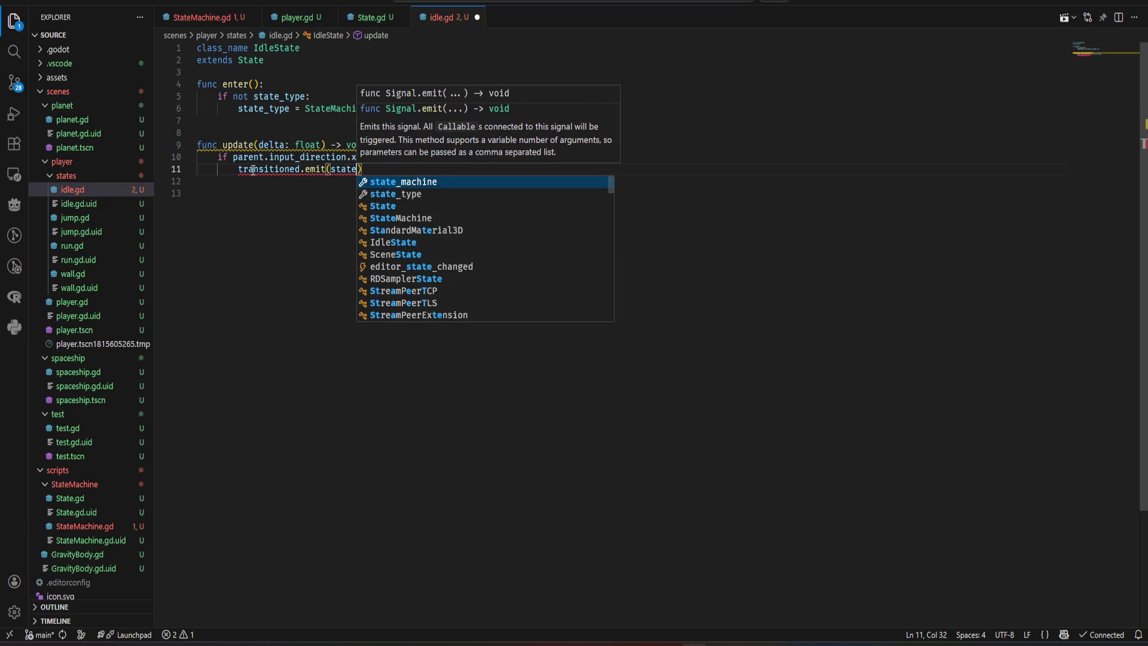
key("Down")
key("Tab")
type(", ")
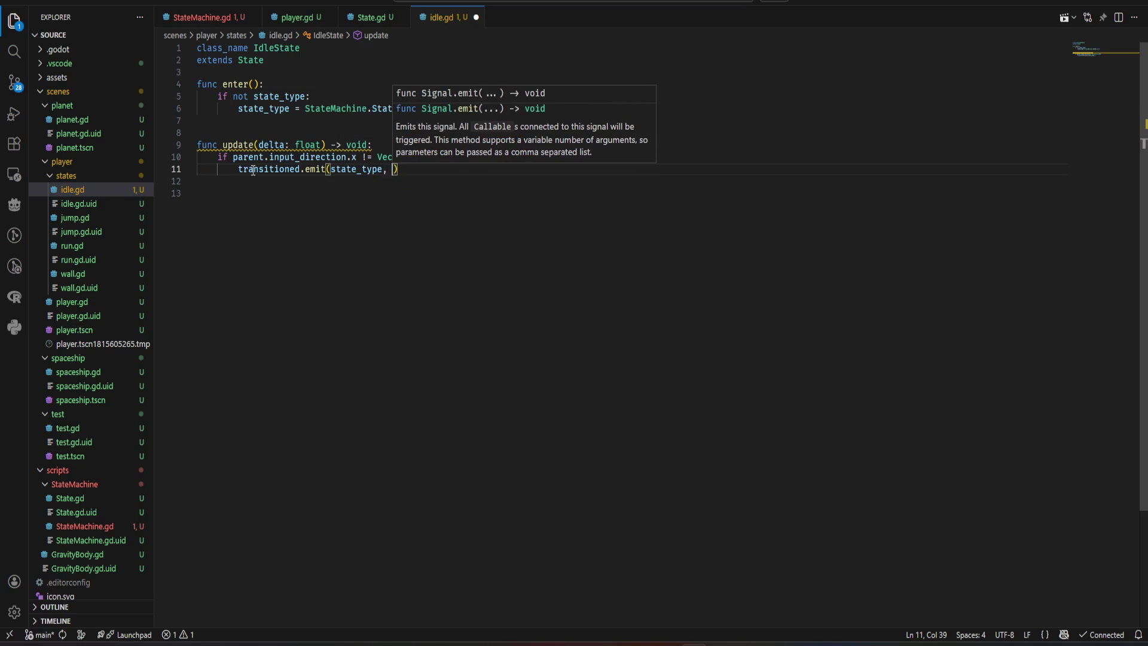
type("State")
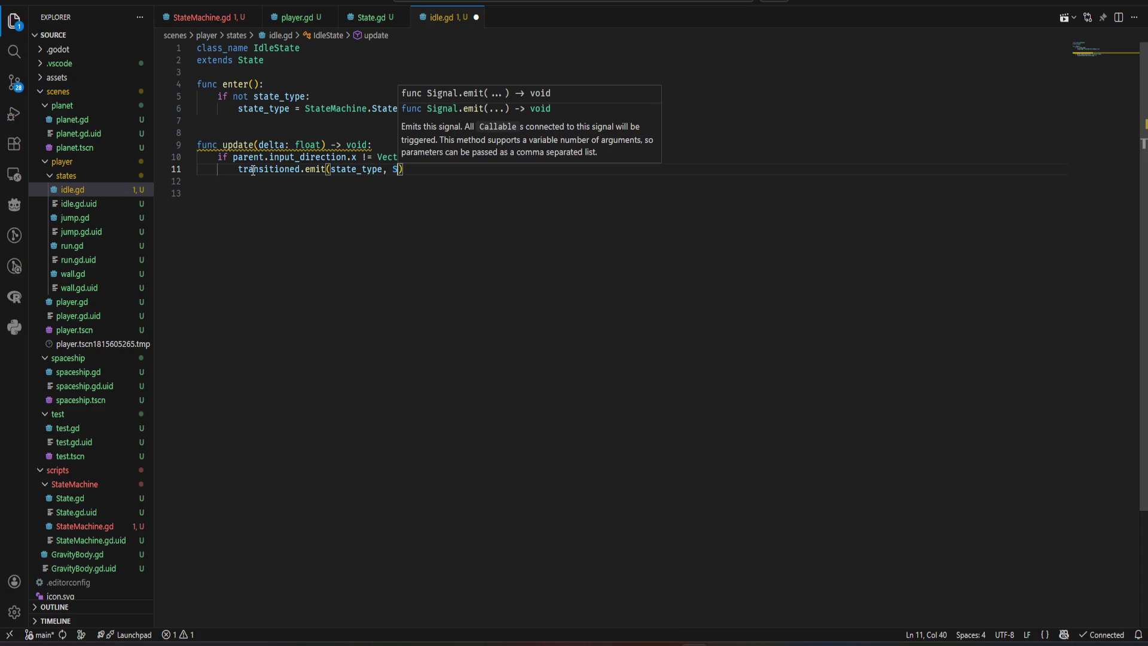
key("Tab")
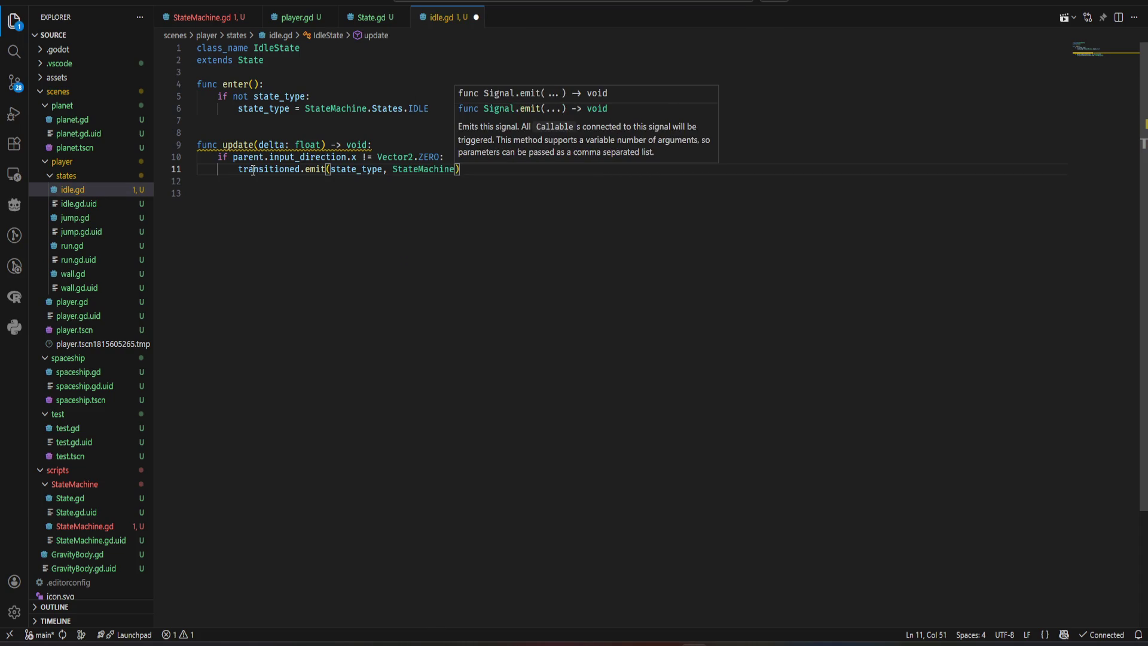
type(".States")
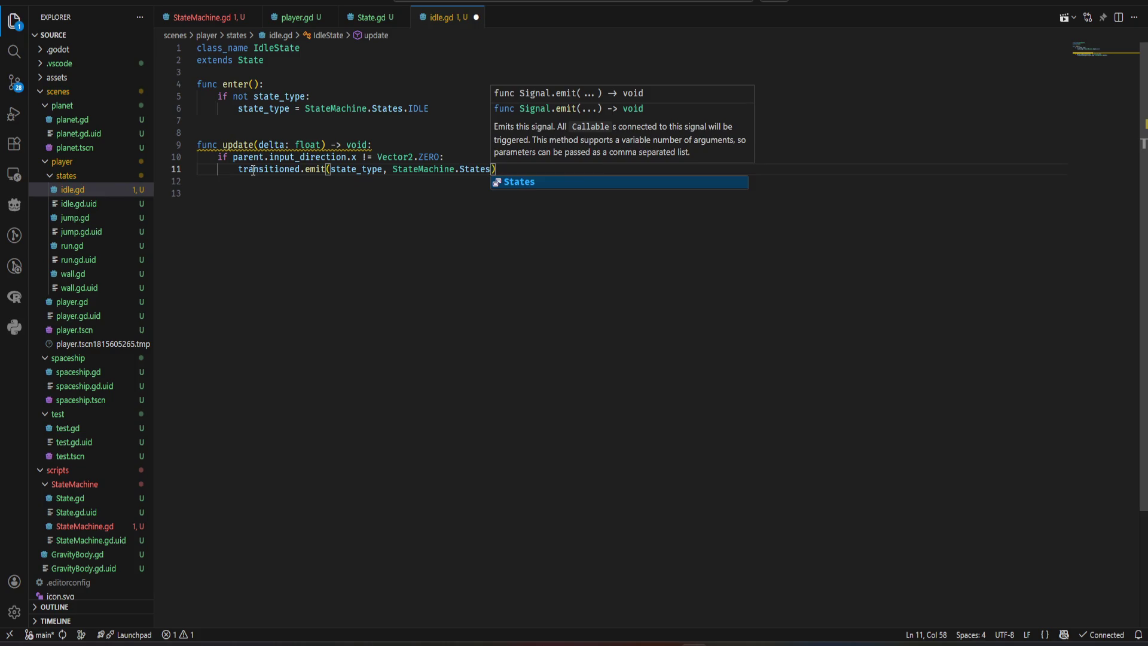
type(".RUN")
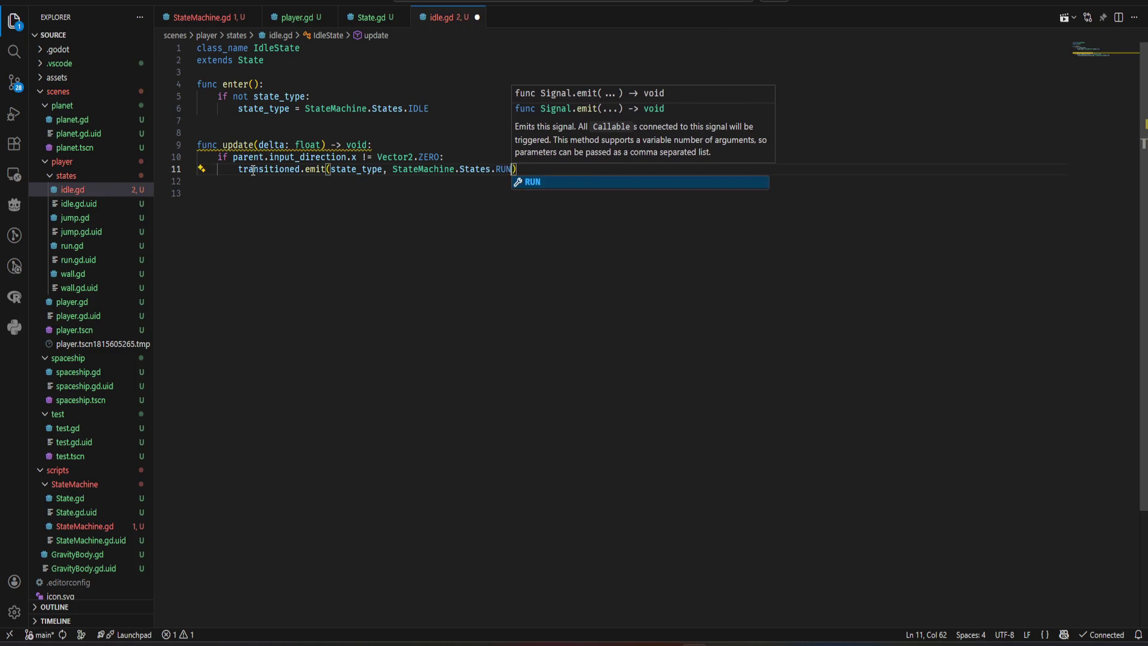
type(")")
key("ctrl+s")
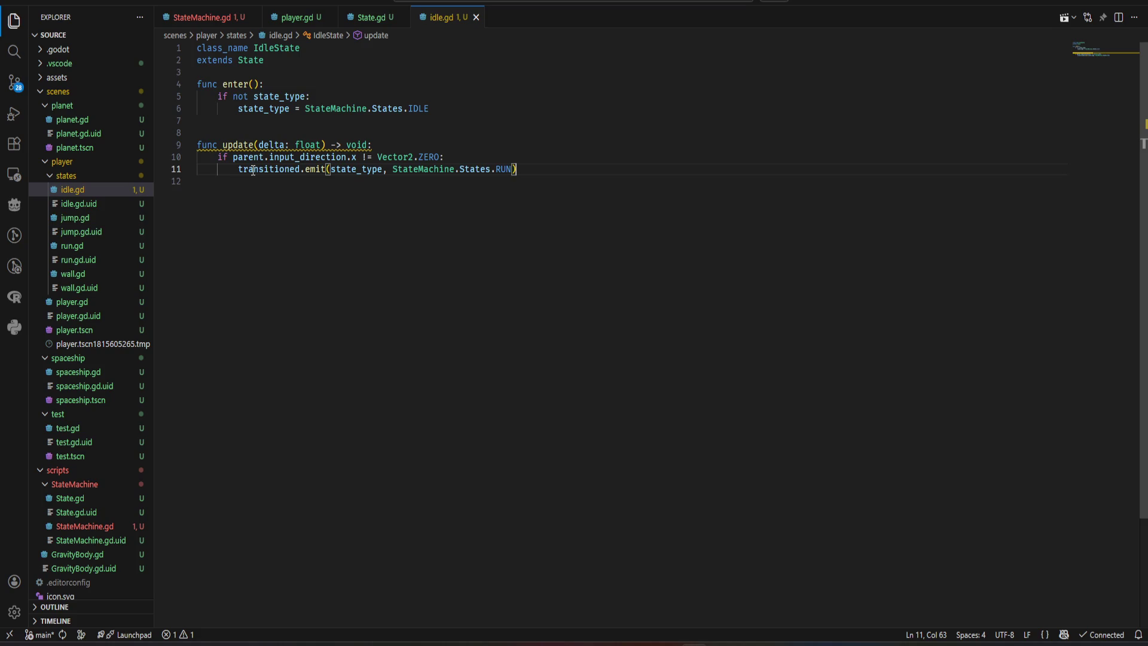
Step: Rename the delta parameter to _delta, drop .x from input_direction, and save idle.gd
left_click(264, 156)
key("Up")
key("Left")
type("_")
key("ctrl+s")
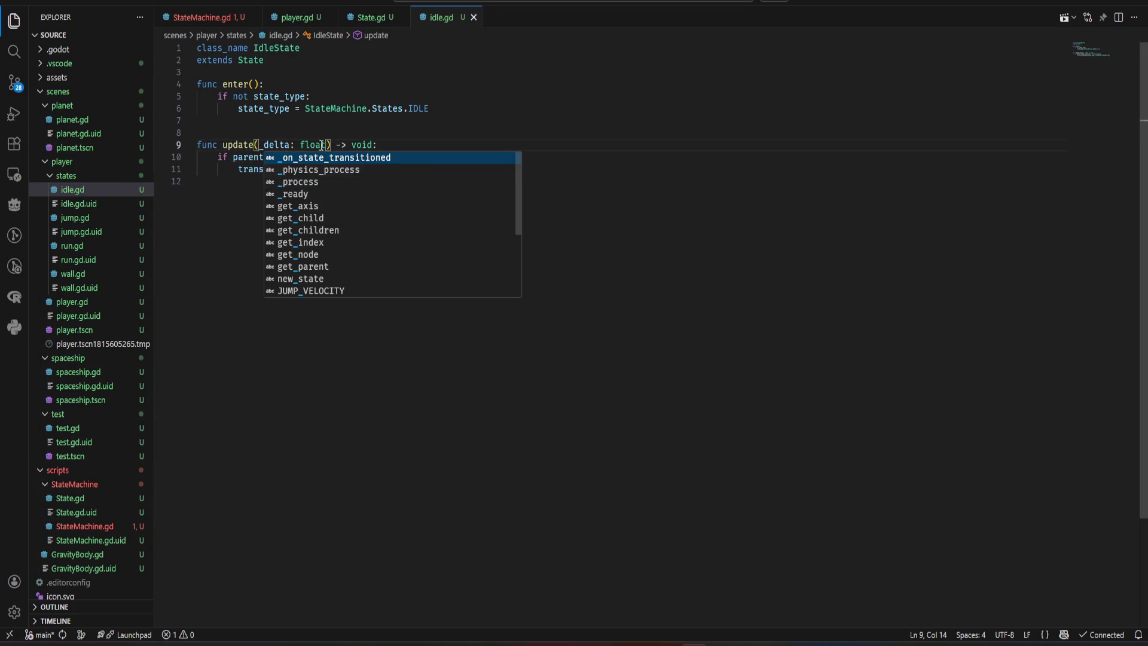
left_click(372, 124)
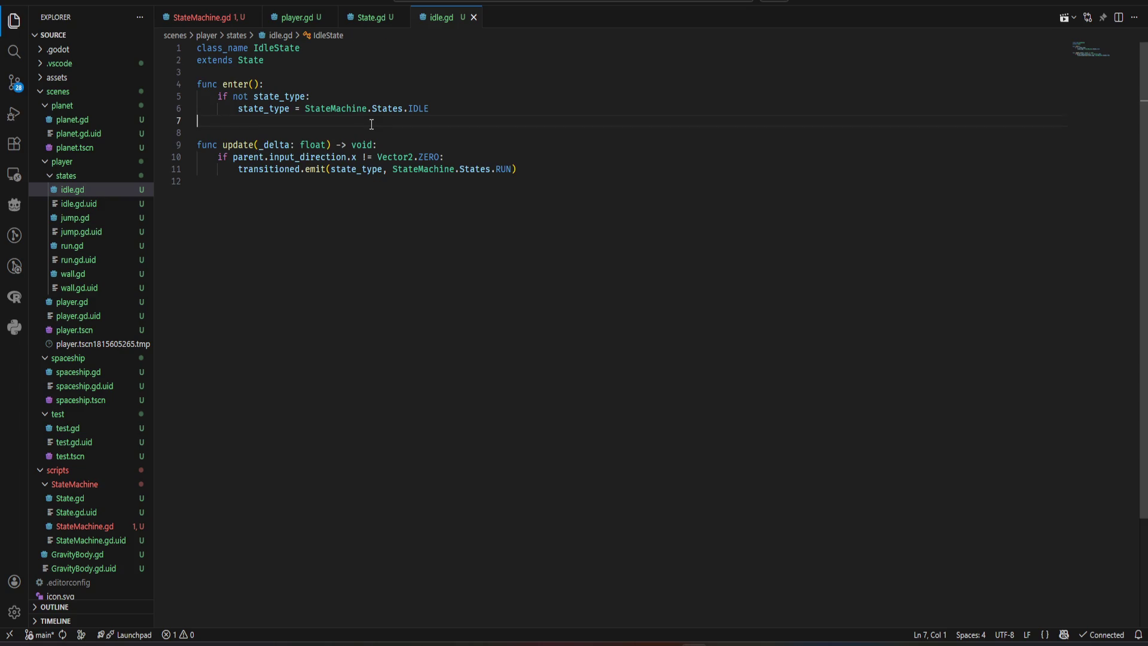
left_click(359, 158)
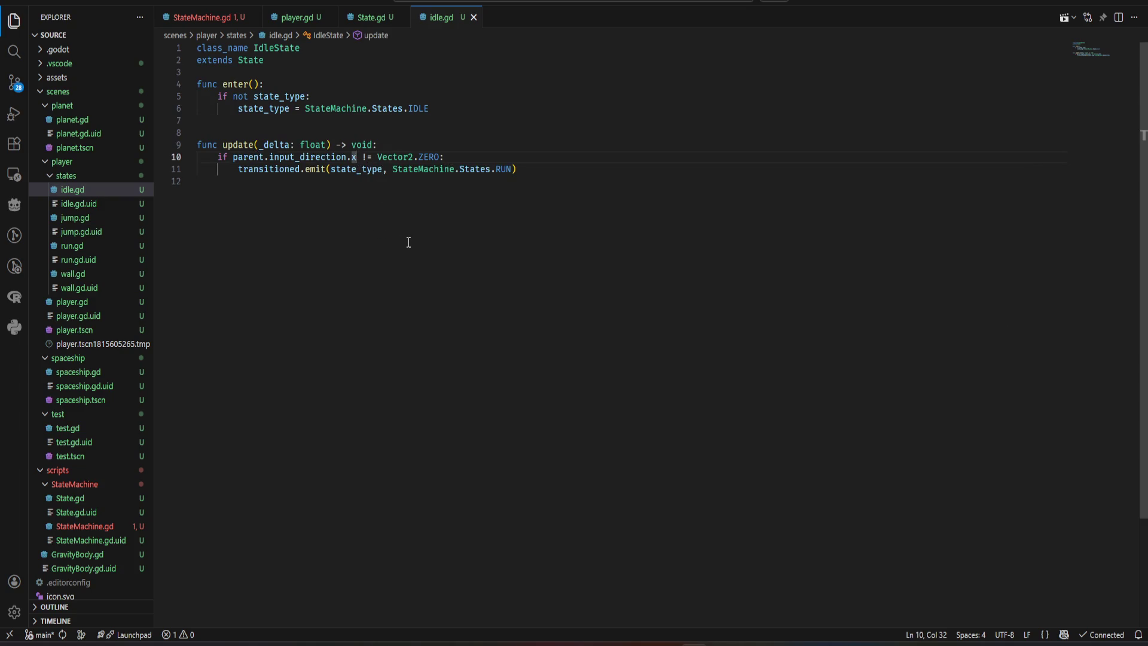
key("BackSpace")
key("BackSpace")
key("ctrl+s")
key("ctrl+Tab")
mouse_move(271, 215)
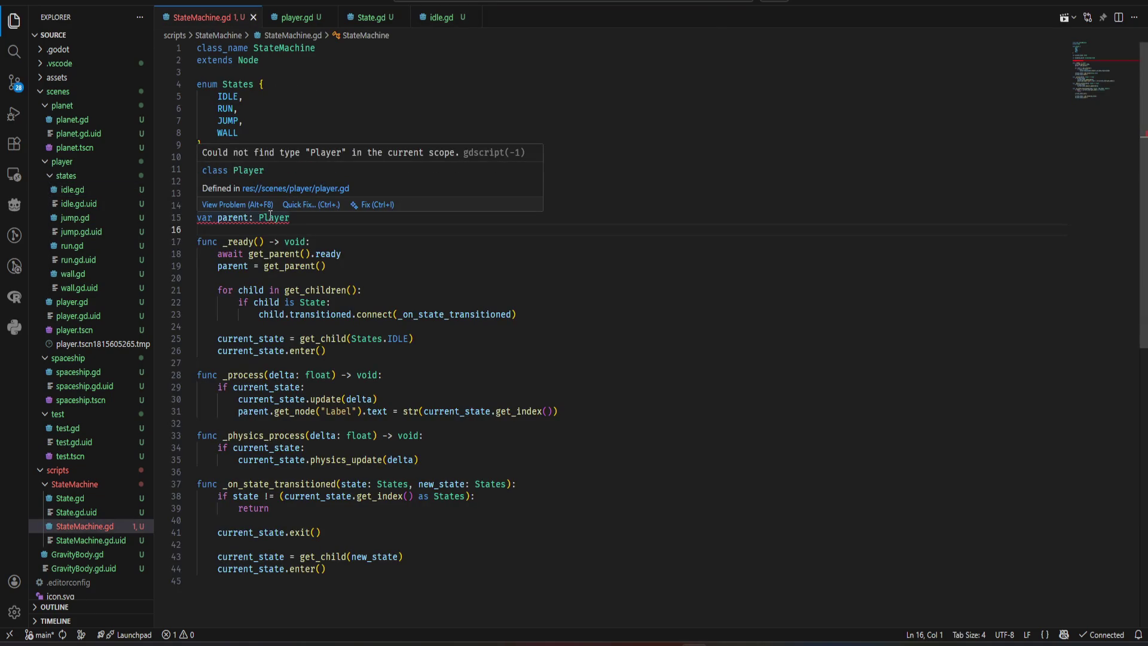
Step: Check the Player class in player.gd via the red-squiggled Player type in StateMachine.gd
left_click(312, 189)
left_click(203, 3)
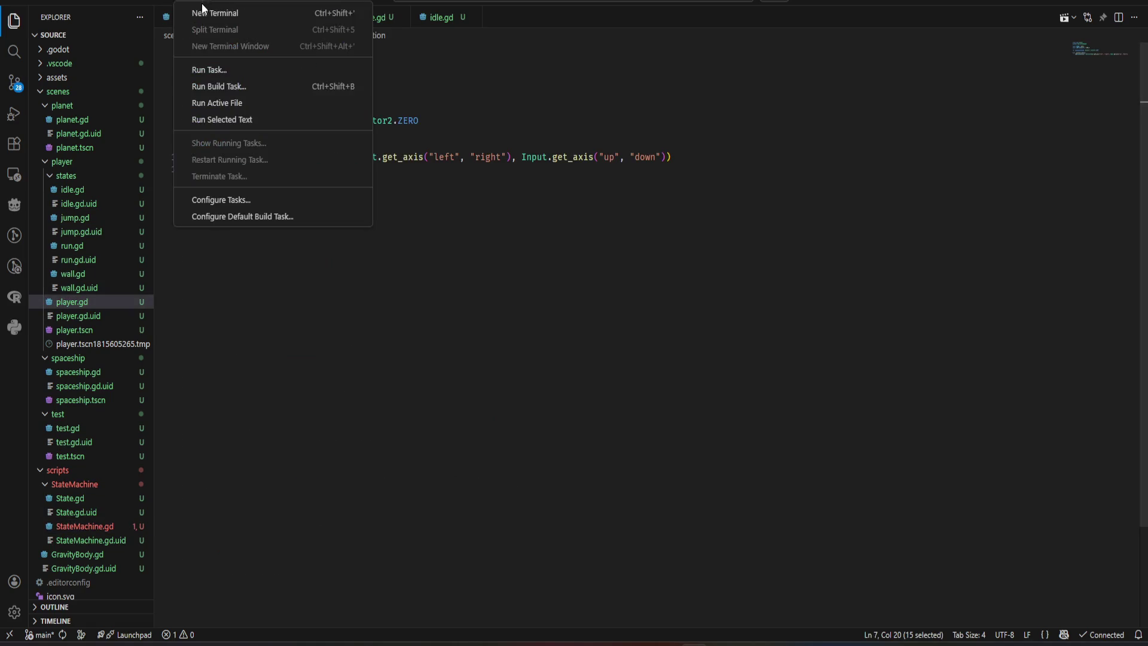
left_click(230, 18)
left_click(231, 18)
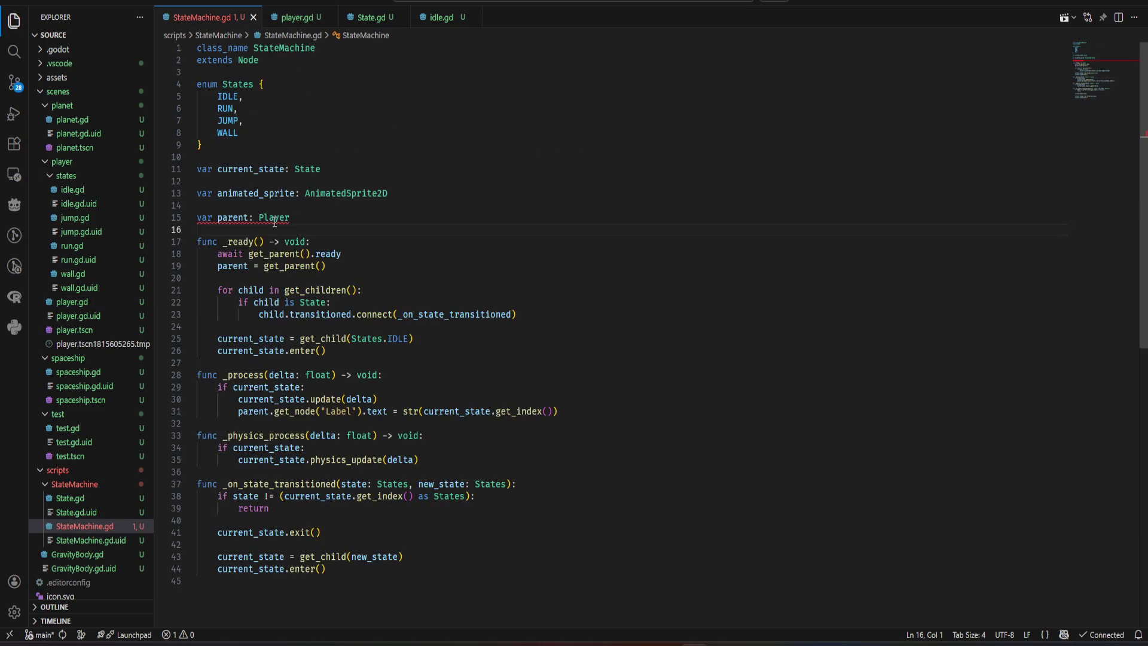
mouse_move(274, 221)
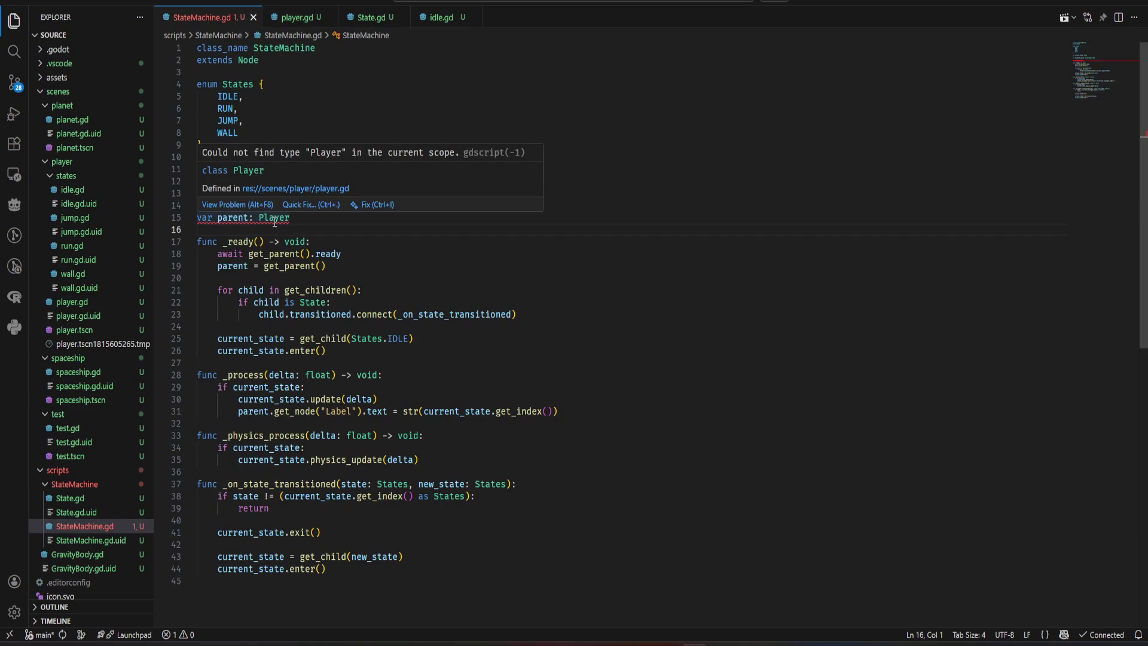
left_click(287, 187)
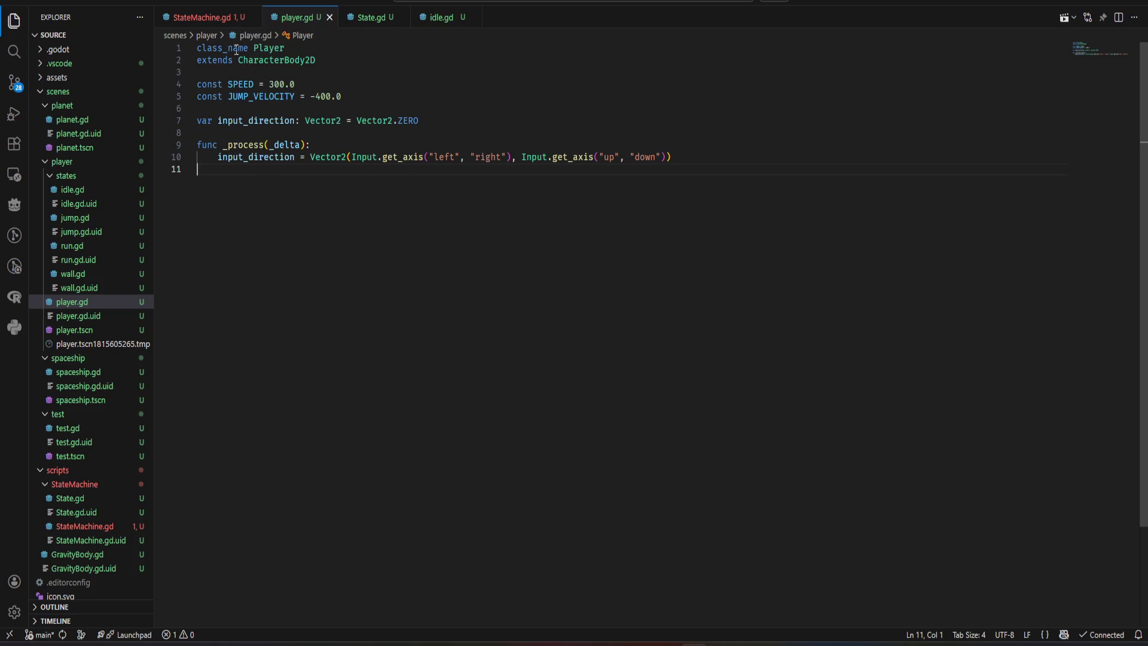
left_click(215, 18)
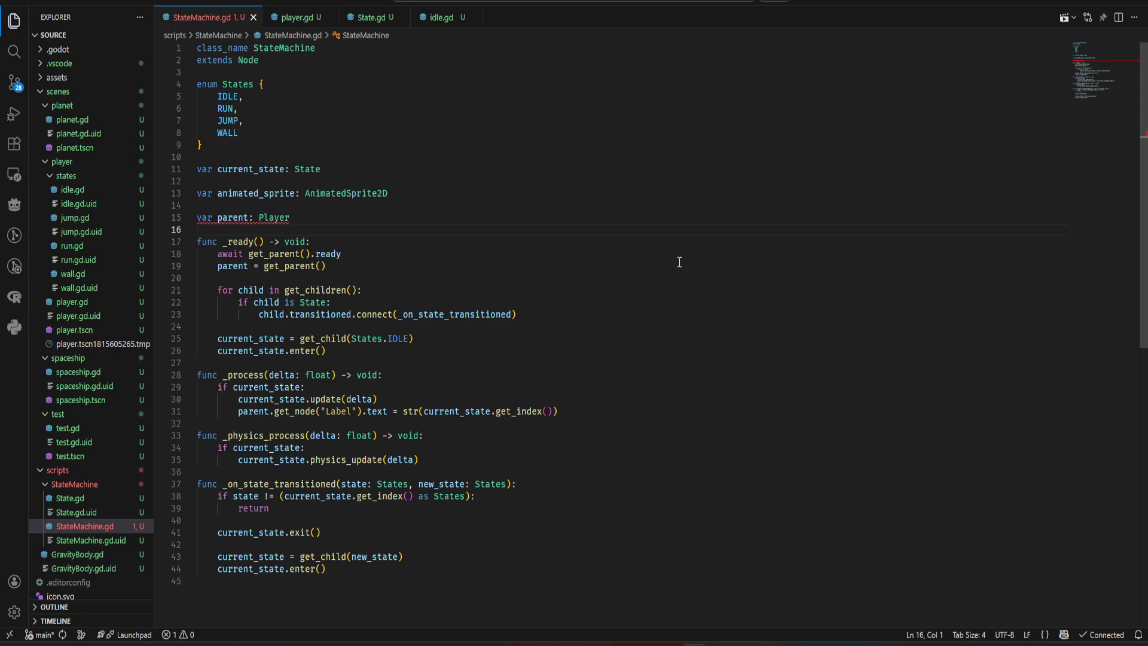
Step: Run Developer: Reload Window from the Command Palette to refresh the errors
left_click(619, 7)
type("reloa")
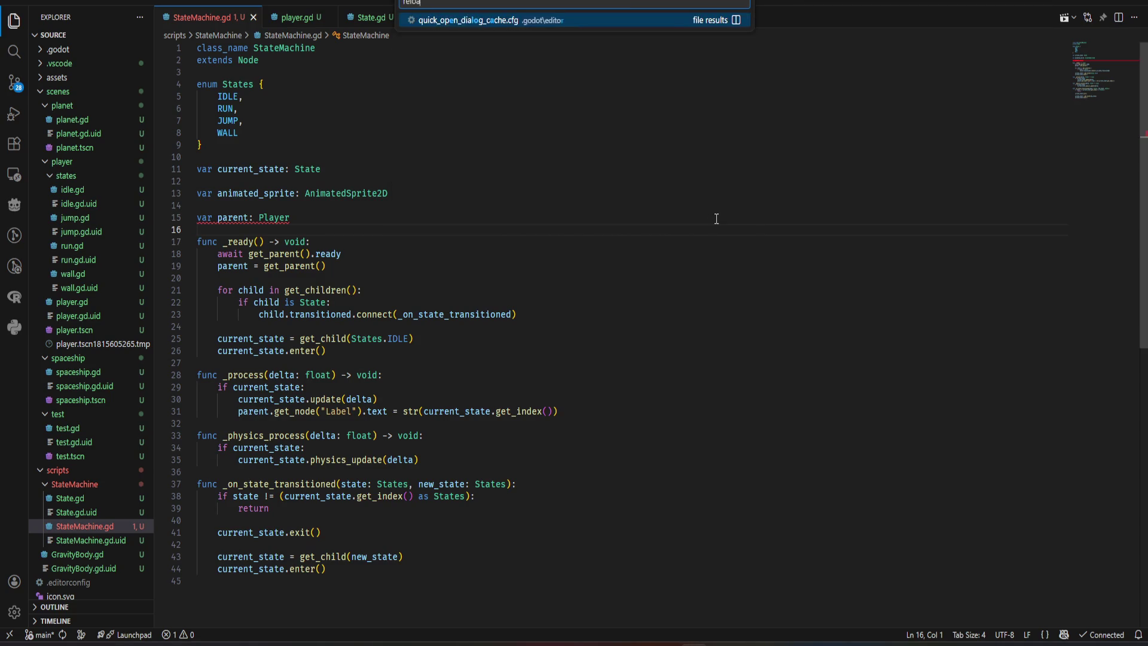
key("BackSpace")
key("BackSpace")
key("BackSpace")
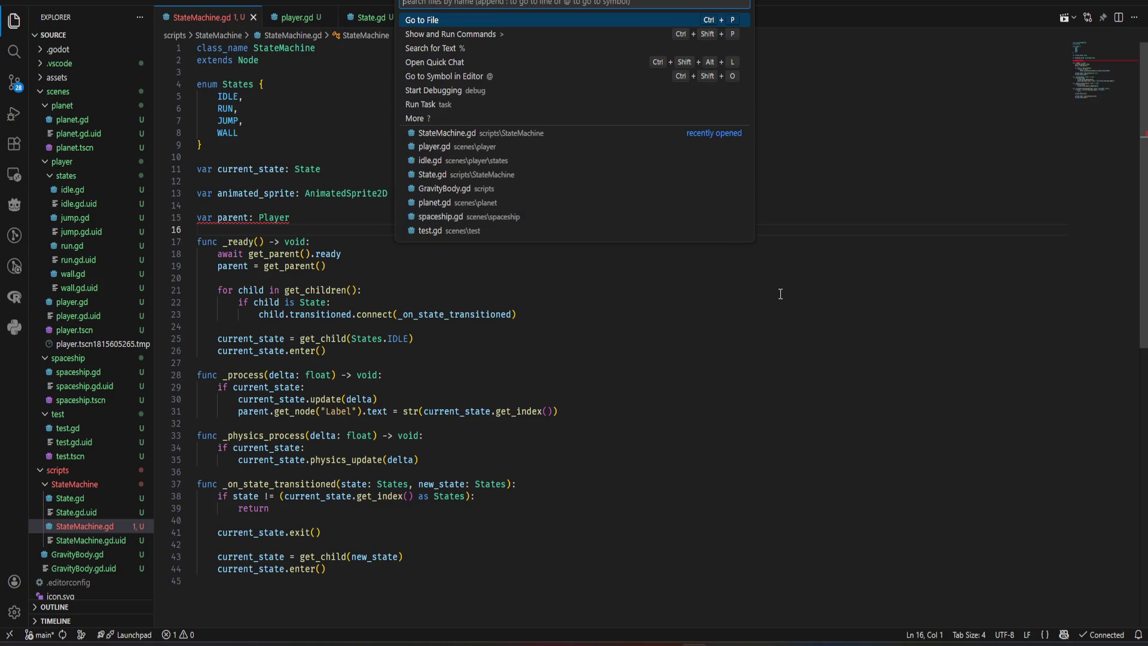
left_click(508, 37)
type("re")
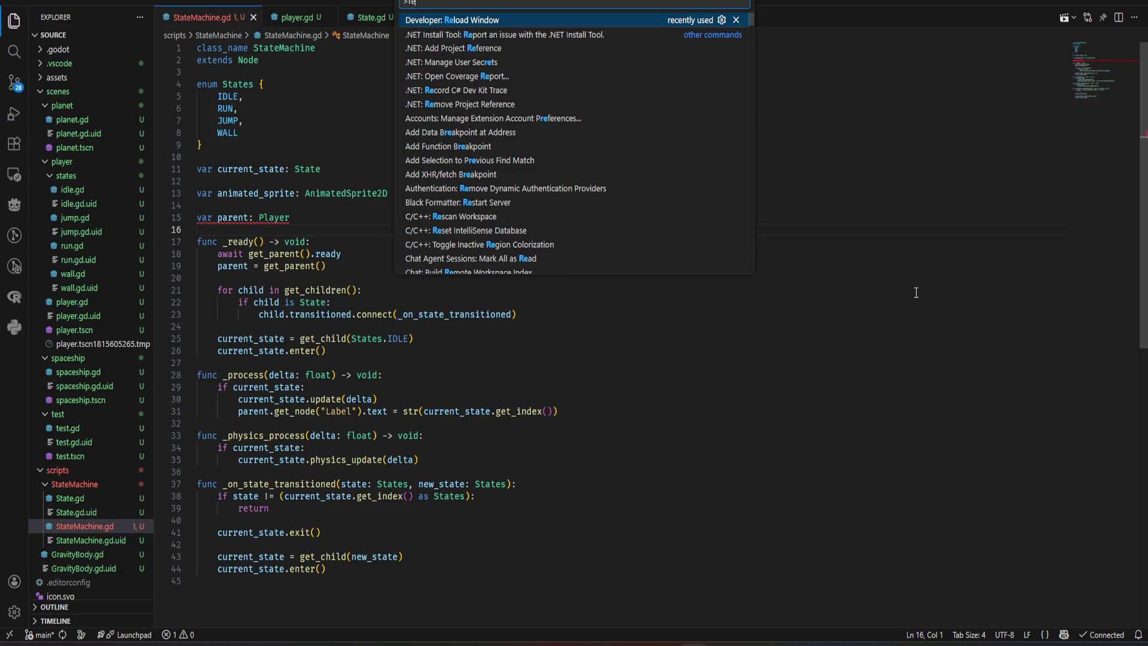
key("Return")
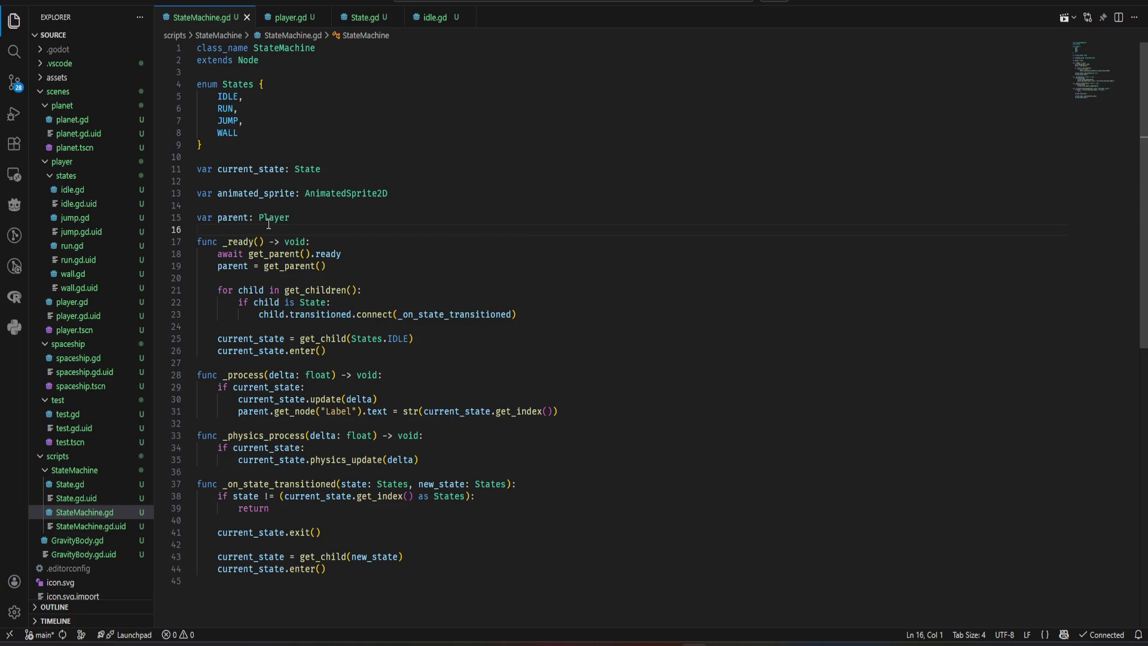
Step: In State.gd, retype the parent variable from CharacterBody2D to Player and save
mouse_move(269, 222)
left_click(425, 18)
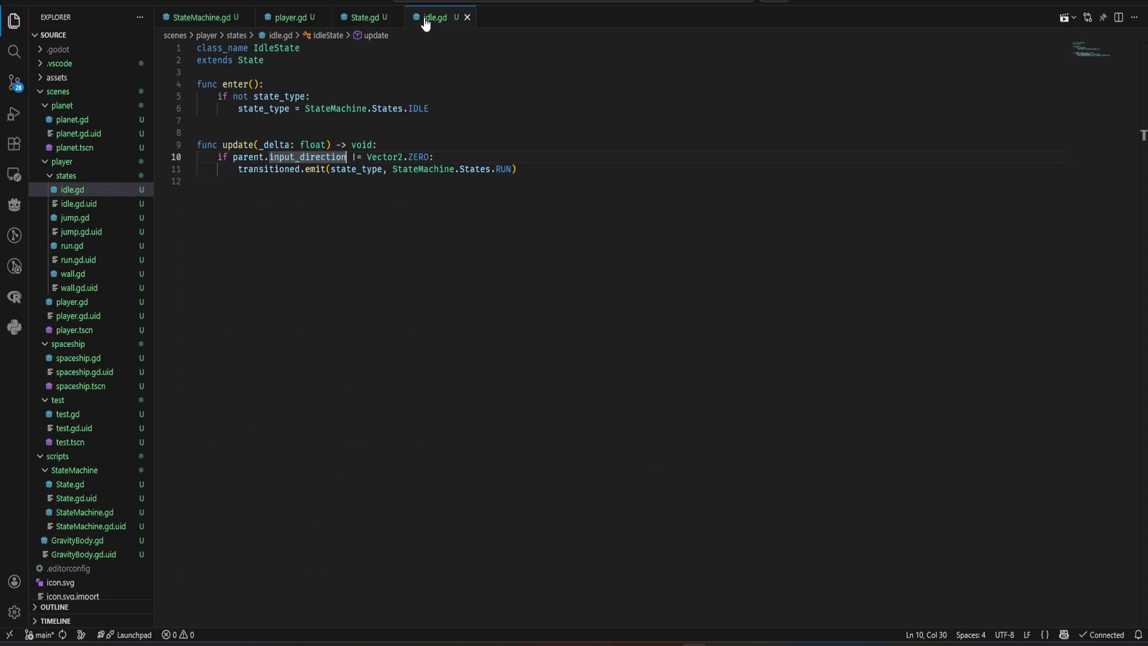
left_click(312, 156)
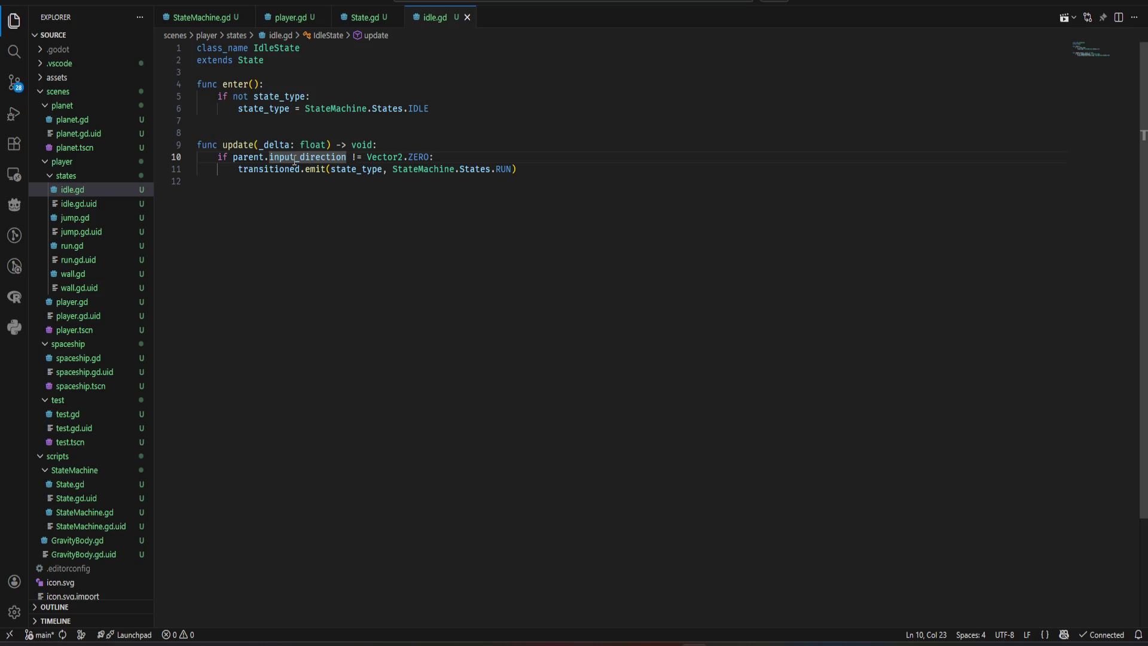
mouse_move(252, 158)
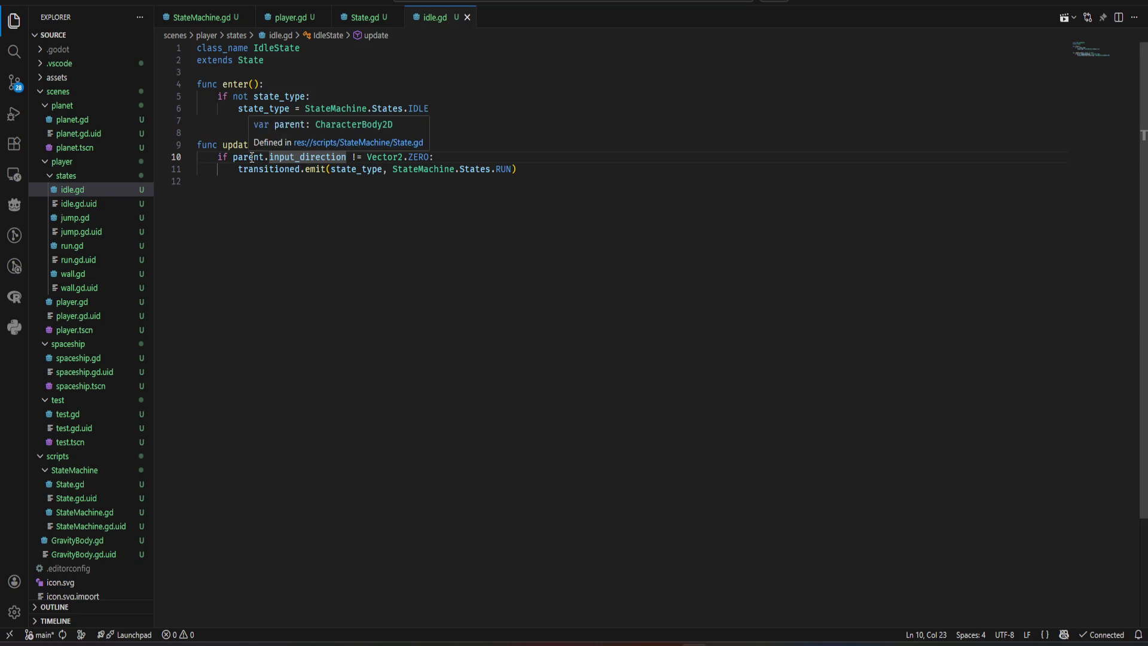
left_click(341, 144)
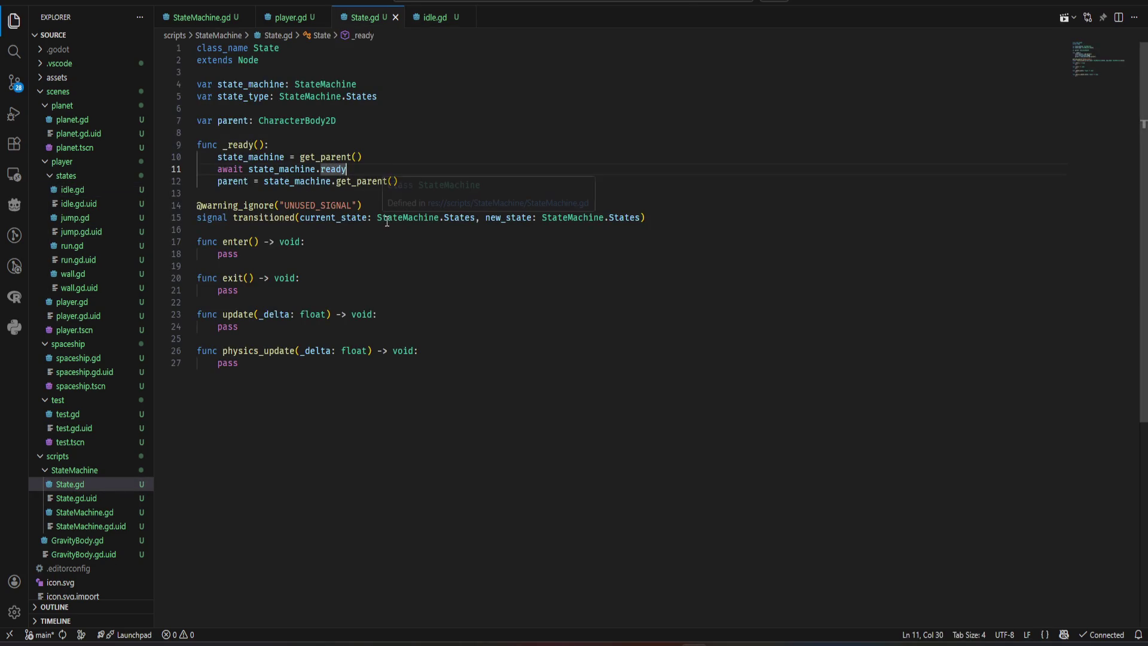
double_click(307, 125)
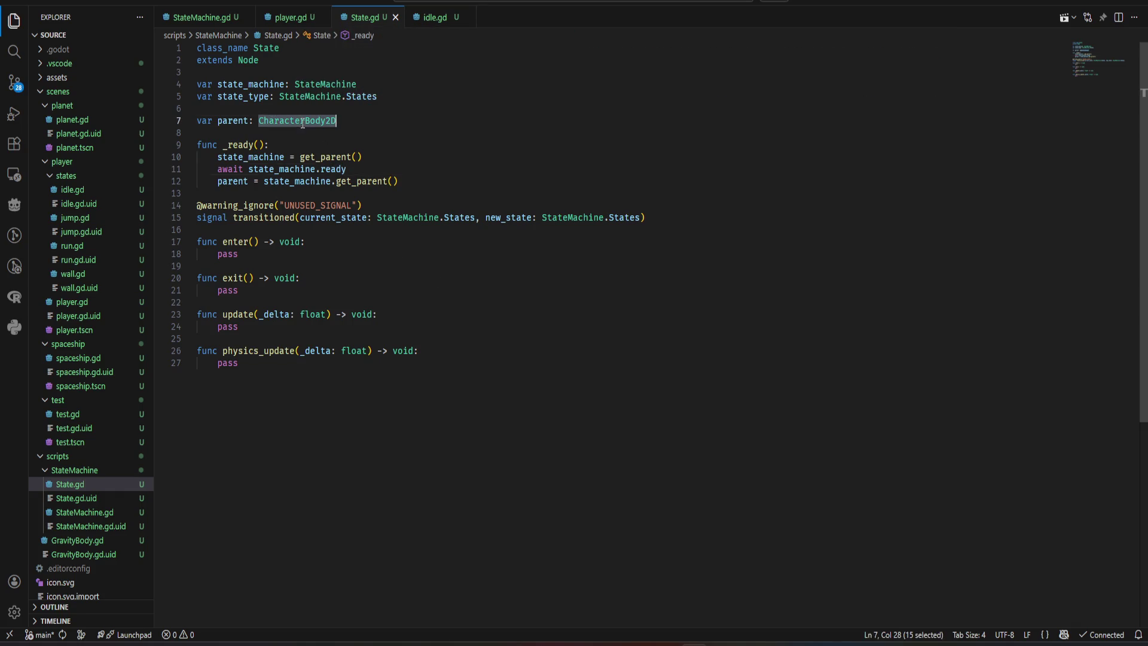
key("BackSpace")
type("Player")
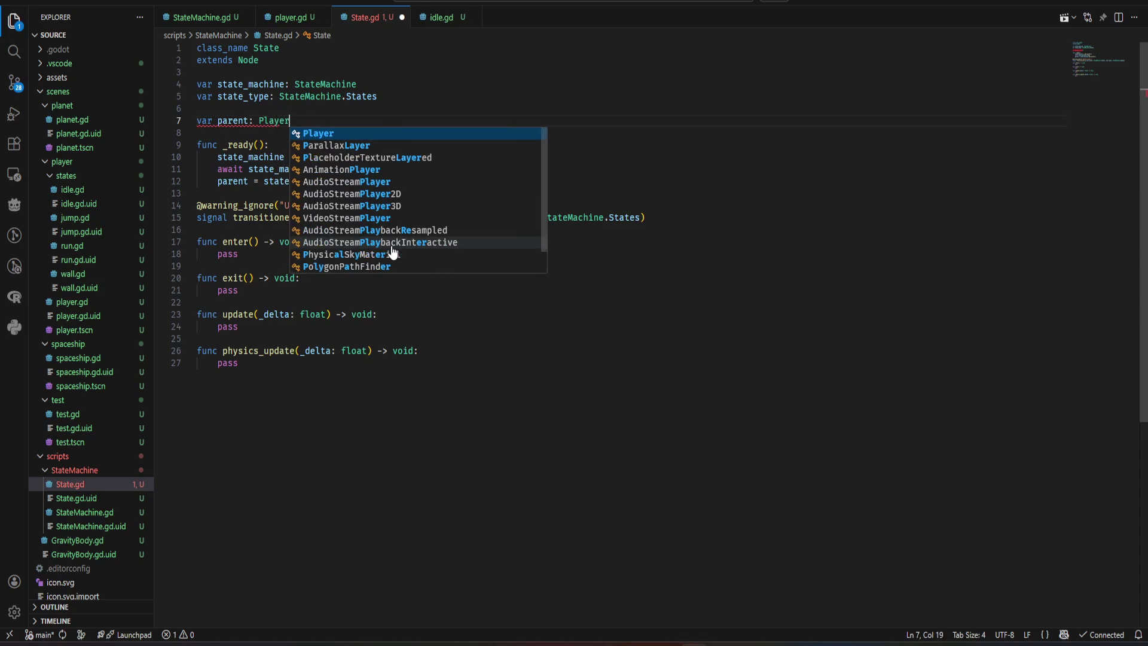
key("Escape")
key("ctrl+s")
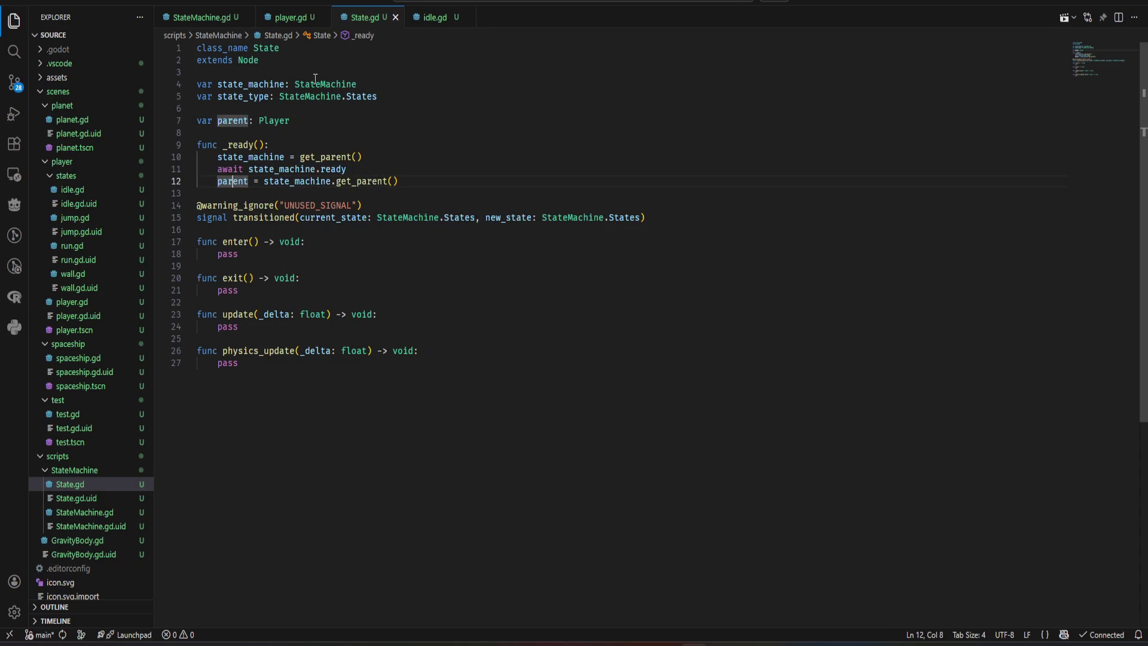
left_click(197, 18)
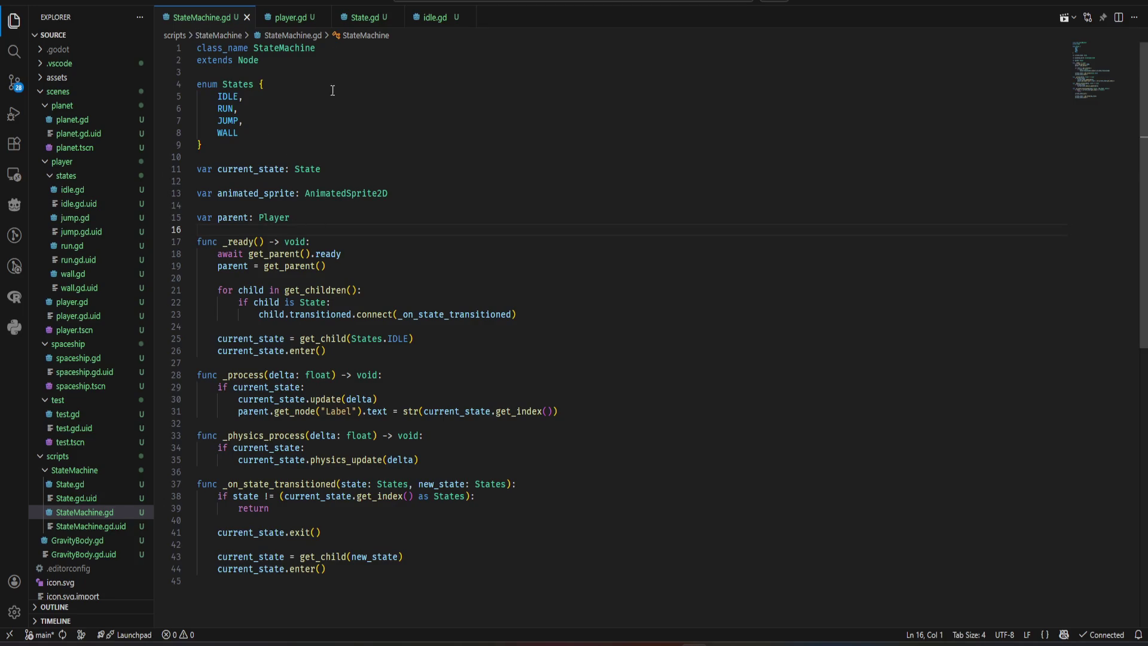